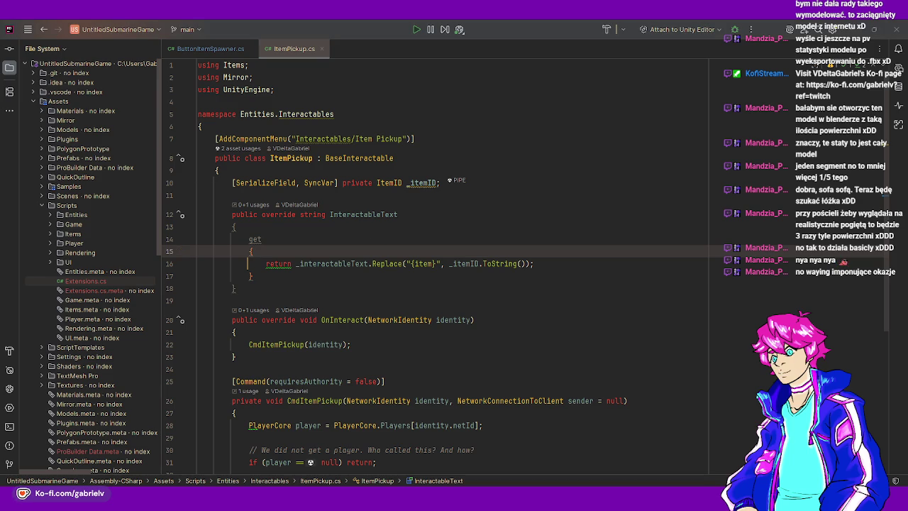
Follow CmdItemPickup in ItemPickup.cs to its SrvAddItem call and open that method's definition
click(354, 254)
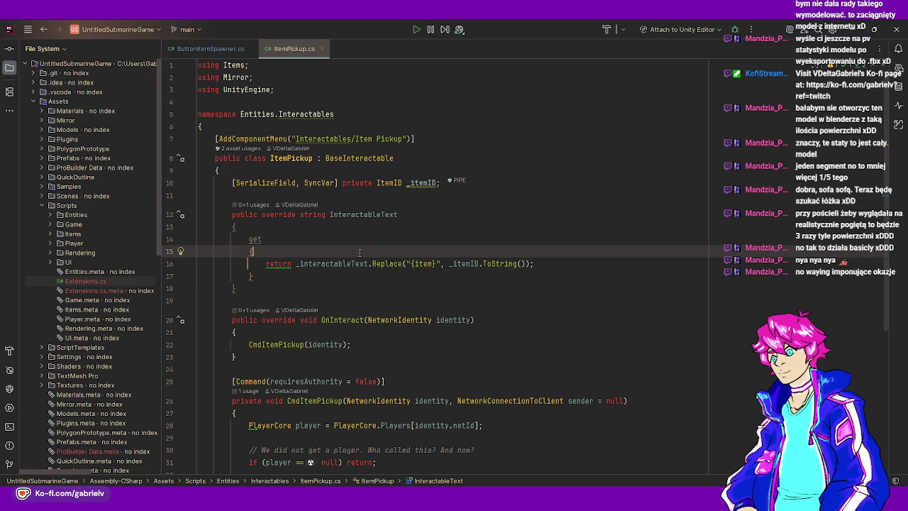
ctrl+click(282, 344)
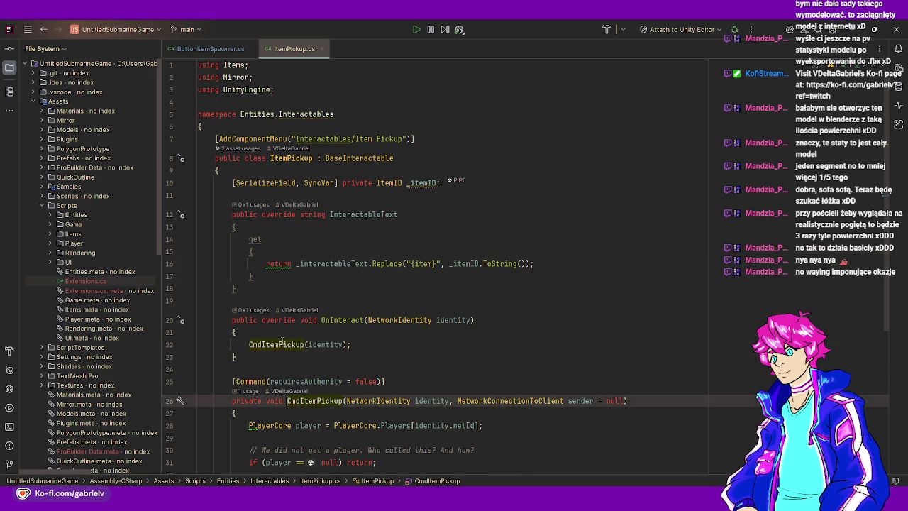
scroll(283, 342, down, 4)
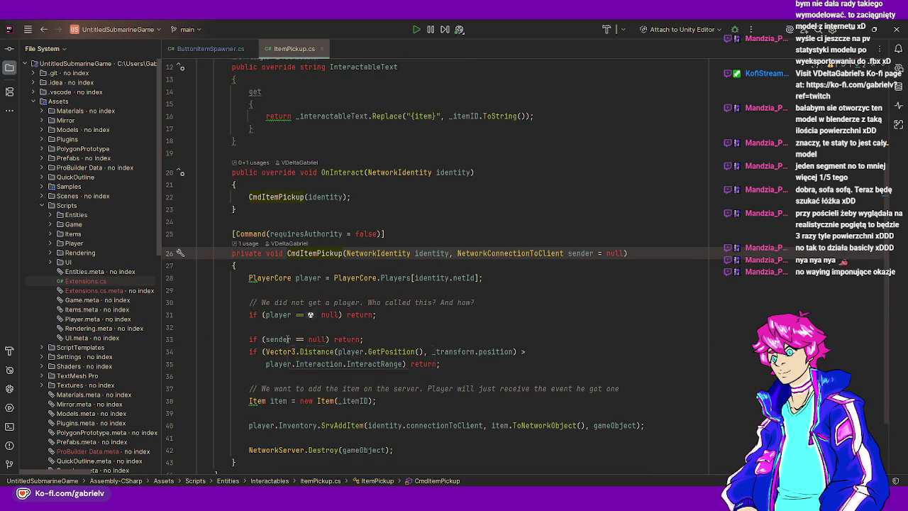
mouse_move(413, 278)
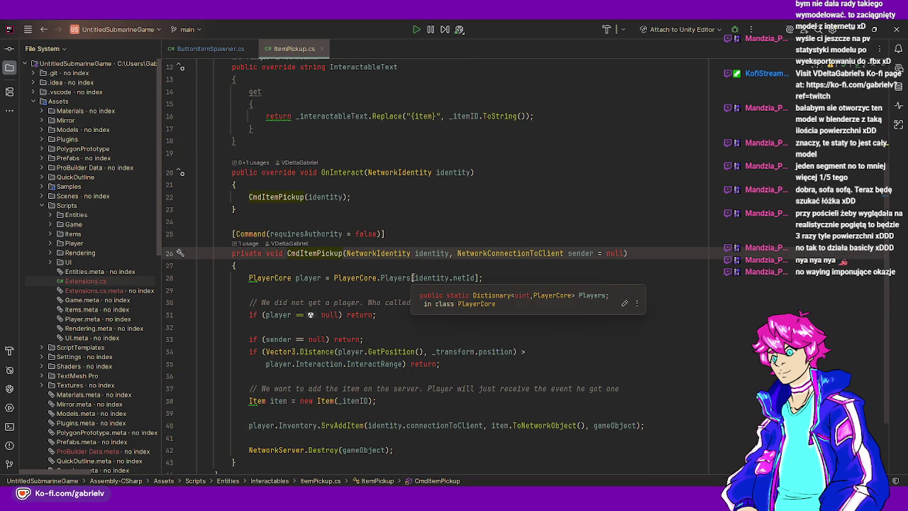
scroll(413, 277, down, 2)
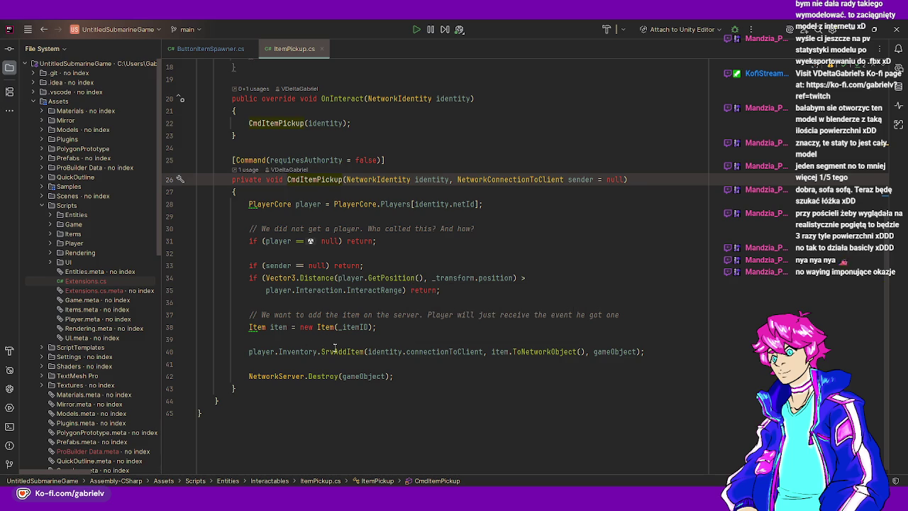
mouse_move(334, 348)
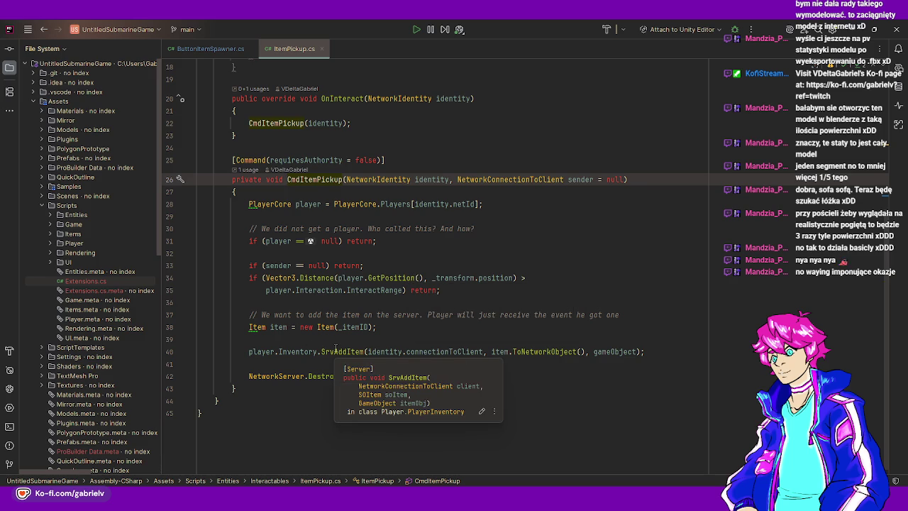
ctrl+click(333, 351)
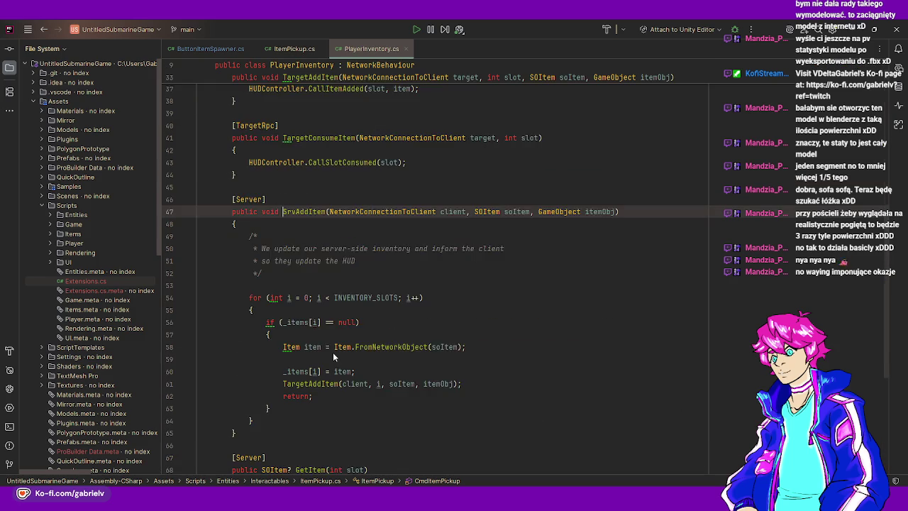
Change SrvAddItem's return type from void to bool
key(ctrl+shift+Left)
text(bo)
key(Return)
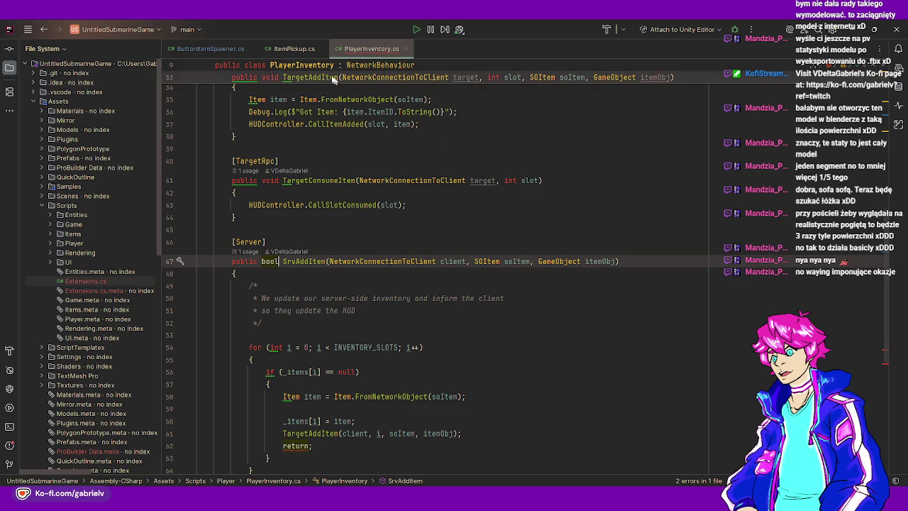
Return to the SrvAddItem call in the ItemPickup.cs tab
scroll(389, 223, down, 4)
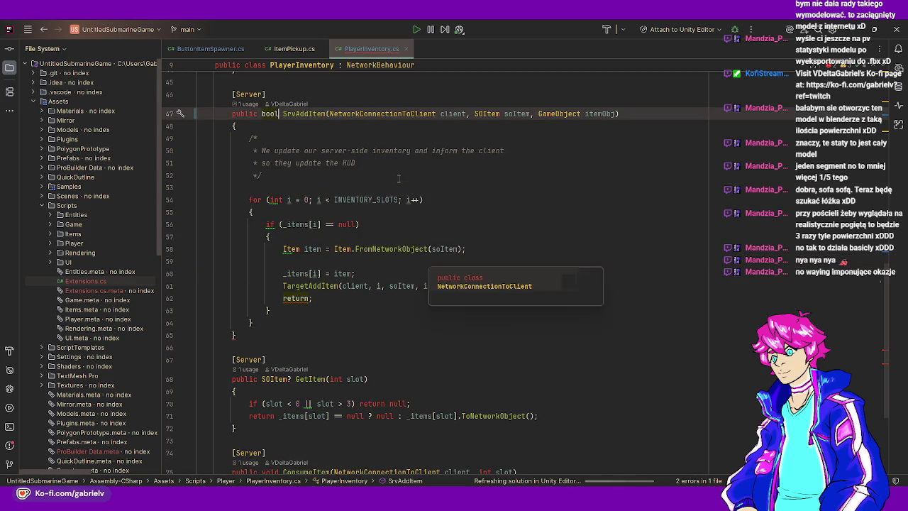
scroll(390, 224, up, 1)
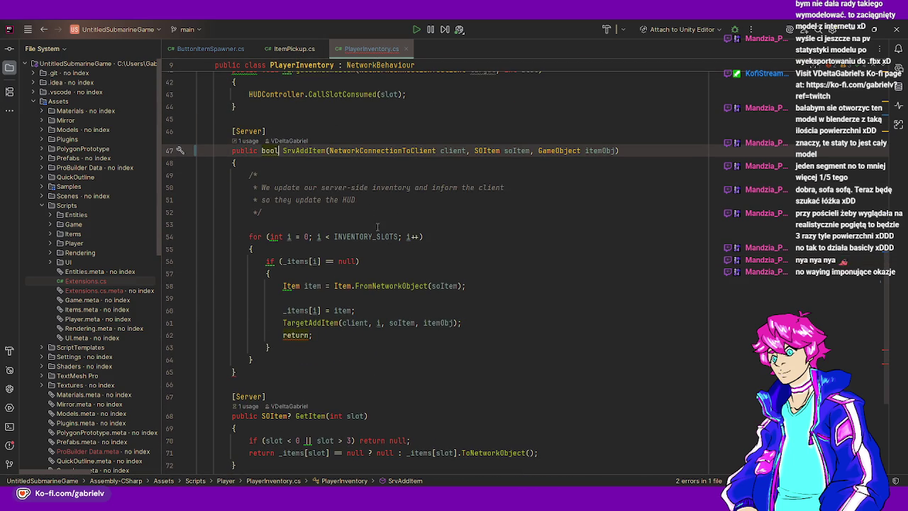
mouse_move(376, 236)
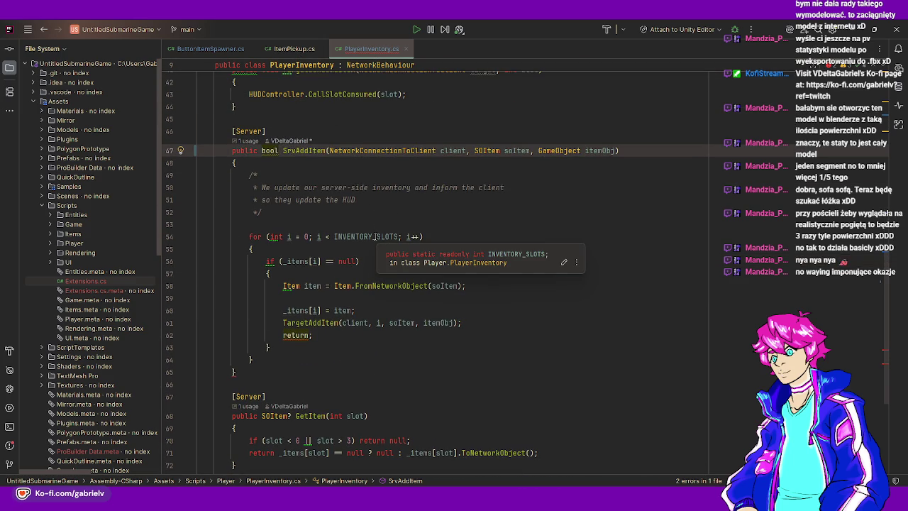
ctrl+click(305, 150)
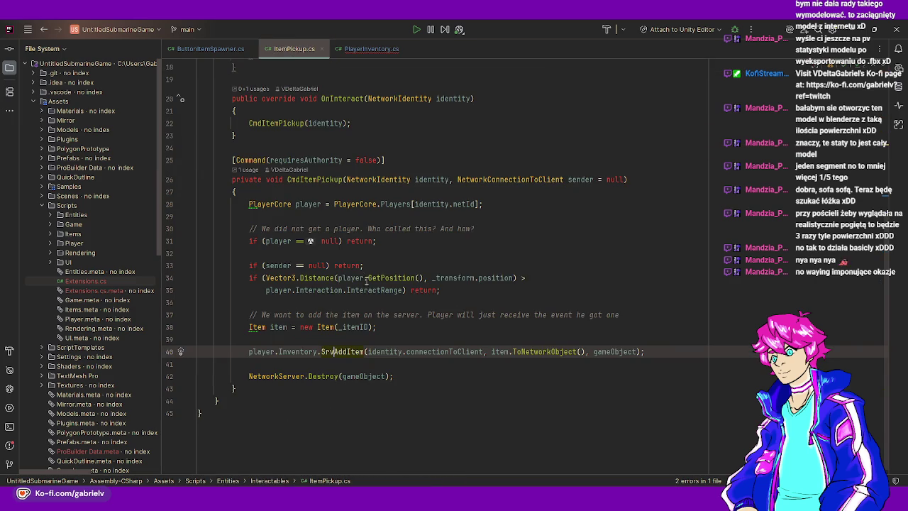
Wrap the SrvAddItem call in an if condition
key(Home)
text(if )
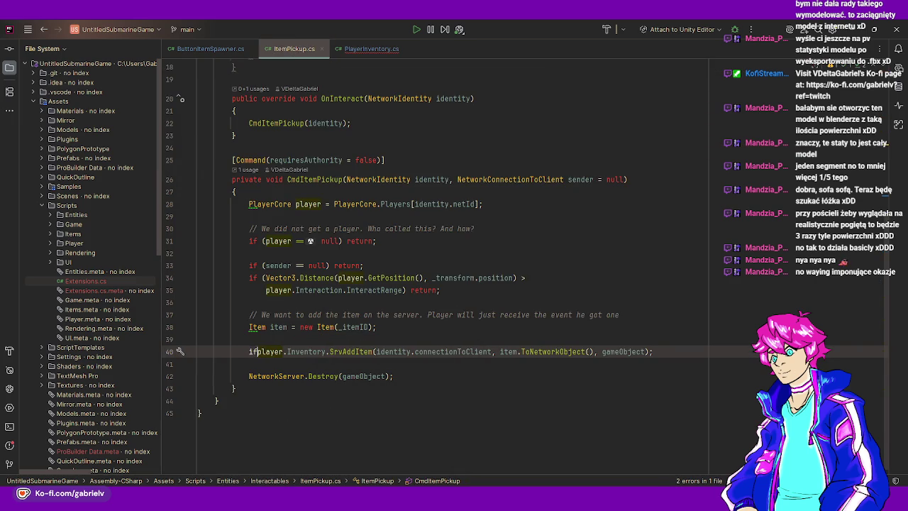
text(()
key(End)
key(BackSpace)
text())
click(264, 352)
Put NetworkServer.Destroy on its own line as the if body, then revisit SrvAddItem's definition
key(Down)
key(Down)
key(Home)
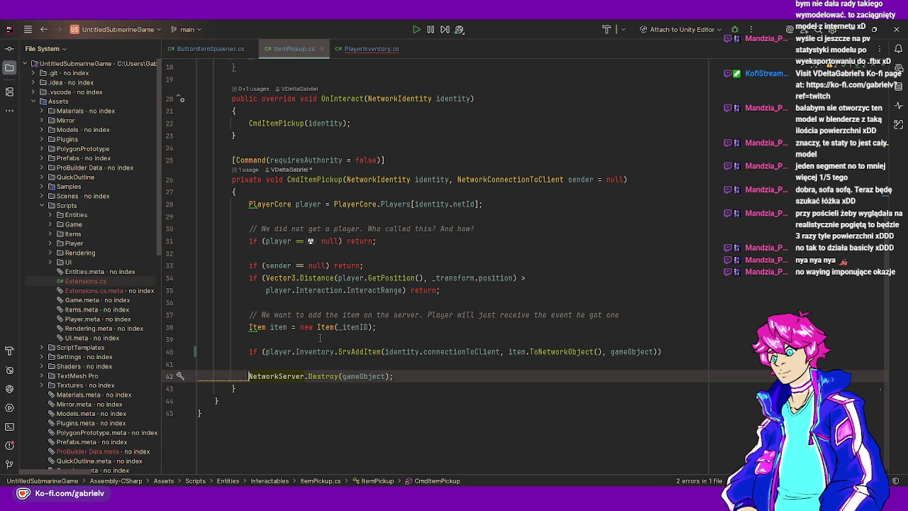
key(BackSpace)
key(BackSpace)
key(Return)
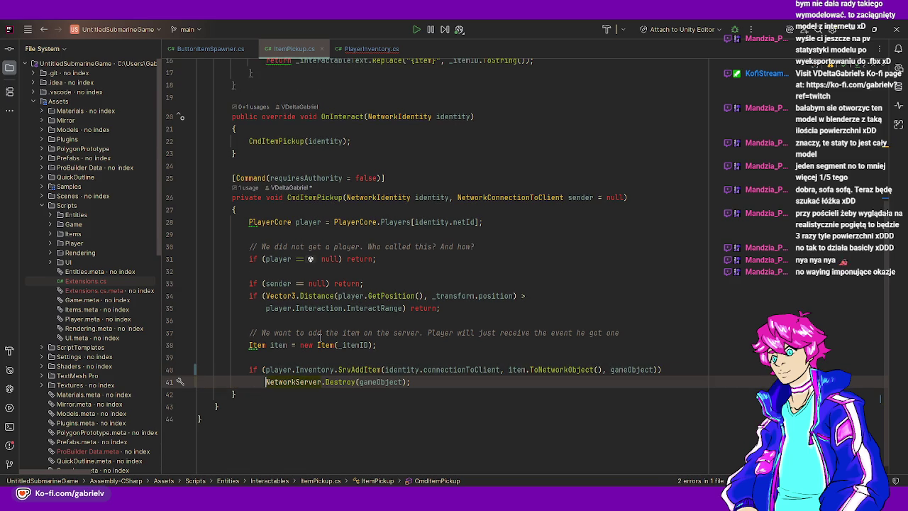
click(661, 370)
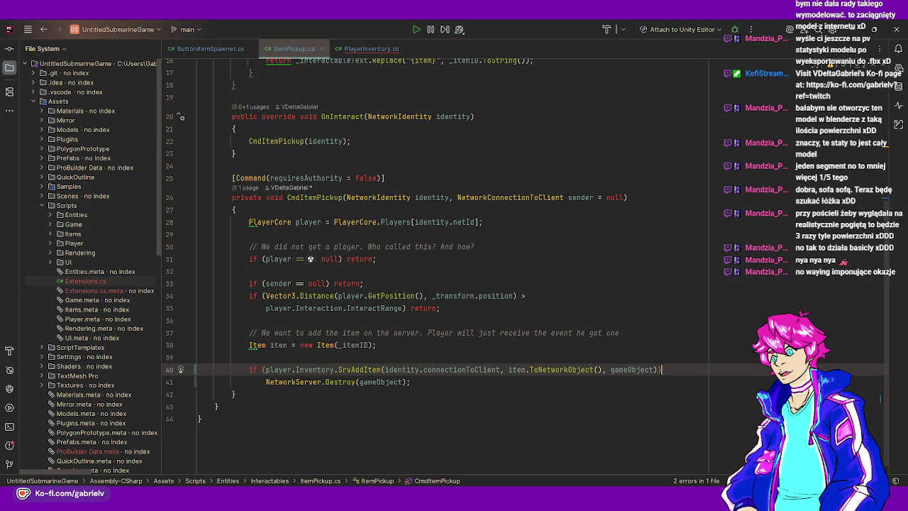
ctrl+click(344, 369)
click(291, 233)
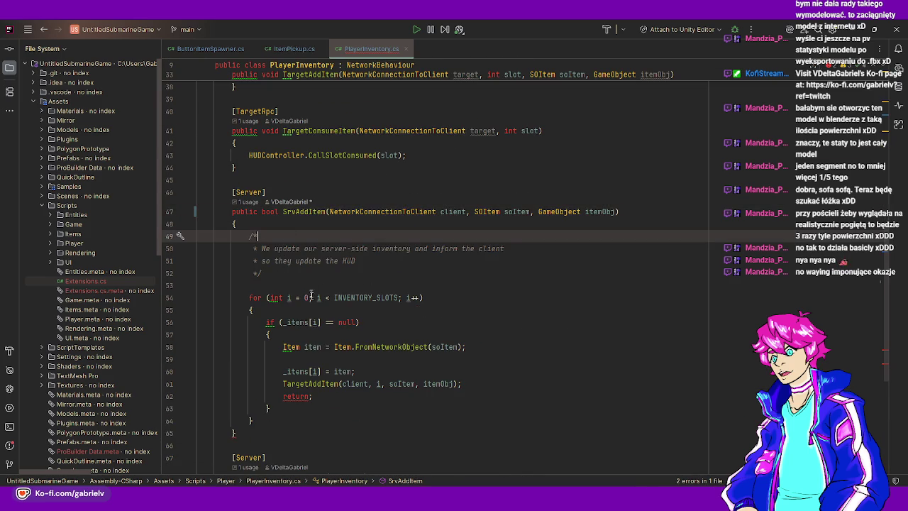
Make the return inside the empty-slot loop return true
scroll(292, 233, down, 1)
drag(281, 286, 358, 285)
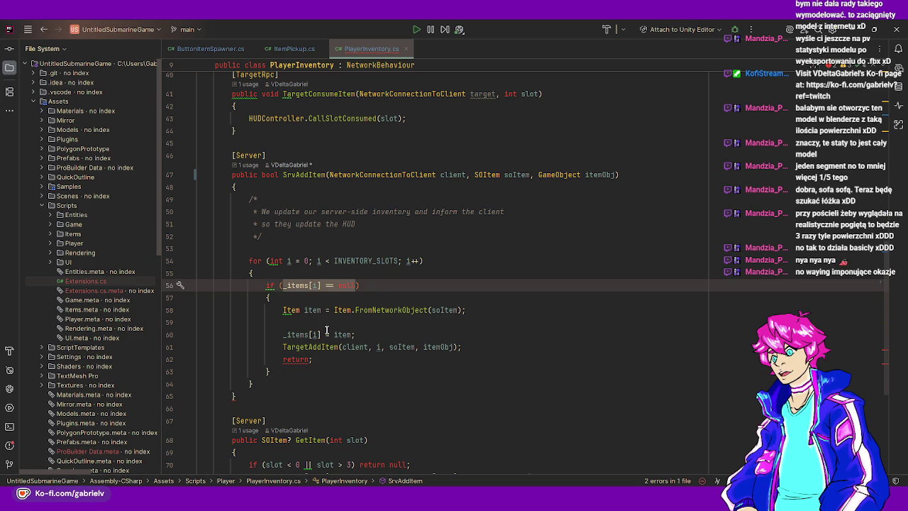
click(309, 359)
text(tr)
key(Return)
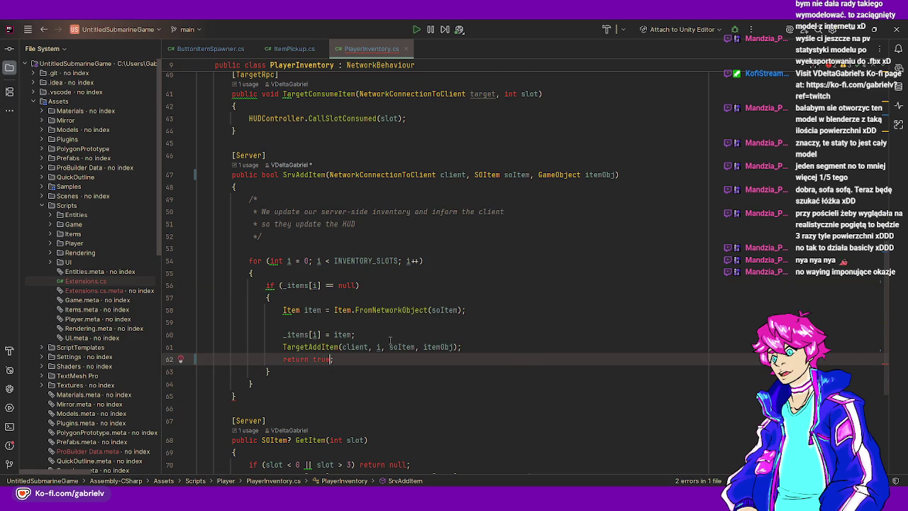
Add a fallback 'return false;' after the loop, then switch to Unity
key(Down)
key(Down)
key(End)
key(Return)
text(return false;)
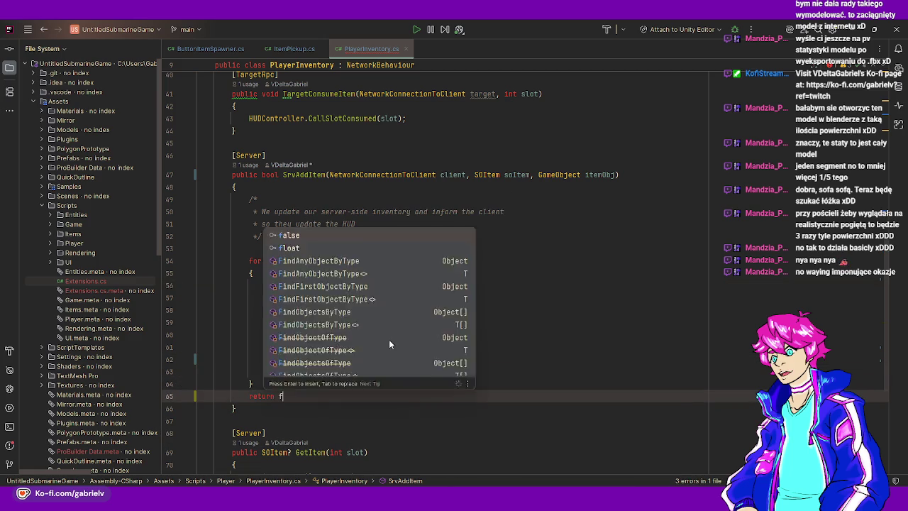
key(Up)
key(End)
key(Return)
key(Down)
key(End)
scroll(513, 281, down, 2)
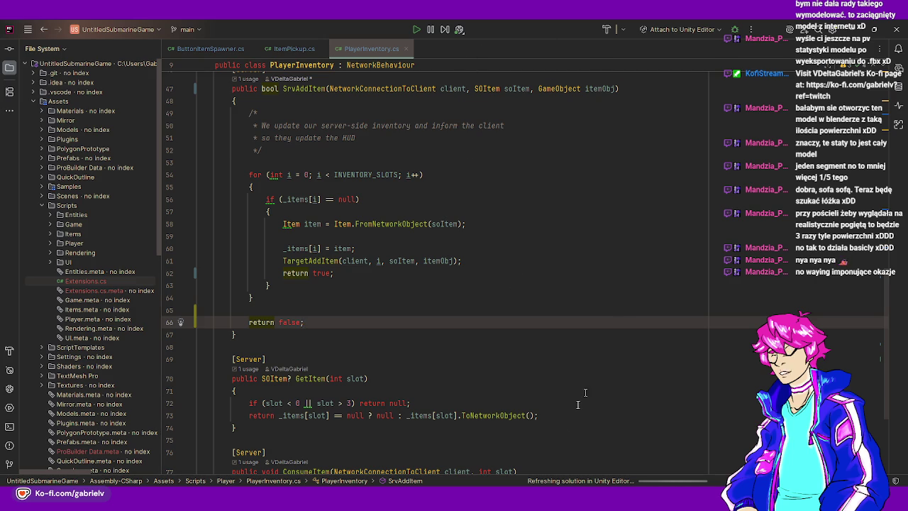
key(alt+Tab)
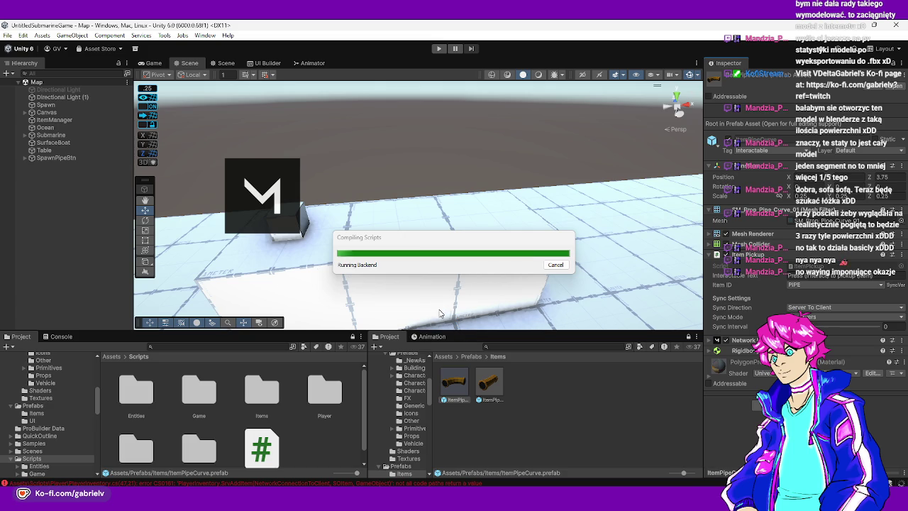
Open the Menu scene from Assets/Scenes, saving the Map scene changes, and enter Play mode
click(110, 357)
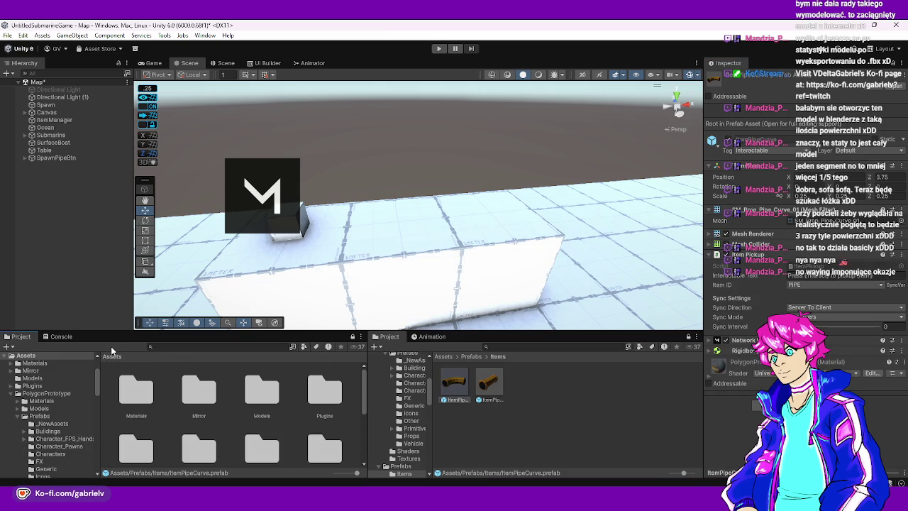
scroll(178, 383, down, 2)
scroll(225, 384, down, 3)
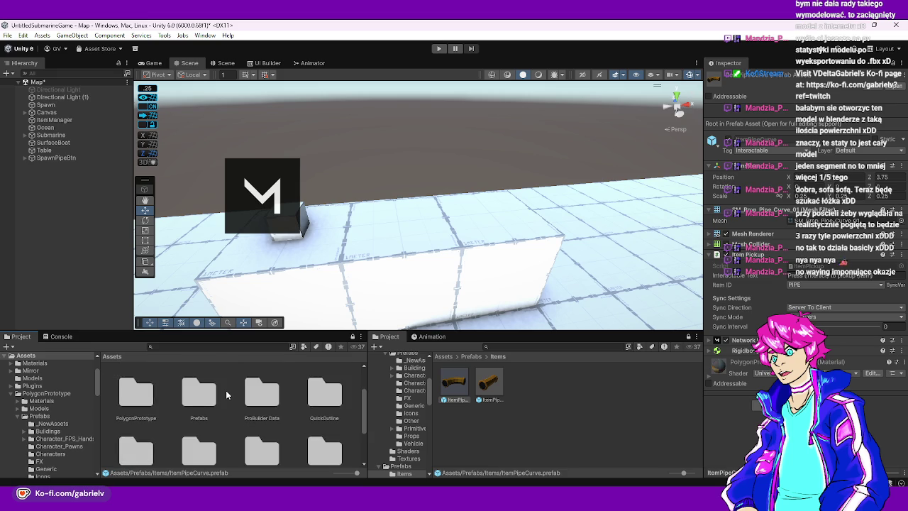
double_click(199, 425)
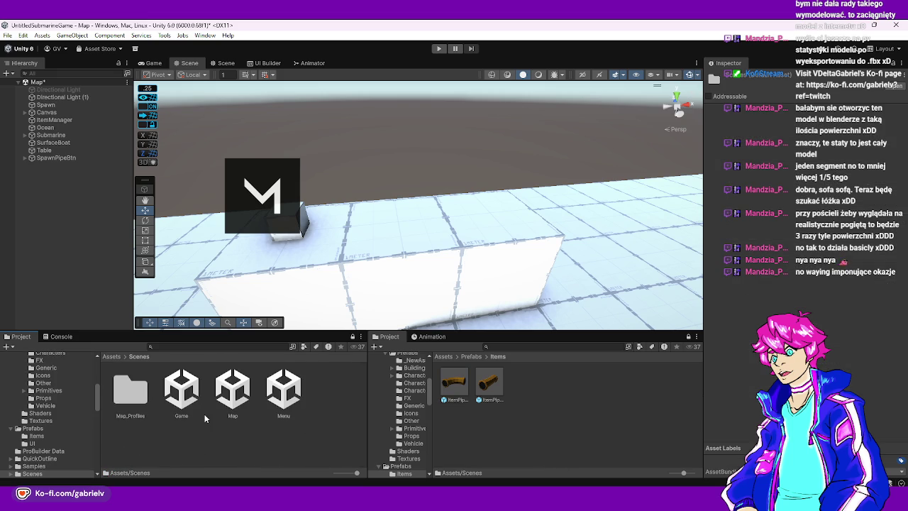
double_click(294, 395)
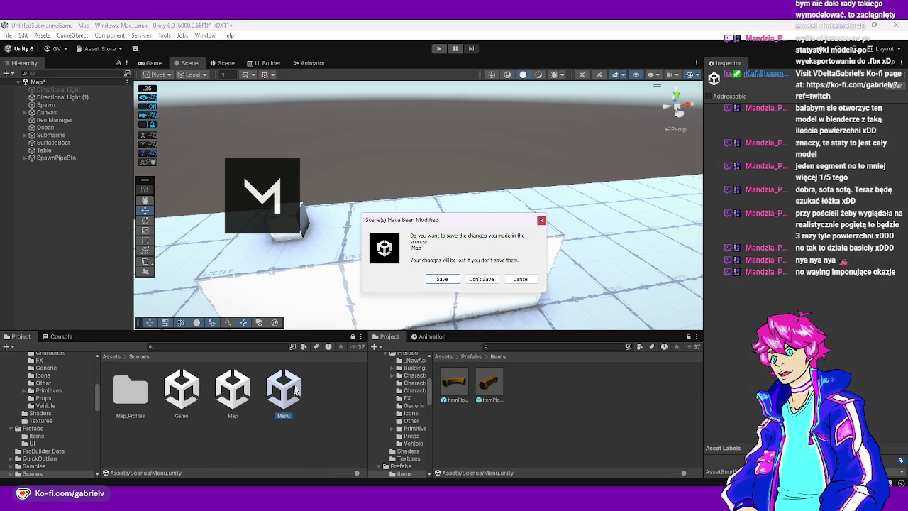
click(443, 279)
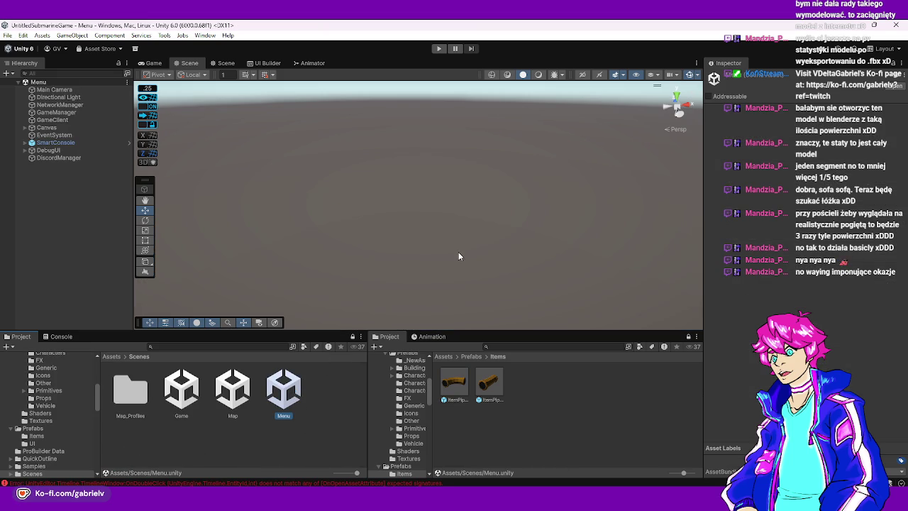
click(438, 50)
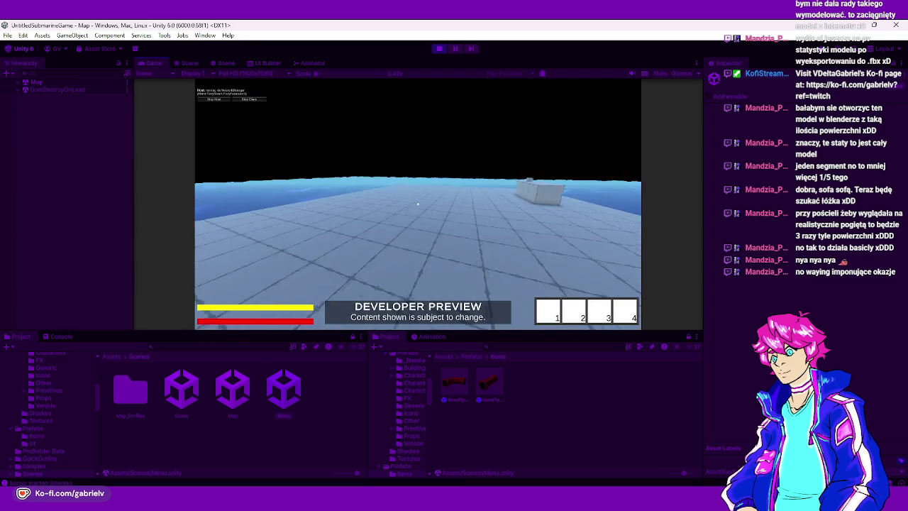
Walk to the pipes and pick them up with E until all four hotbar slots are filled
key(w)
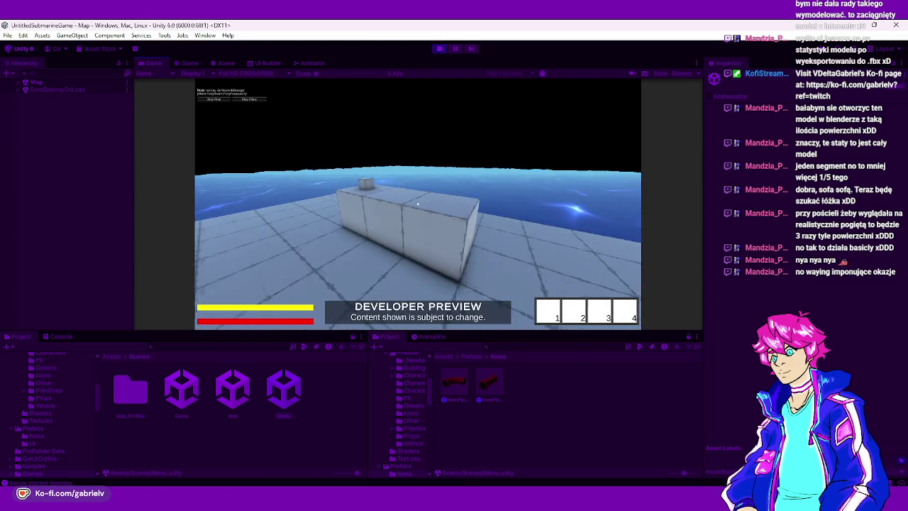
key(w)
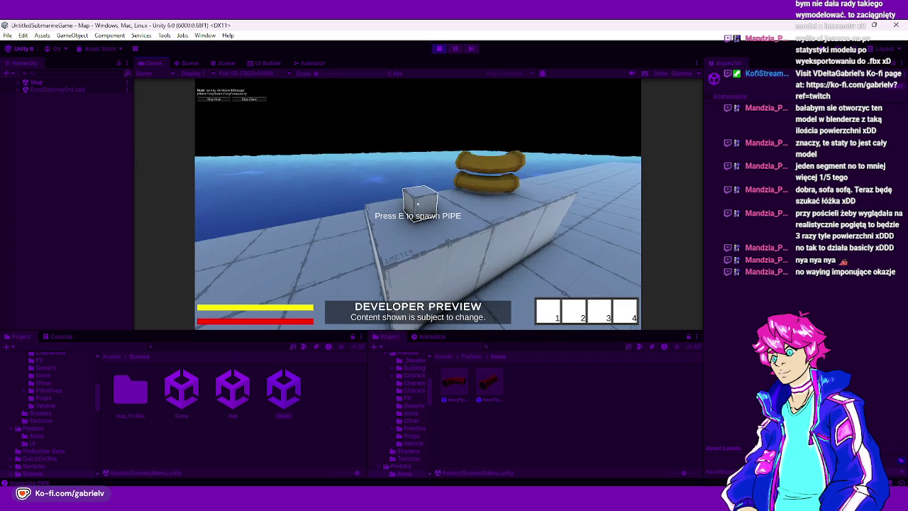
key(e)
key(e)
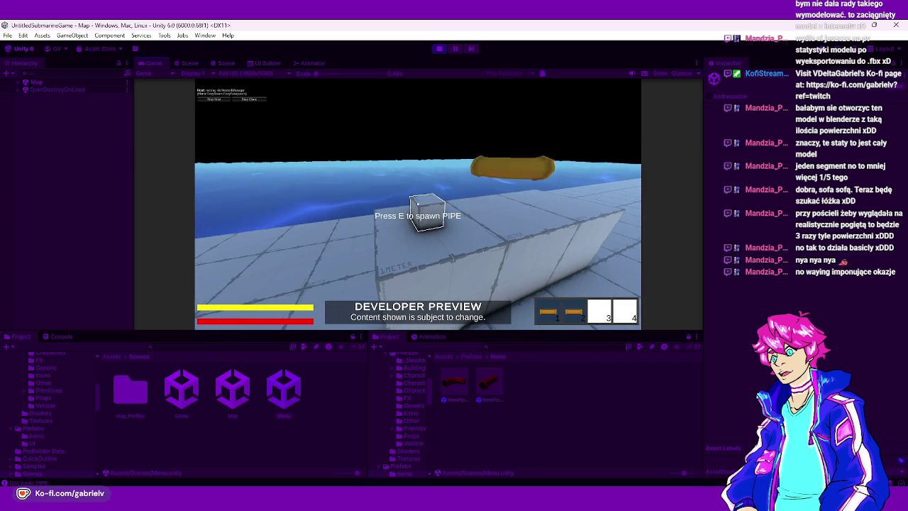
key(e)
key(e)
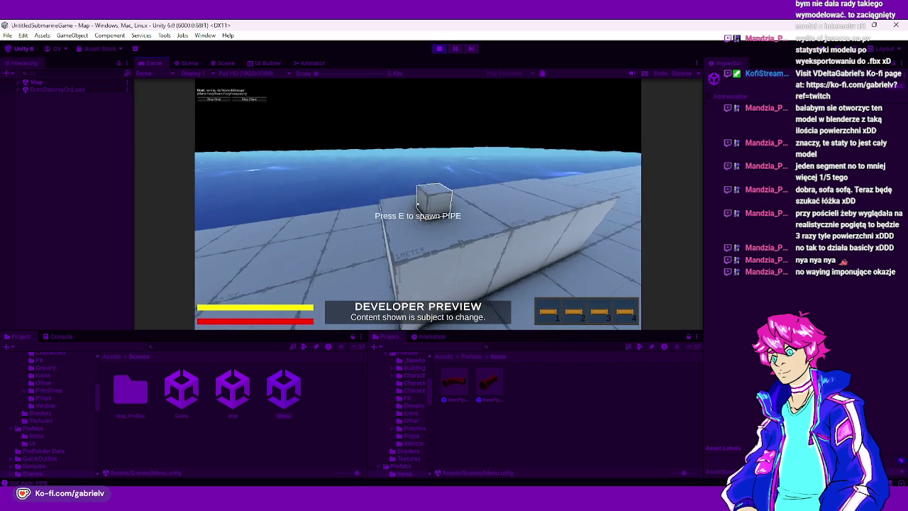
key(w)
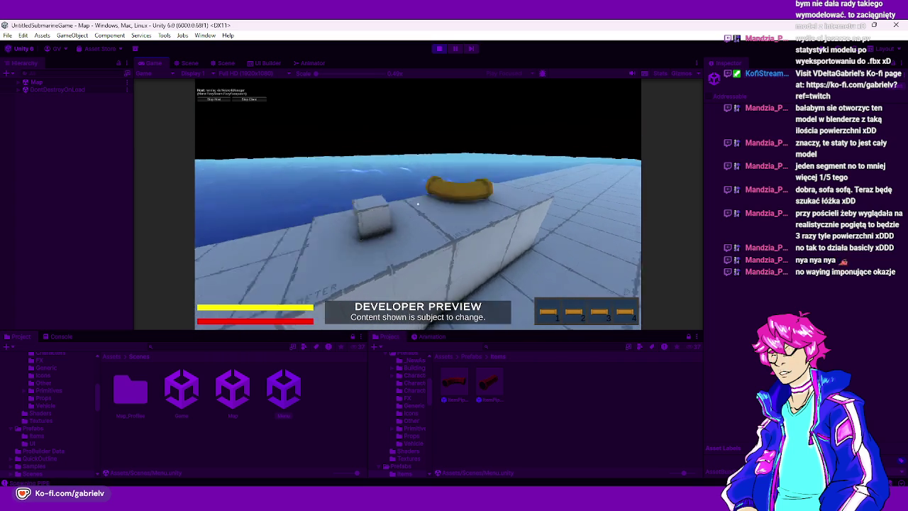
key(w)
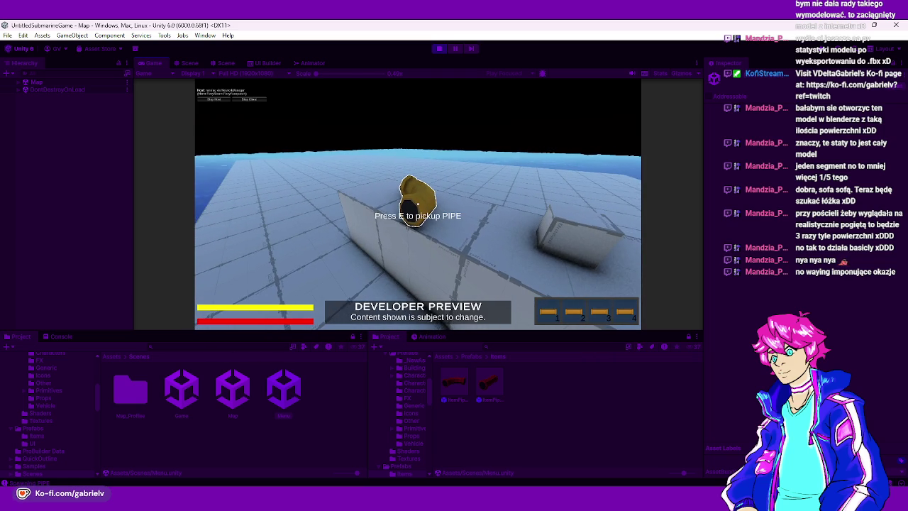
key(s)
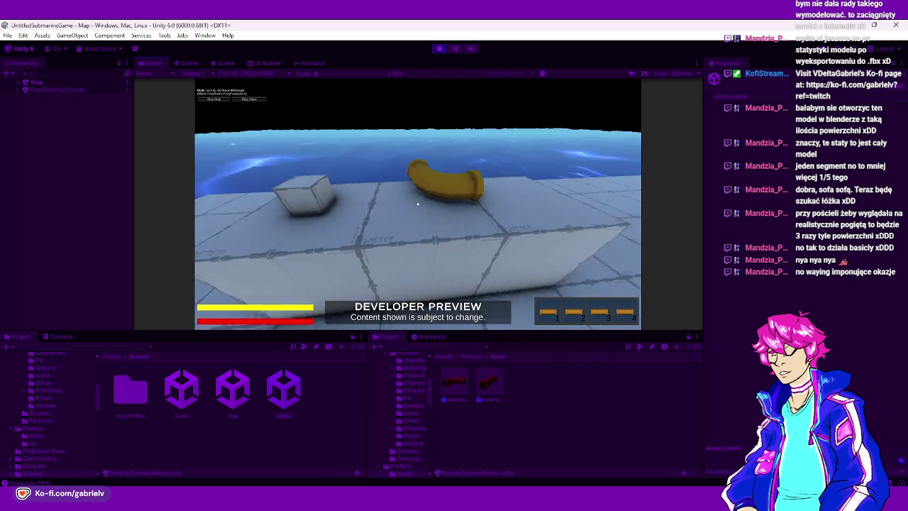
key(w)
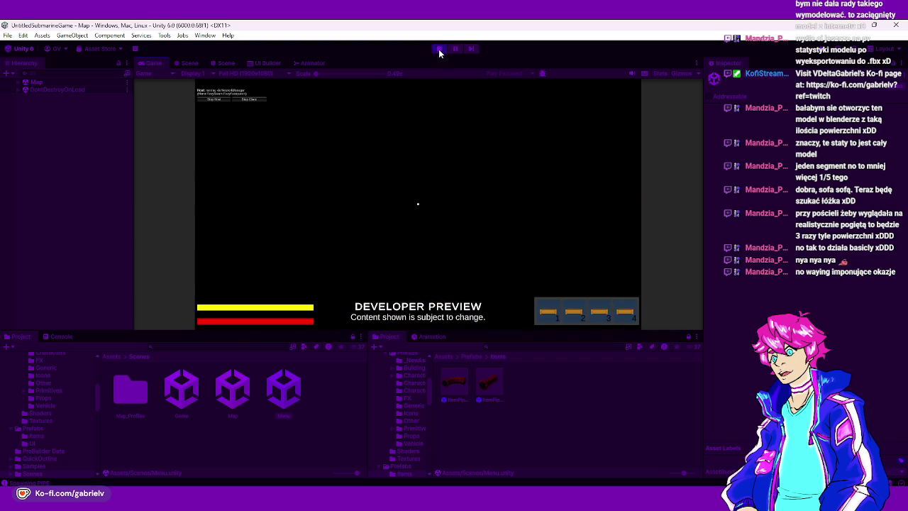
Exit Play mode and navigate to the Assets/Scripts/Player folder
click(438, 49)
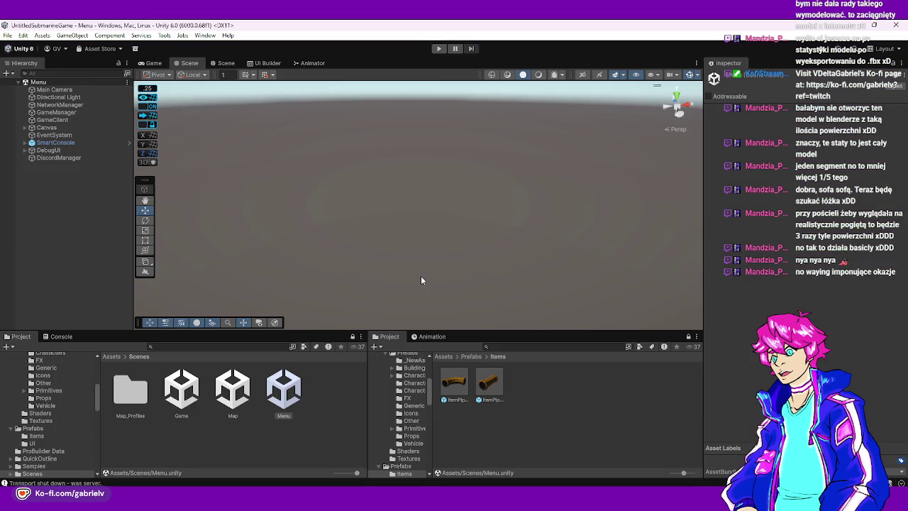
click(106, 356)
scroll(221, 386, down, 2)
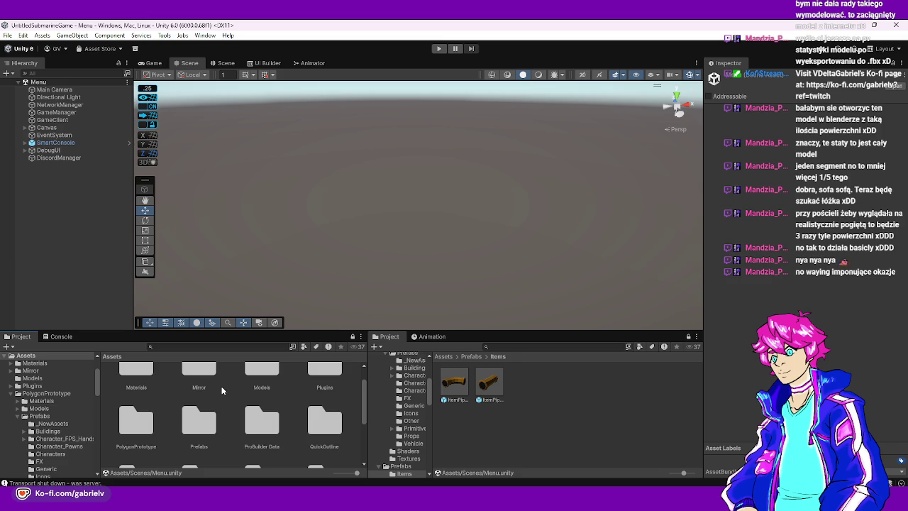
scroll(224, 387, down, 2)
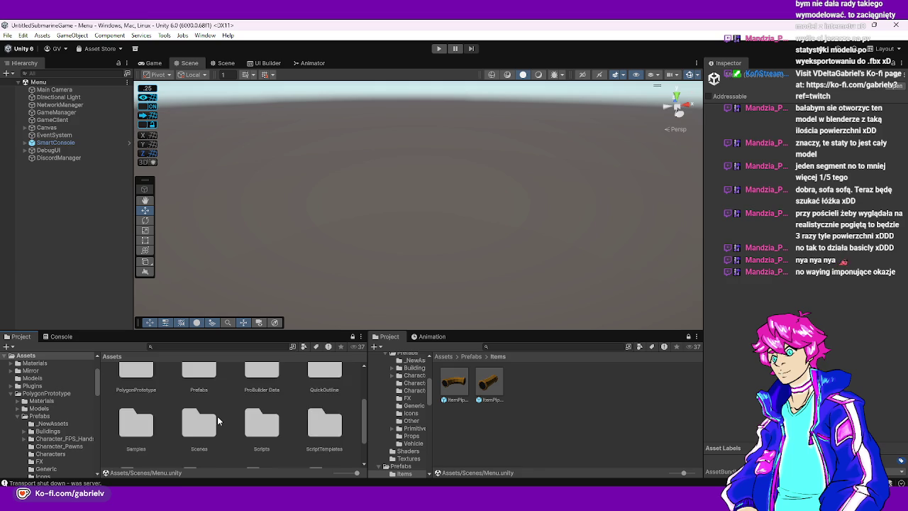
scroll(217, 418, down, 1)
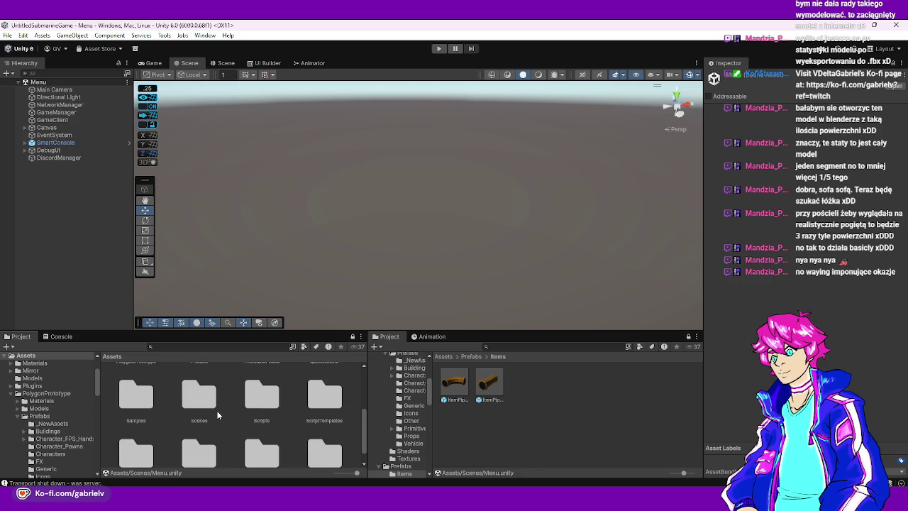
scroll(216, 409, down, 1)
double_click(254, 384)
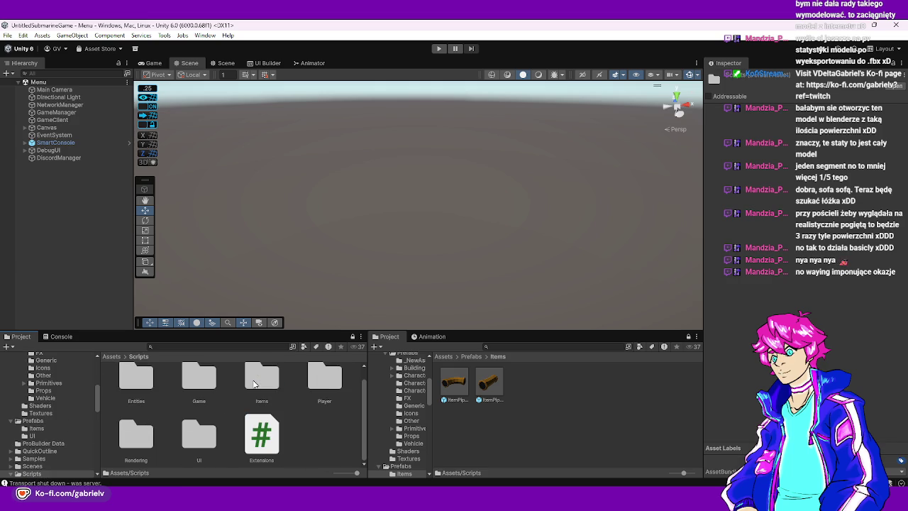
double_click(324, 379)
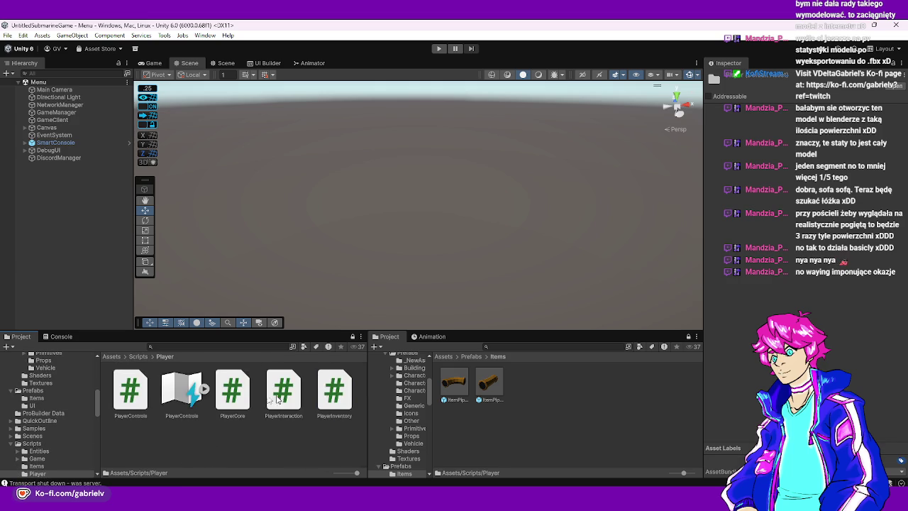
Inspect the PlayerControls input actions, close that window, and switch back to Rider
double_click(196, 388)
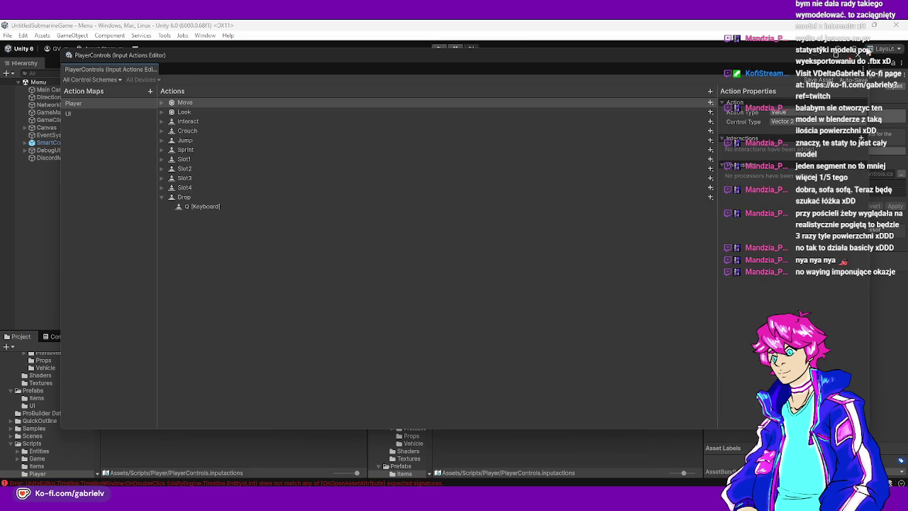
click(866, 54)
key(alt+Tab)
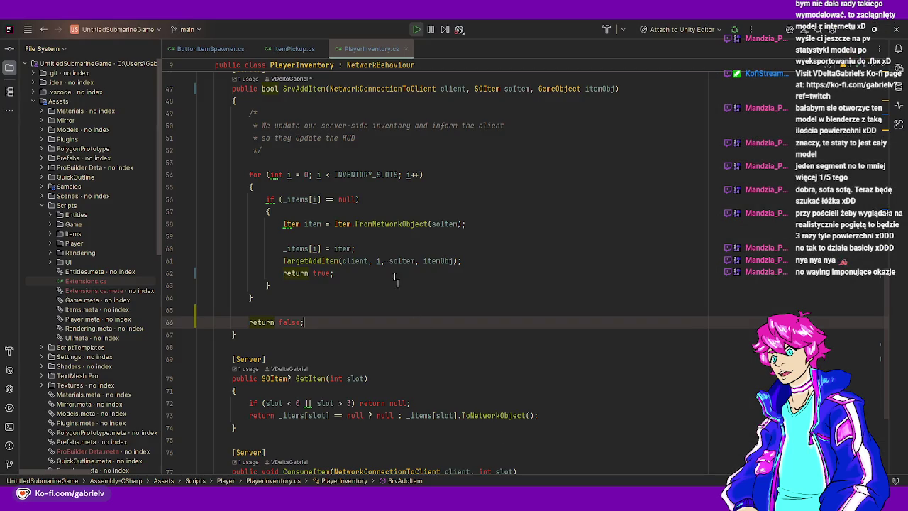
Close the PlayerInventory, ItemPickup and ButtonItemSpawner editor tabs
click(404, 49)
click(324, 48)
click(251, 48)
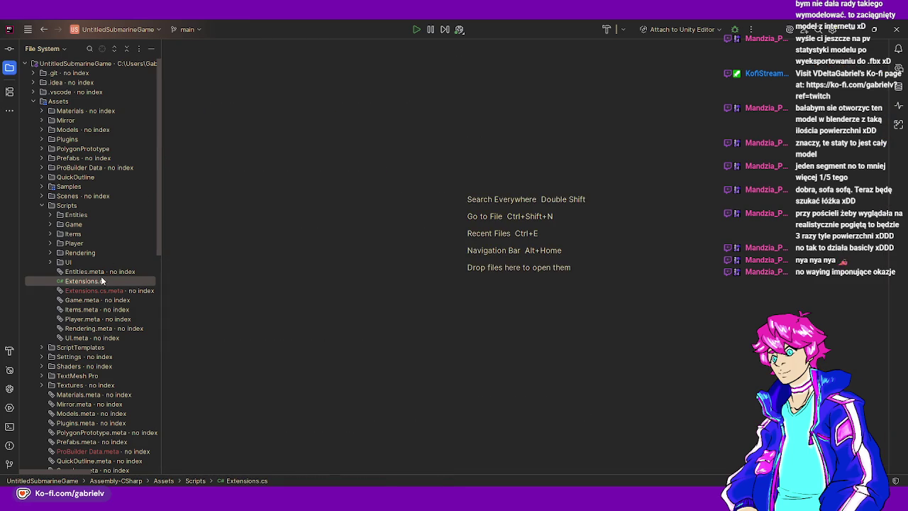
Expand Scripts > Entities > Interactables and open ButtonItemSpawner.cs
click(49, 233)
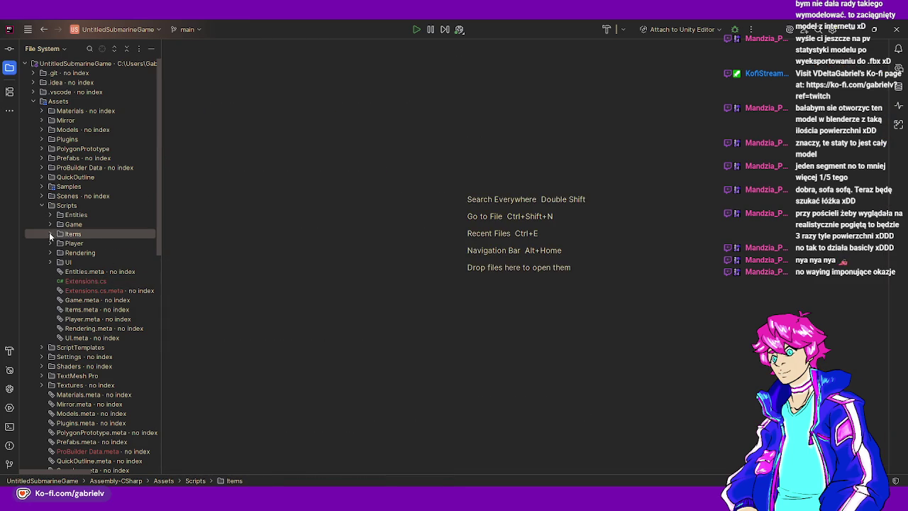
click(49, 233)
click(51, 234)
click(51, 244)
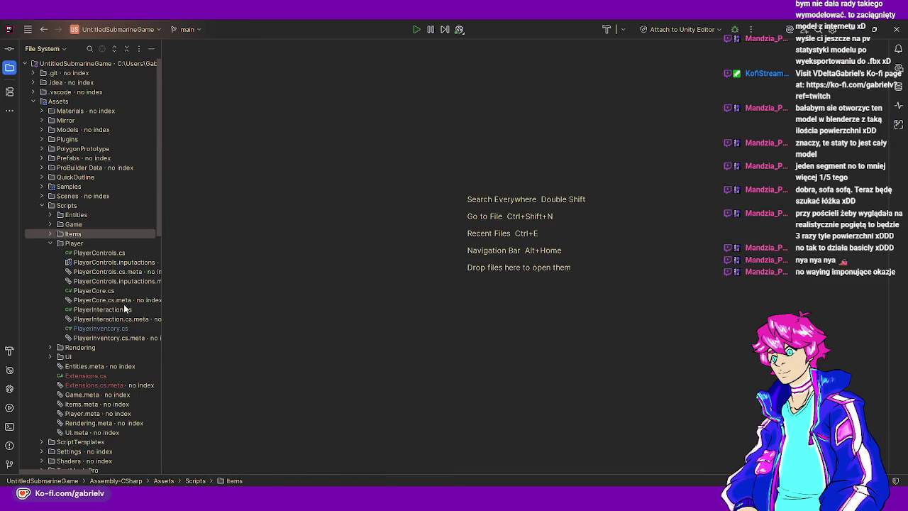
click(50, 224)
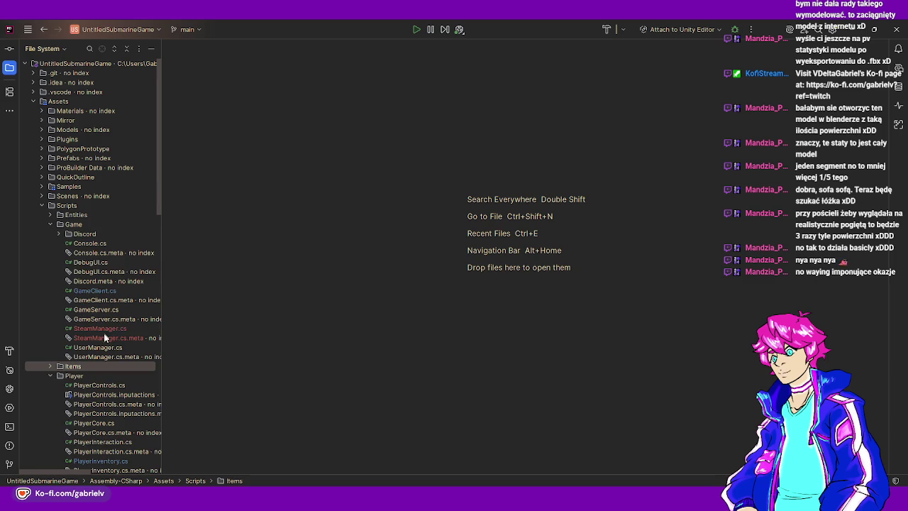
click(50, 224)
click(51, 215)
click(69, 226)
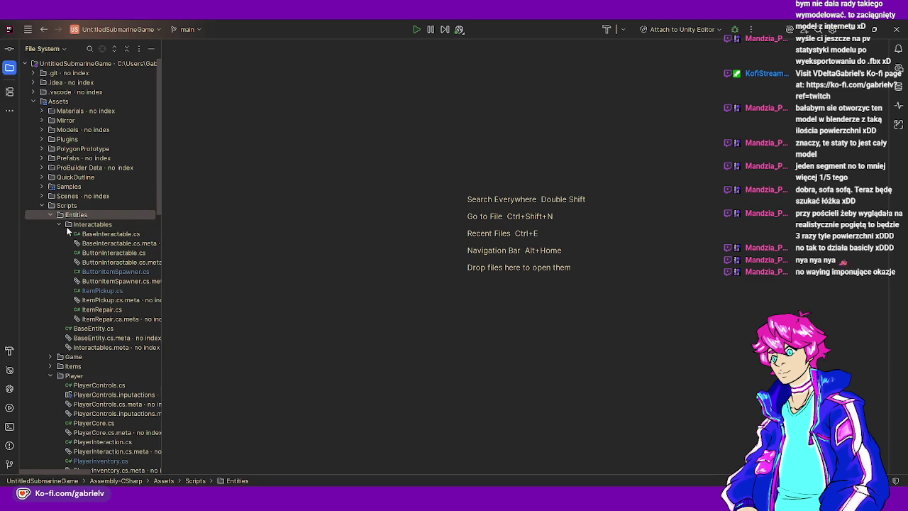
double_click(117, 281)
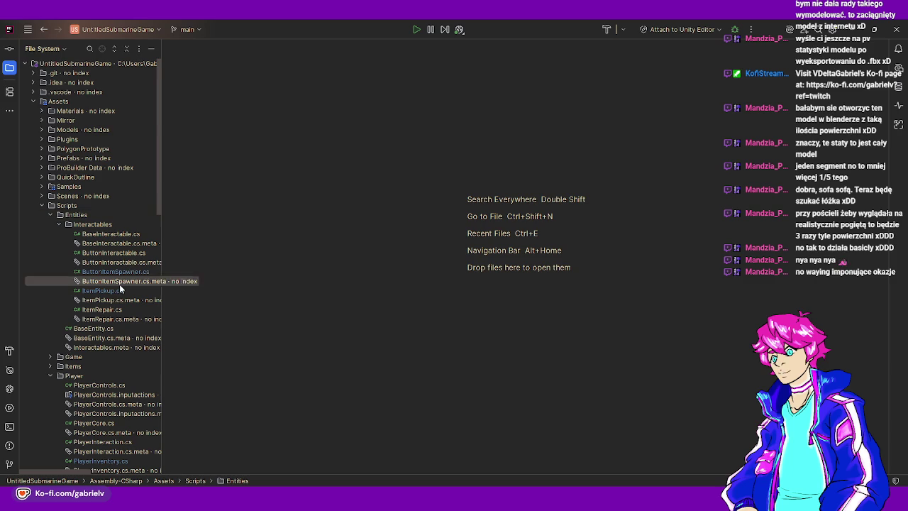
click(115, 272)
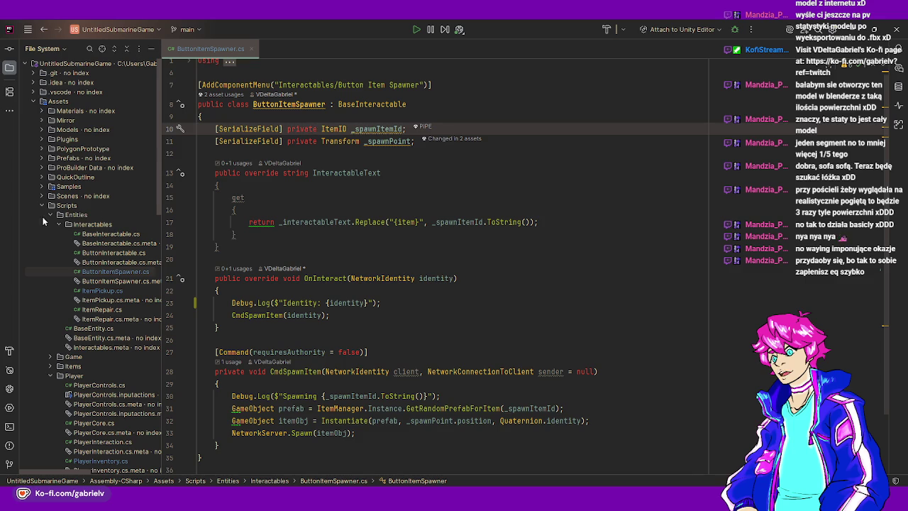
Delete the Debug.Log line from ButtonItemSpawner's OnInteract method
click(62, 225)
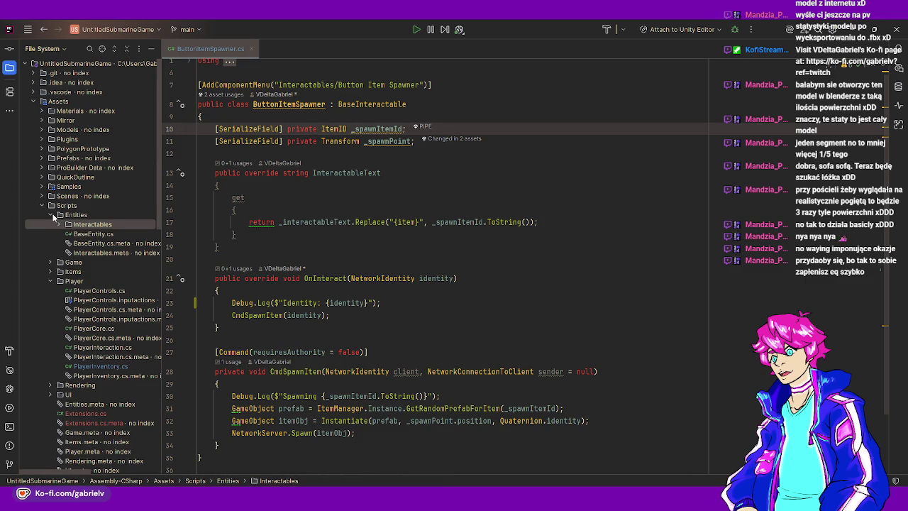
click(53, 215)
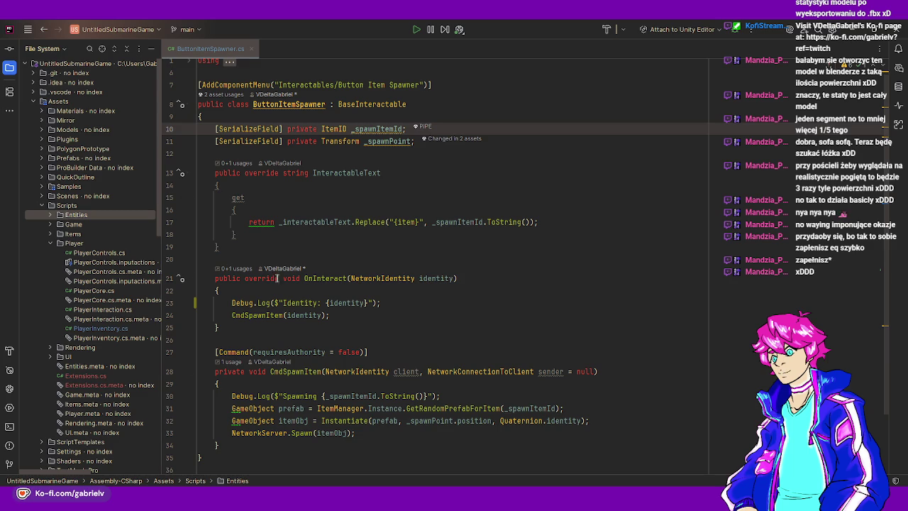
click(302, 290)
click(289, 315)
click(380, 303)
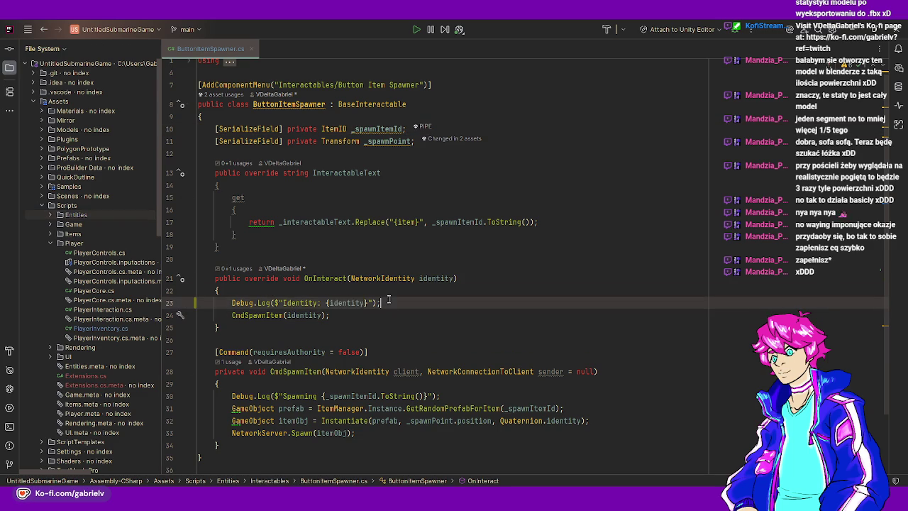
key(shift+Up)
key(BackSpace)
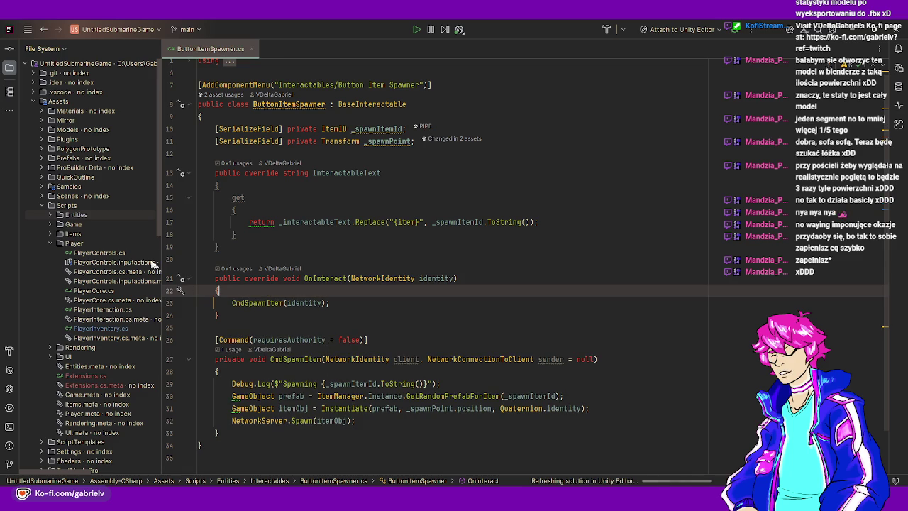
Expand Entities > Interactables and open ItemPickup.cs
double_click(78, 215)
double_click(93, 224)
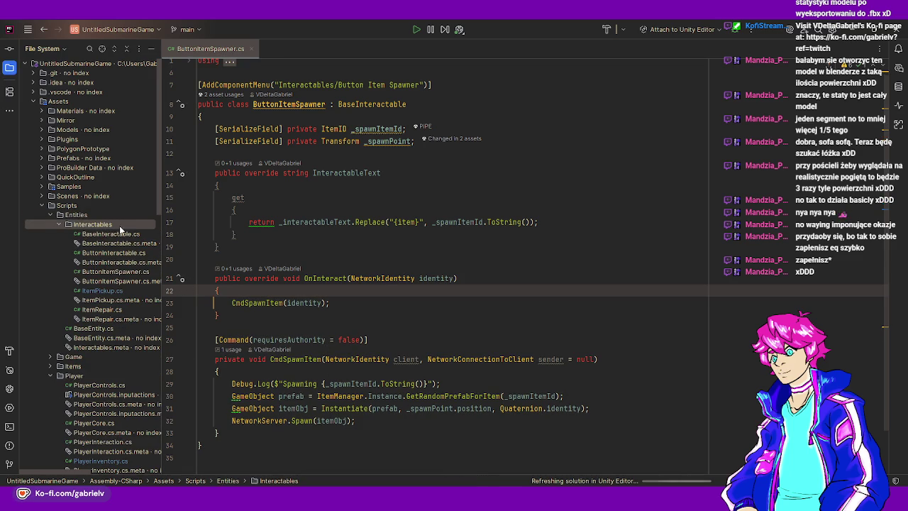
double_click(103, 291)
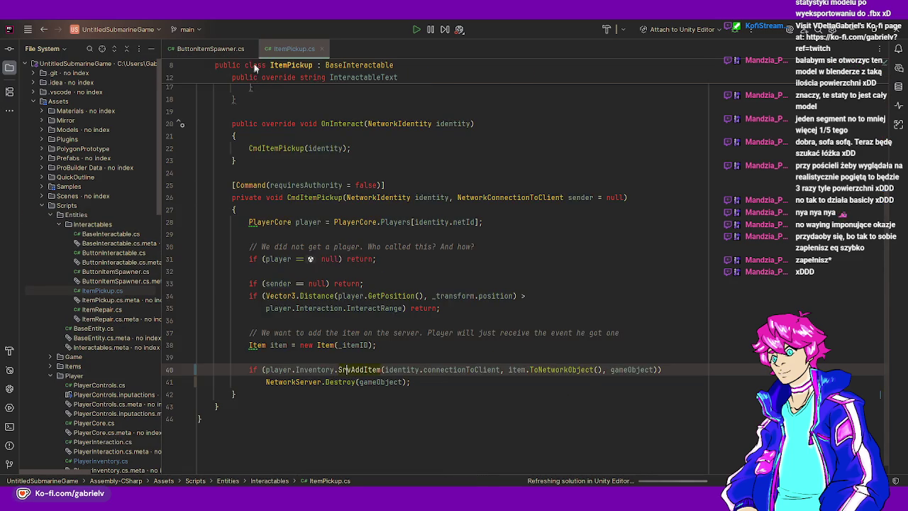
Close ButtonItemSpawner.cs and jump from the line 40 SrvAddItem call to its definition
click(249, 49)
double_click(110, 225)
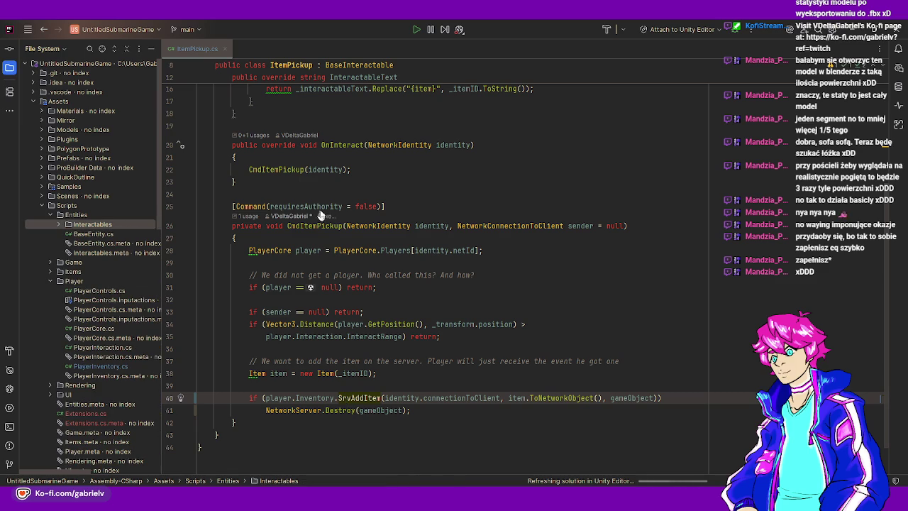
mouse_move(319, 210)
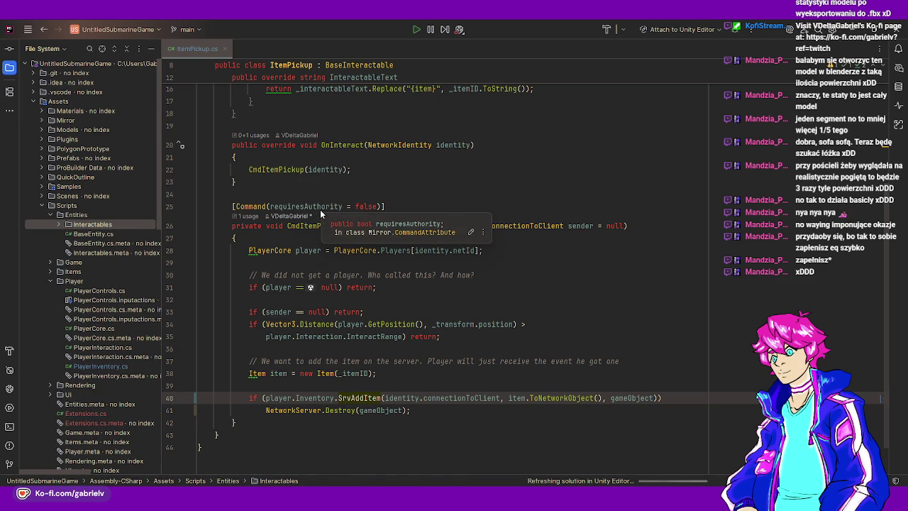
click(364, 398)
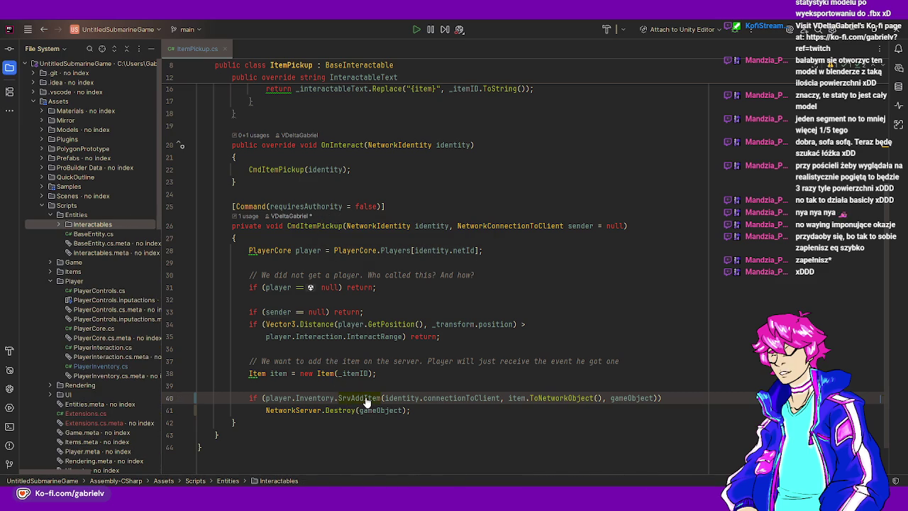
click(423, 398)
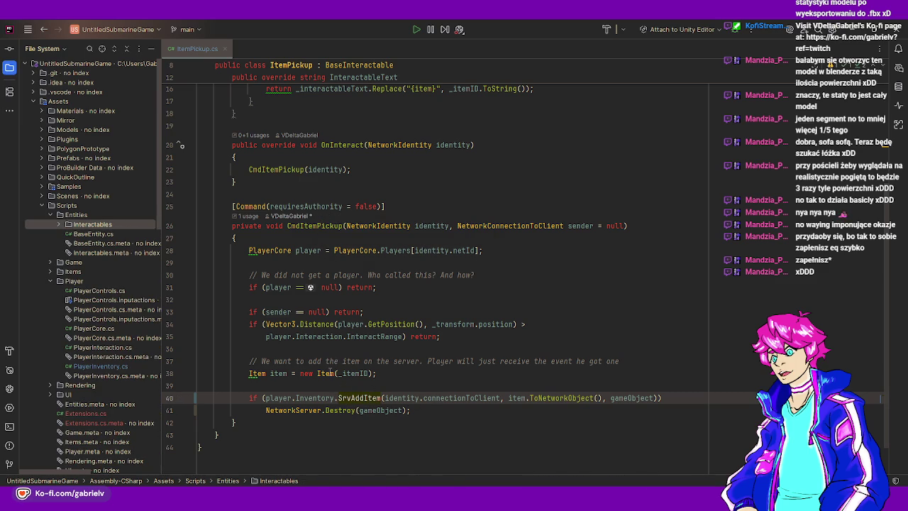
mouse_move(329, 373)
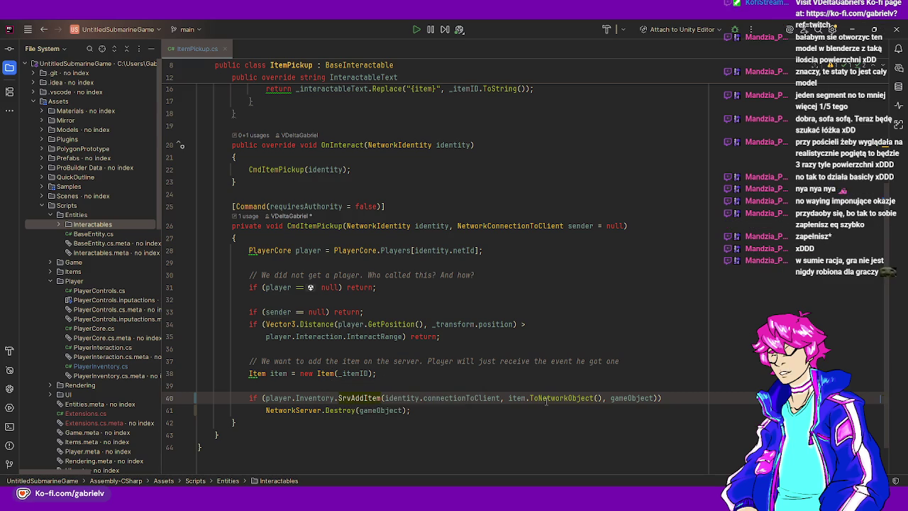
mouse_move(547, 401)
ctrl+click(362, 398)
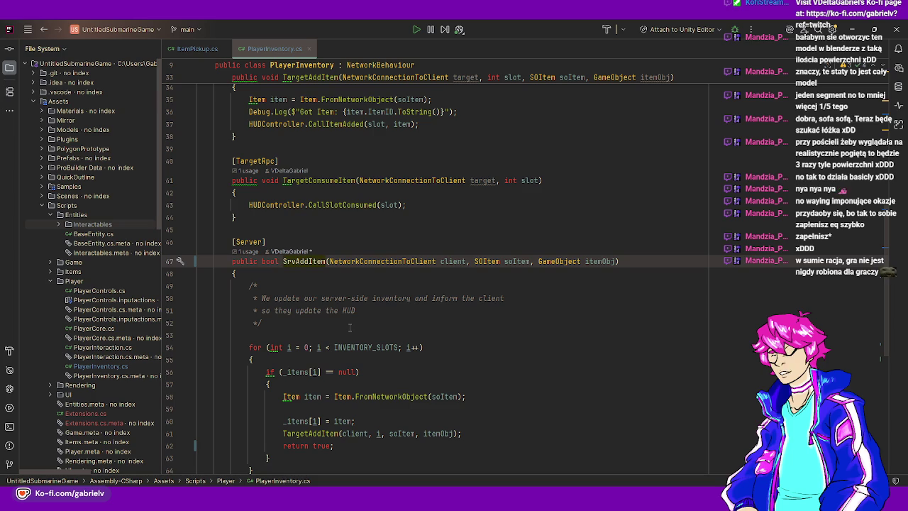
Scroll through PlayerInventory.cs to read SrvAddItem's inventory logic
scroll(350, 327, down, 1)
scroll(350, 327, down, 2)
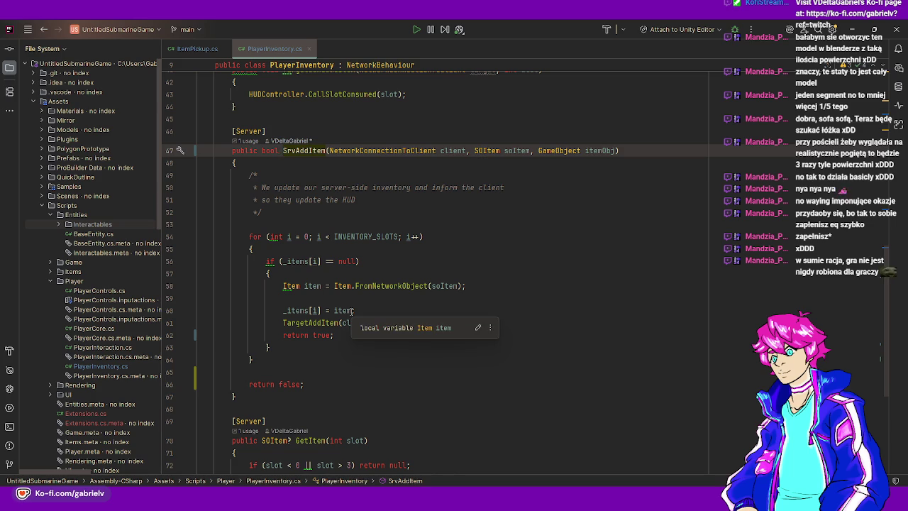
scroll(351, 312, down, 1)
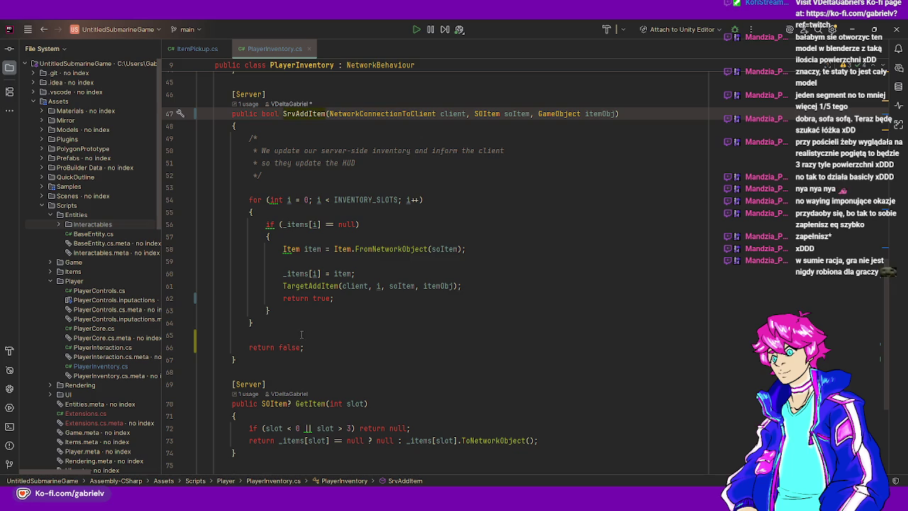
scroll(347, 326, down, 2)
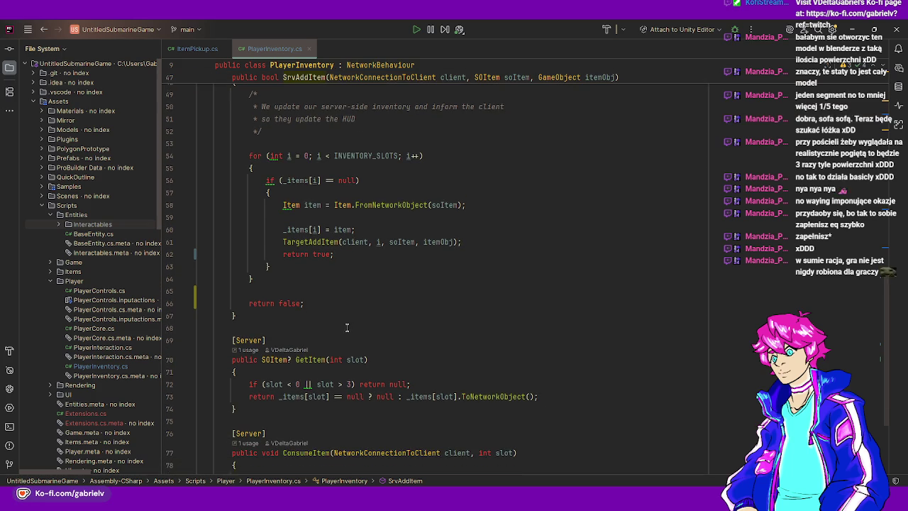
scroll(347, 326, down, 1)
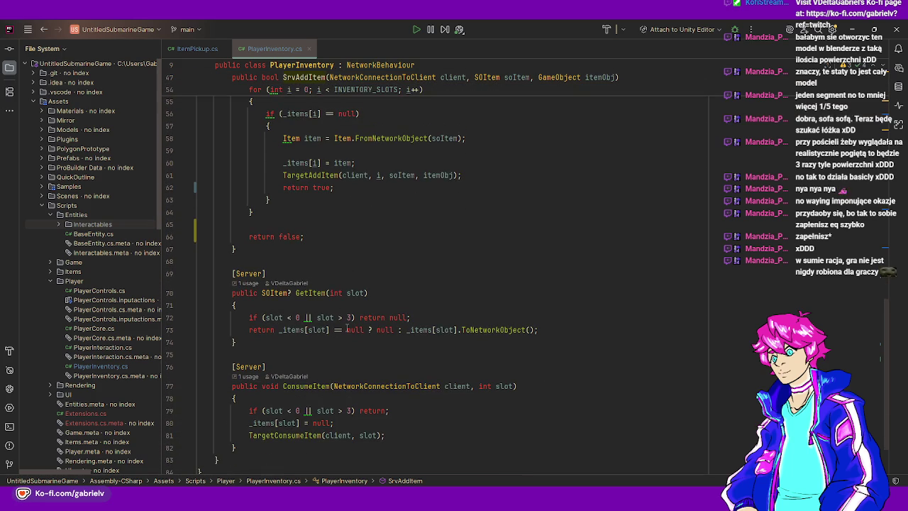
scroll(337, 318, up, 2)
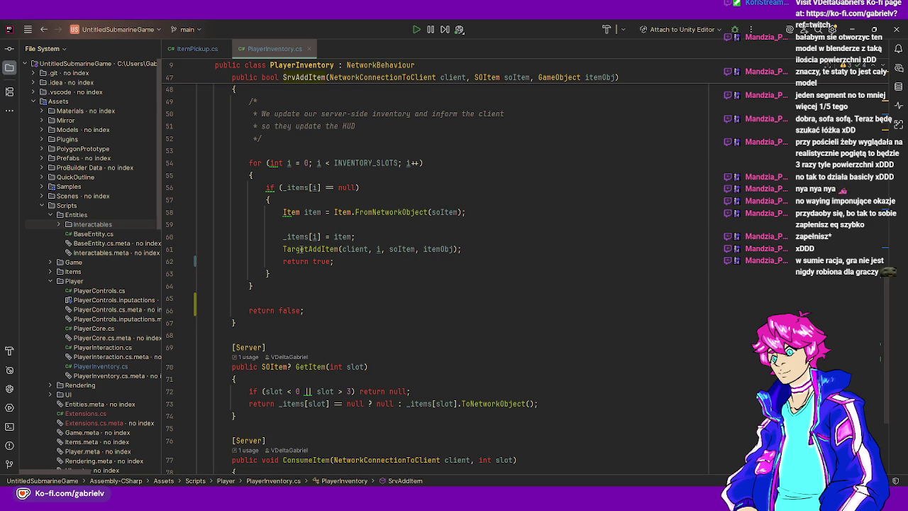
Return to ItemPickup.cs, switch to Unity and select the second pipe item prefab
click(189, 47)
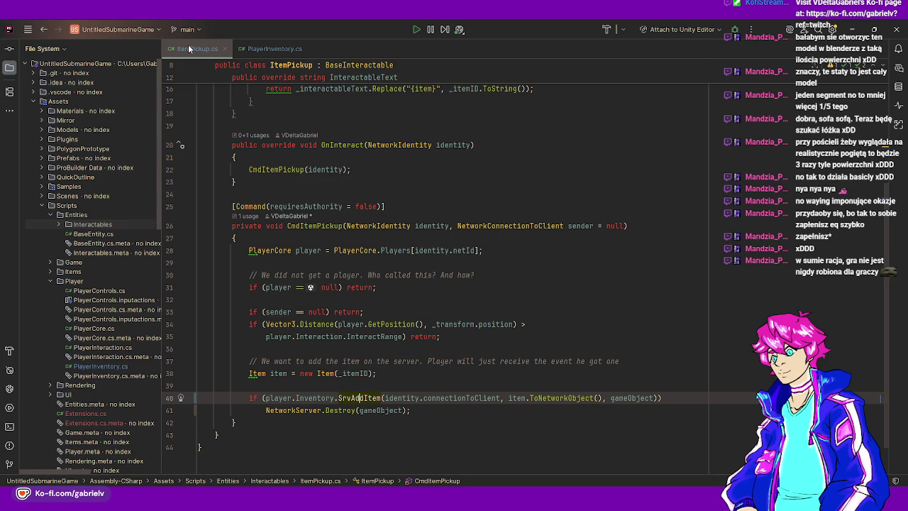
key(alt+Tab)
click(466, 384)
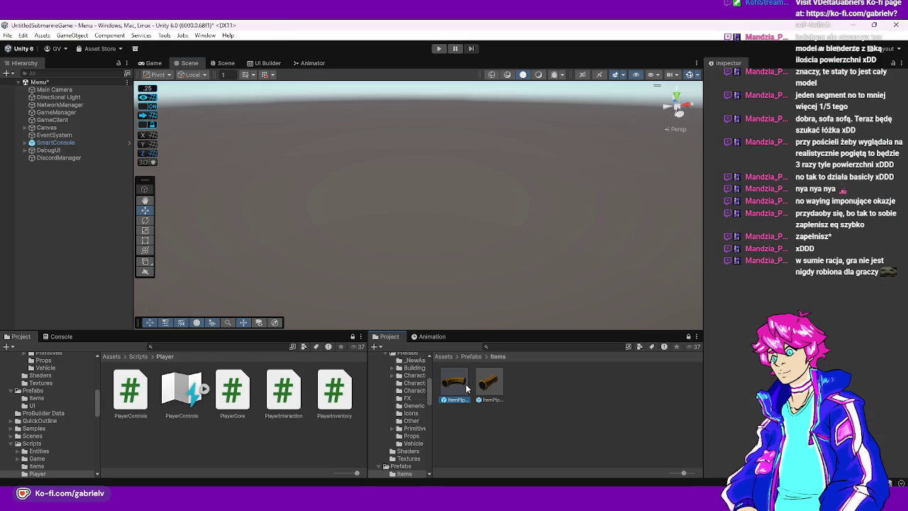
Delete the duplicate pipe item prefab and save the Menu scene
key(Delete)
click(471, 276)
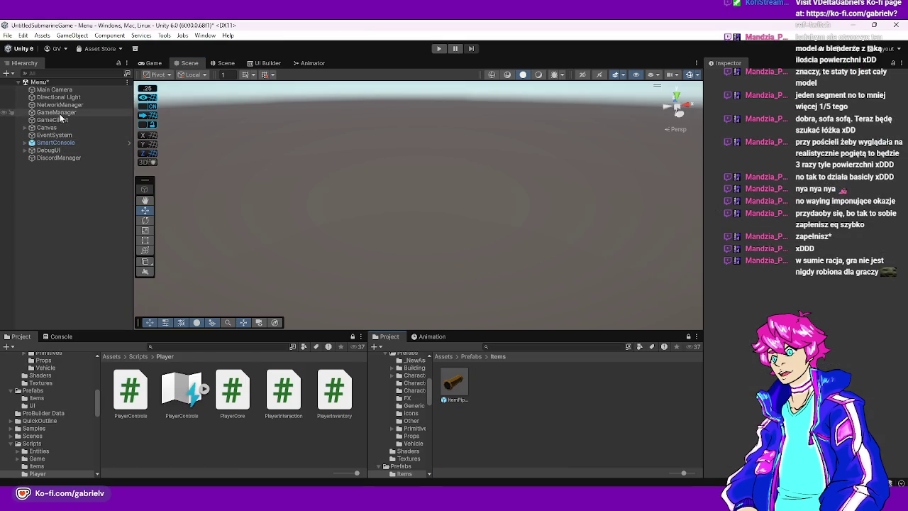
key(ctrl+s)
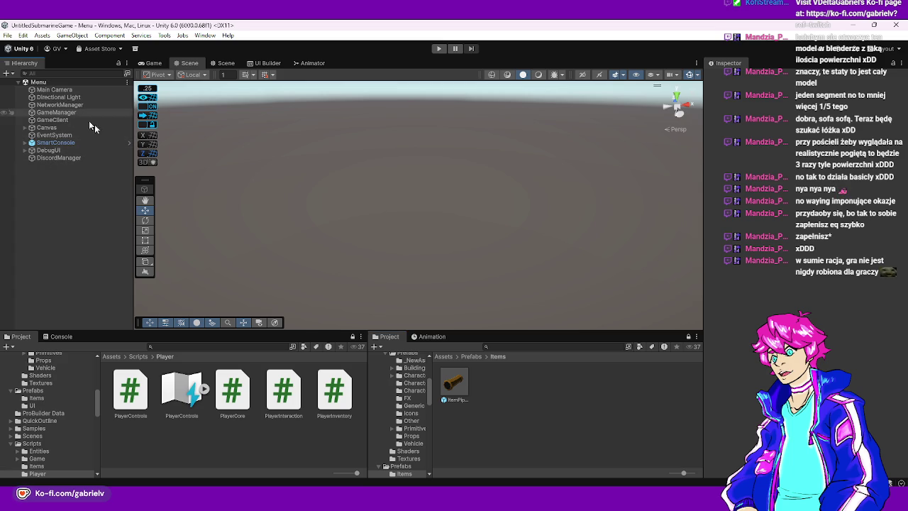
Remove Element 1 from the ItemManager prefab's Item Prefabs list, then enter Play mode
click(111, 357)
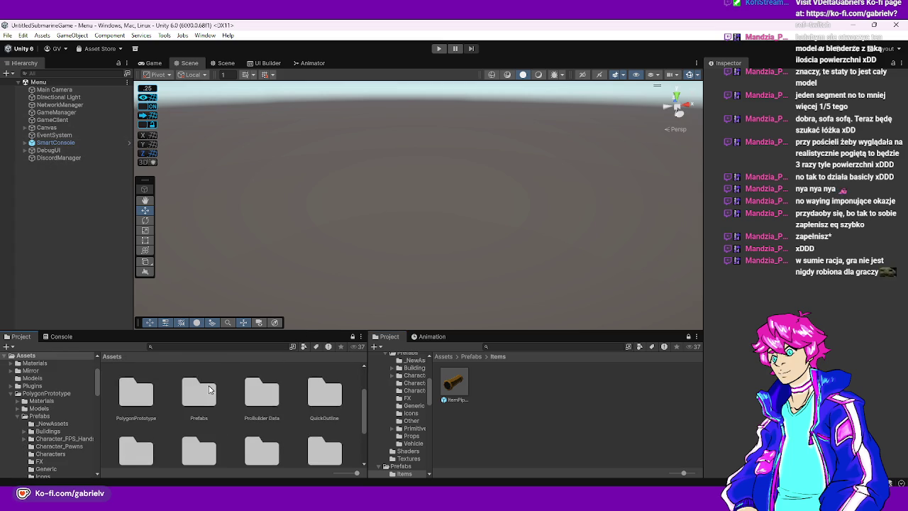
click(471, 356)
click(559, 383)
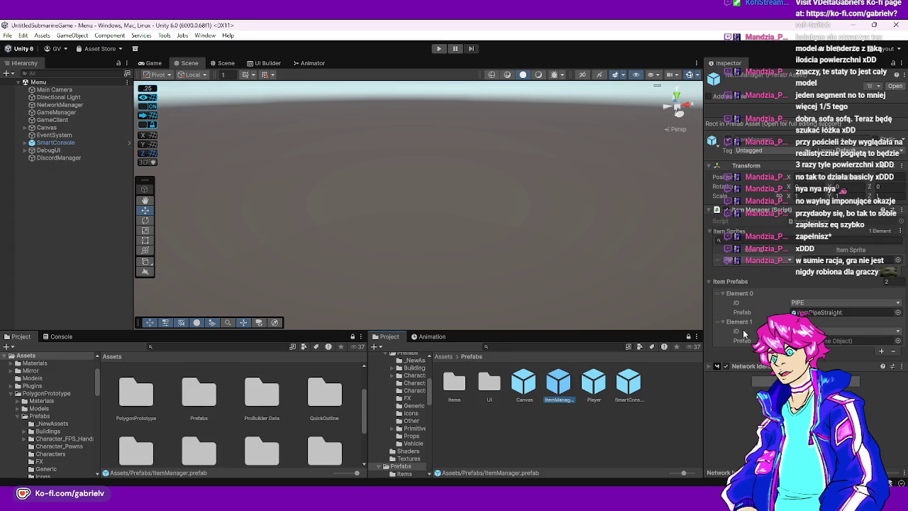
click(739, 322)
click(893, 332)
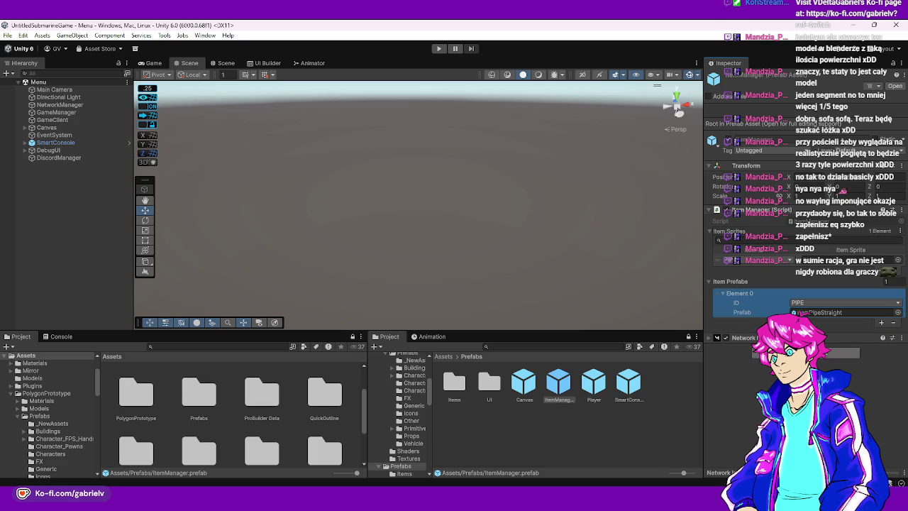
click(439, 48)
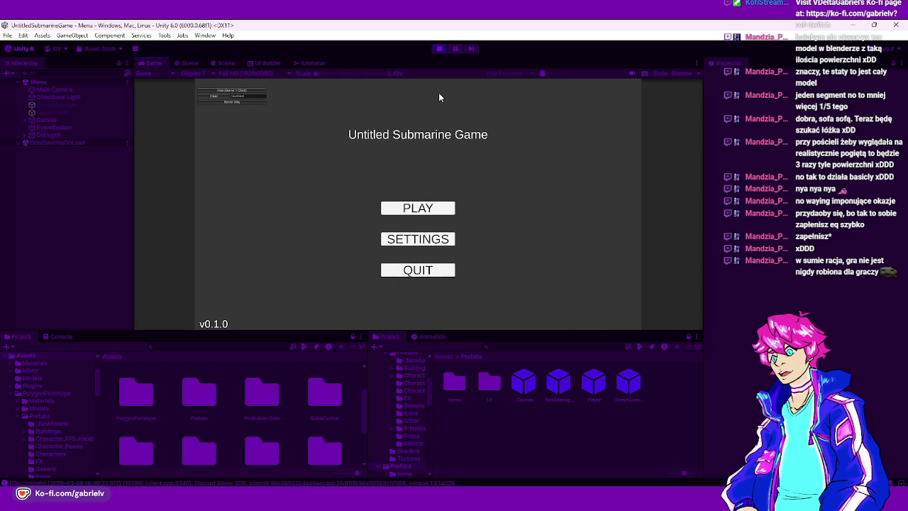
Host a session and walk the player with W and Space onto the grey structure
click(225, 90)
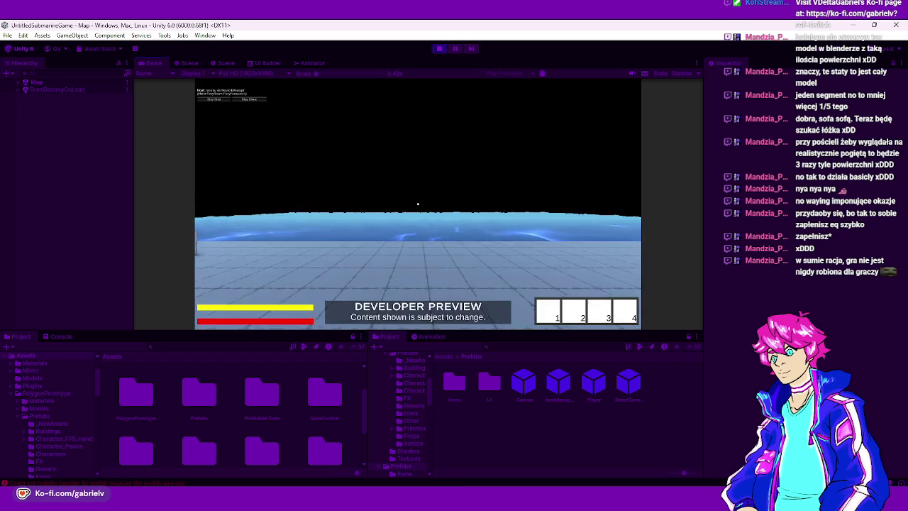
key(w)
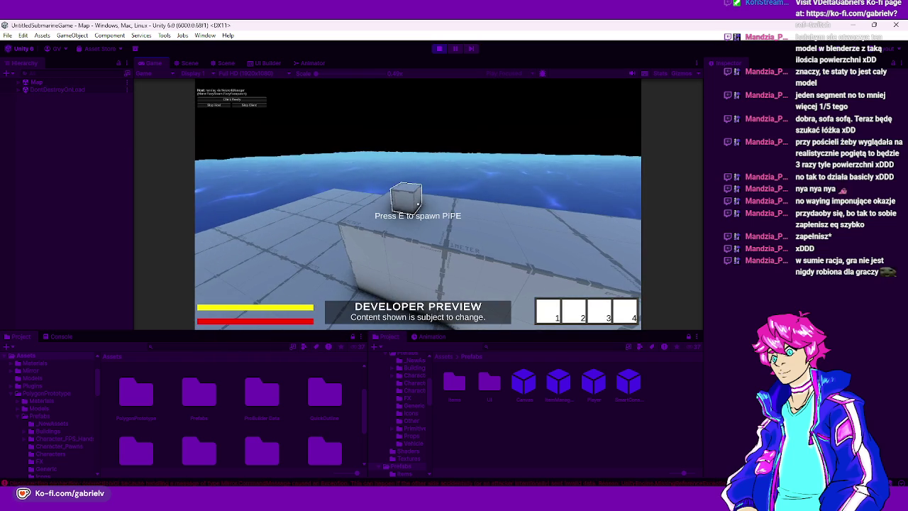
key(space)
key(w)
key(Escape)
Stop Play mode and open the 'Could not register handler' error's source line in ItemManager.cs
click(439, 49)
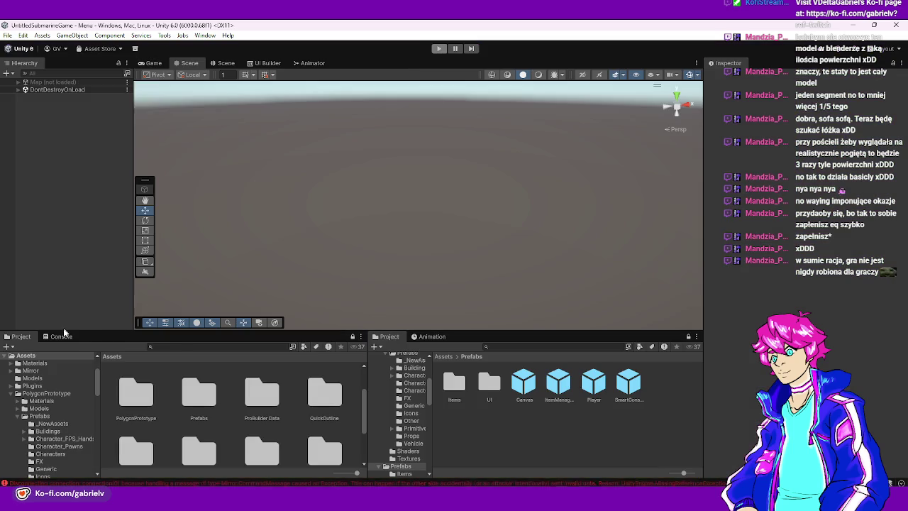
click(59, 336)
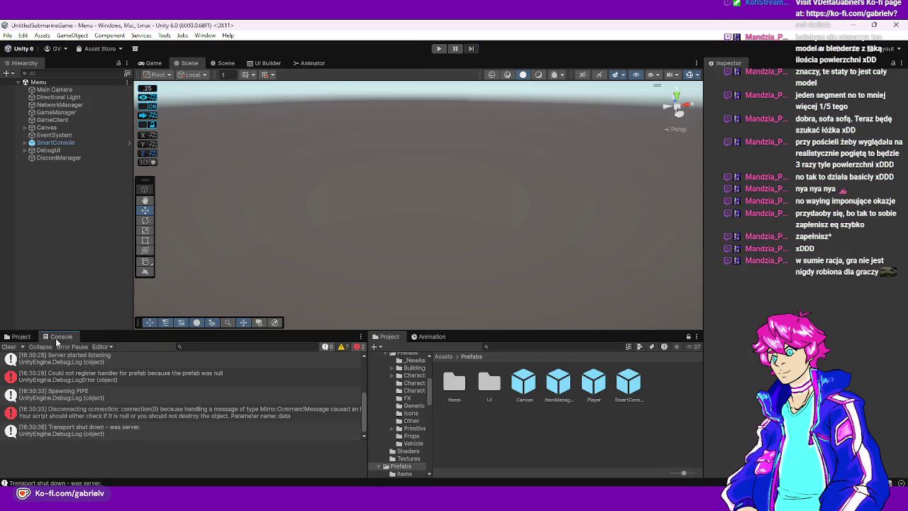
scroll(149, 417, up, 2)
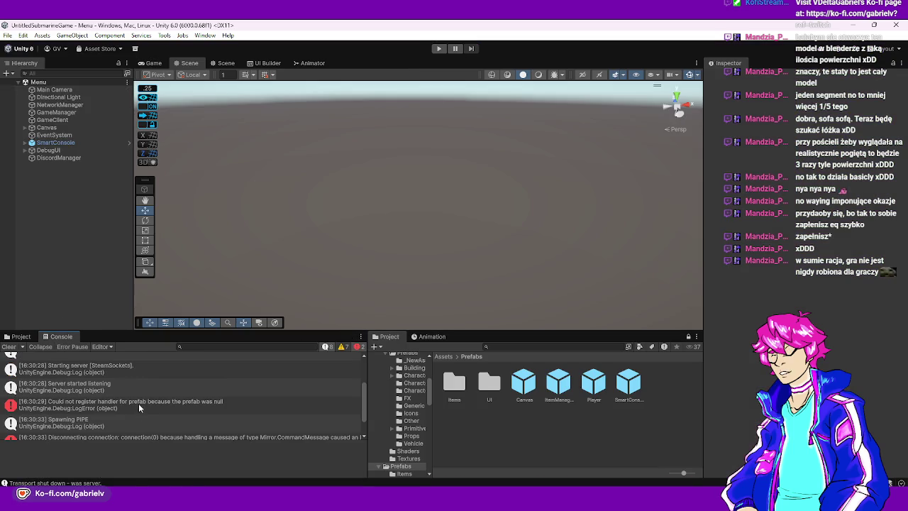
click(138, 403)
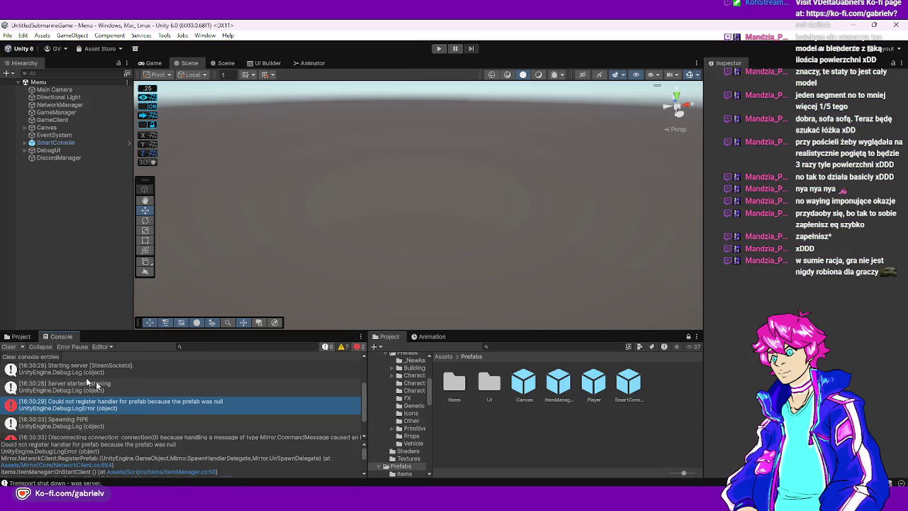
click(181, 471)
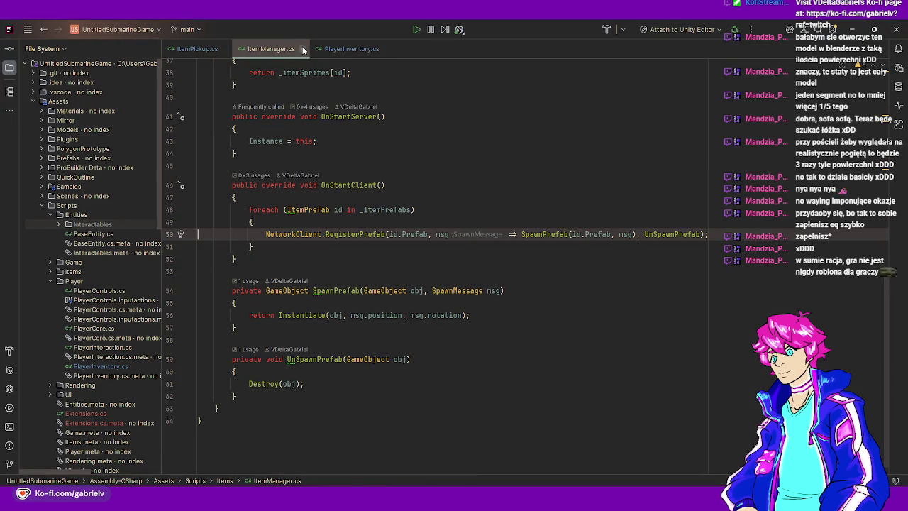
Close ItemManager.cs, return to Unity and select the Scenes folder
click(302, 49)
key(alt+Tab)
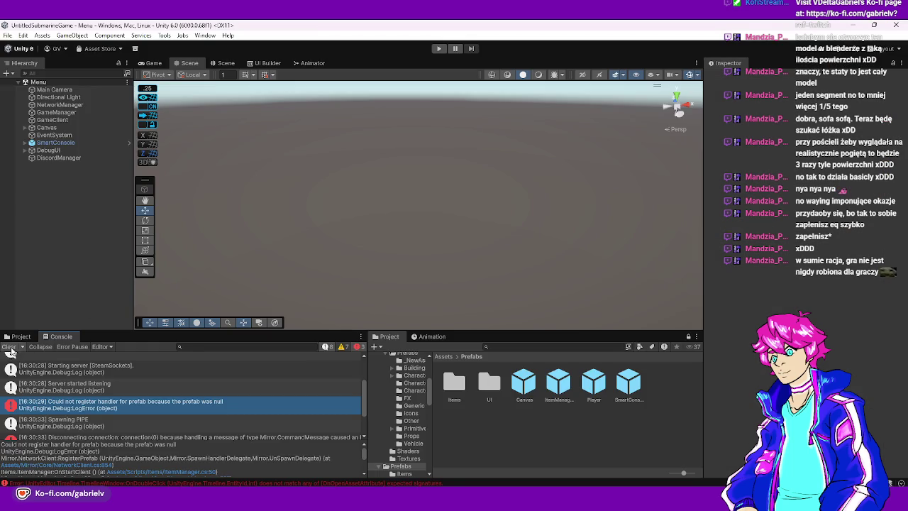
scroll(204, 416, down, 2)
click(195, 394)
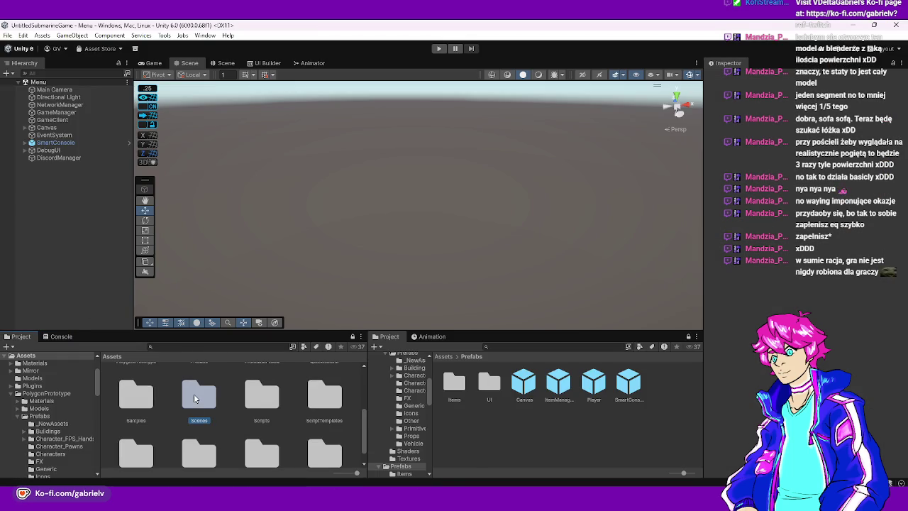
Open the Map scene, then delete ItemManager and restore it with Ctrl+Z
double_click(202, 395)
double_click(232, 389)
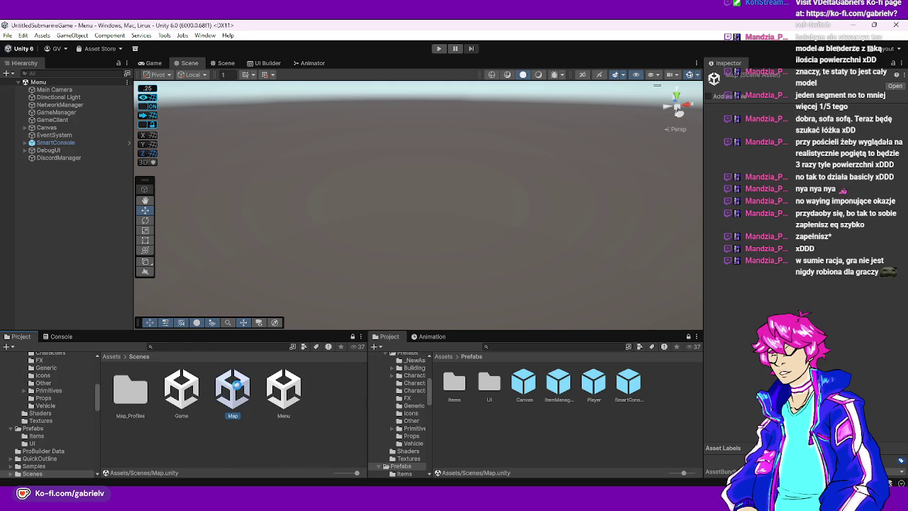
click(55, 120)
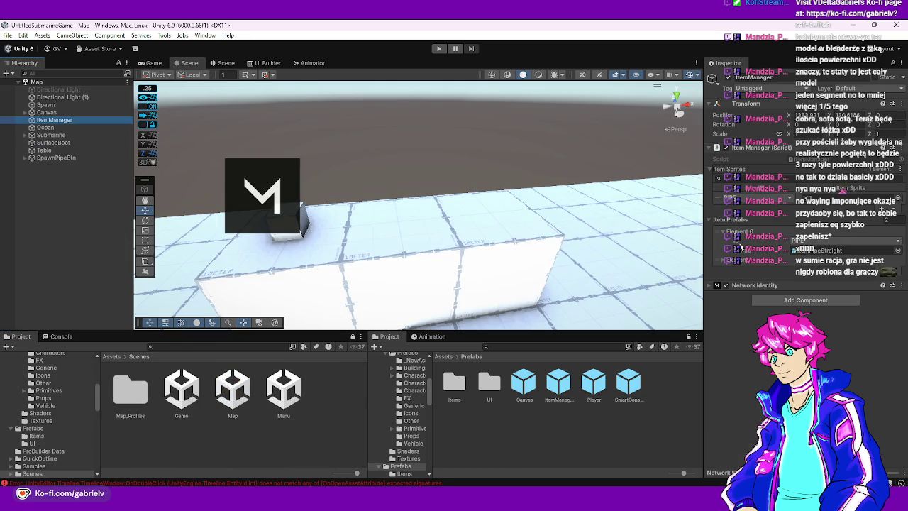
click(725, 261)
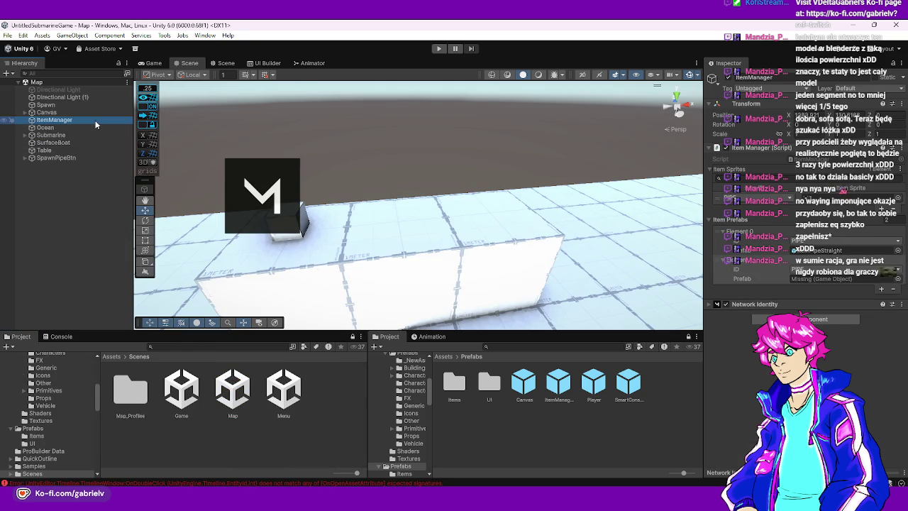
key(Delete)
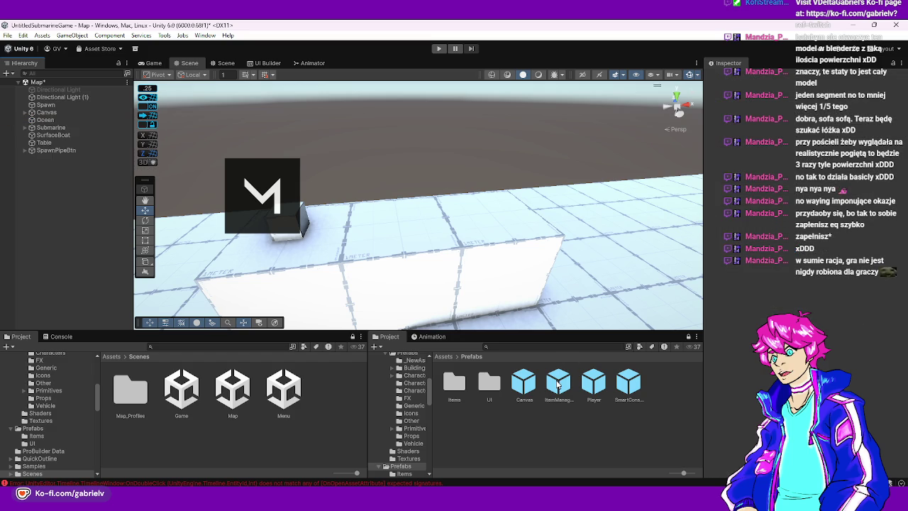
key(ctrl+z)
Open the Menu scene, then the Game scene, and bring the pipe props into view
click(287, 389)
double_click(287, 389)
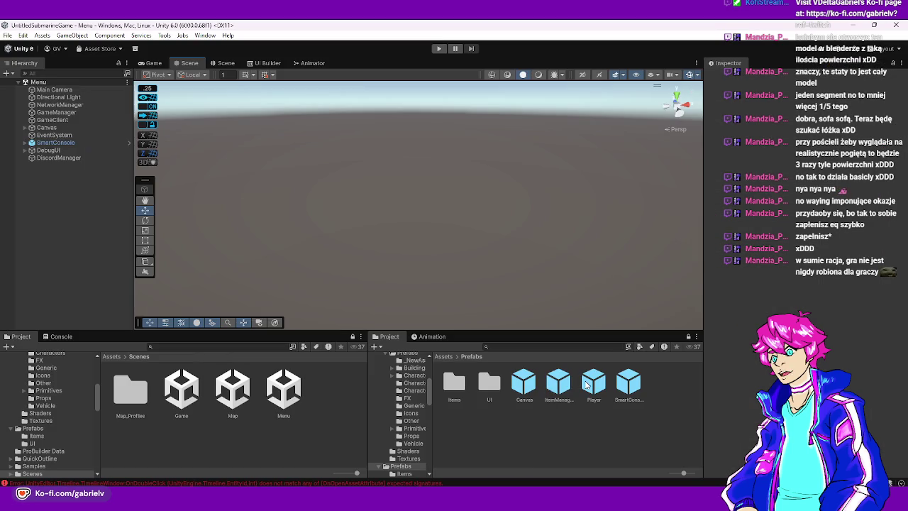
click(460, 386)
mouse_move(459, 386)
mouse_down()
mouse_move(448, 362)
mouse_move(468, 359)
mouse_up()
double_click(181, 391)
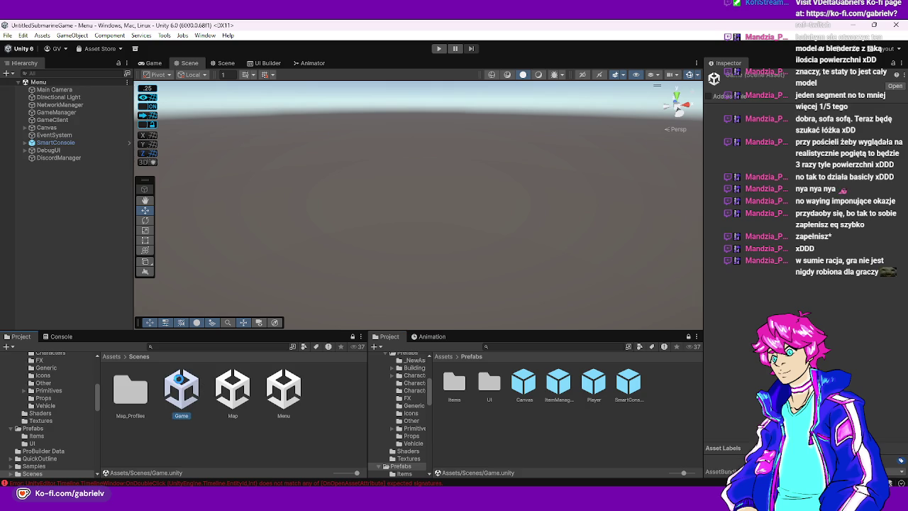
mouse_move(367, 254)
mouse_down()
mouse_move(578, 199)
mouse_move(471, 205)
mouse_move(700, 263)
mouse_move(76, 281)
mouse_move(134, 257)
mouse_move(99, 316)
mouse_move(361, 278)
mouse_up()
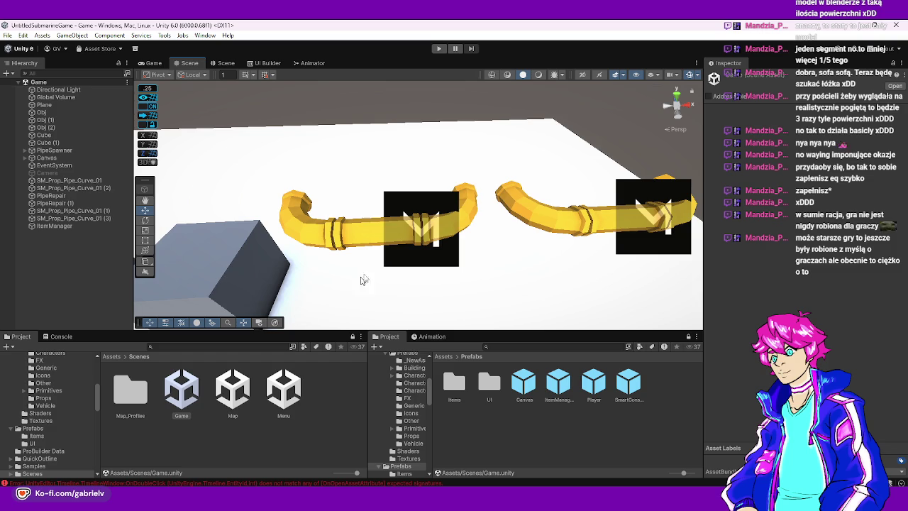
Select the three pipe parts in the Game scene, then open the Map scene
click(449, 212)
shift+click(376, 229)
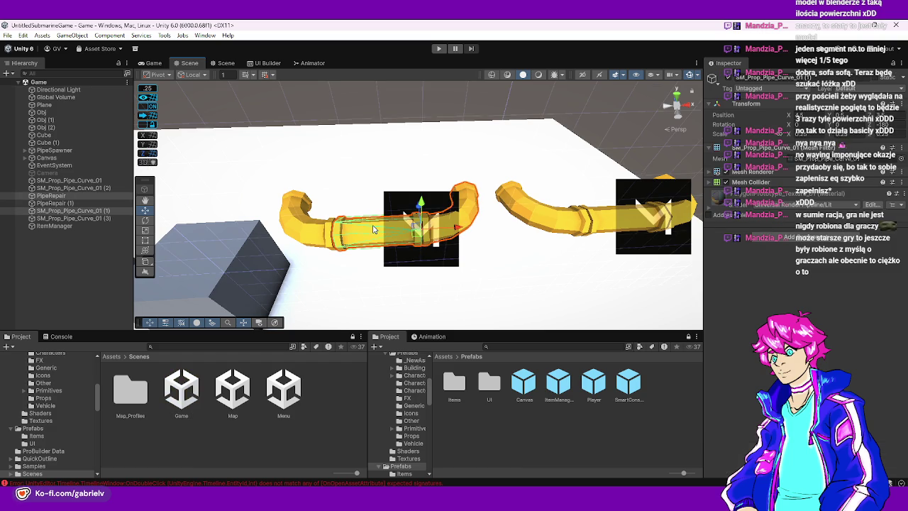
shift+click(300, 232)
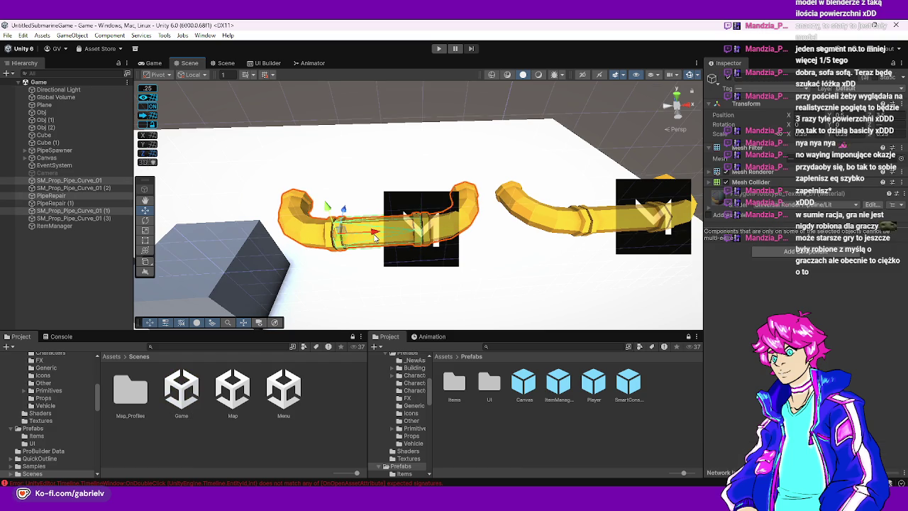
double_click(232, 389)
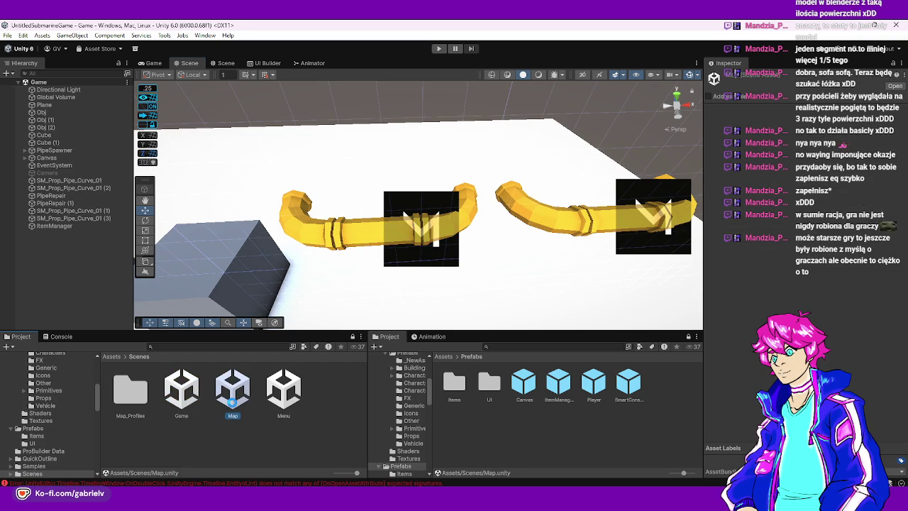
mouse_move(419, 191)
mouse_down()
mouse_move(516, 125)
mouse_move(436, 189)
mouse_move(405, 227)
mouse_move(413, 284)
mouse_move(401, 312)
mouse_up()
click(112, 356)
mouse_move(241, 298)
mouse_down()
mouse_move(263, 277)
mouse_move(397, 220)
mouse_move(428, 181)
mouse_move(369, 177)
mouse_move(348, 203)
mouse_move(355, 239)
mouse_move(296, 199)
mouse_move(330, 213)
mouse_move(316, 140)
mouse_move(475, 142)
mouse_move(355, 184)
mouse_move(283, 244)
mouse_move(425, 312)
mouse_move(468, 283)
mouse_up()
Paste the pipe pieces into the Map scene and move them onto the floor beside the table
key(ctrl+z)
key(f)
mouse_move(396, 192)
mouse_down()
mouse_move(334, 149)
mouse_move(291, 198)
mouse_move(349, 184)
mouse_move(395, 223)
mouse_move(523, 256)
mouse_move(425, 213)
mouse_up()
scroll(364, 190, up, 3)
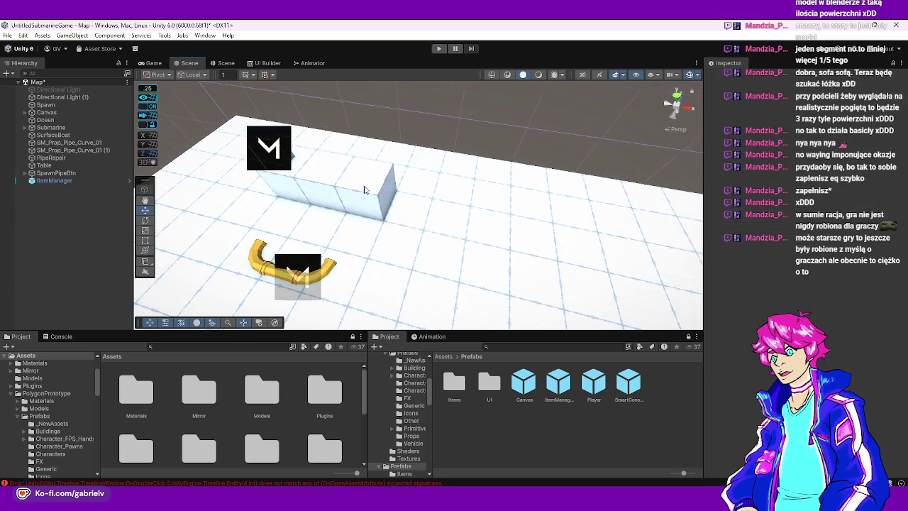
Duplicate the table box and rename the copy WAll
click(364, 190)
scroll(359, 206, down, 2)
key(ctrl+d)
key(F2)
text(W)
key(Return)
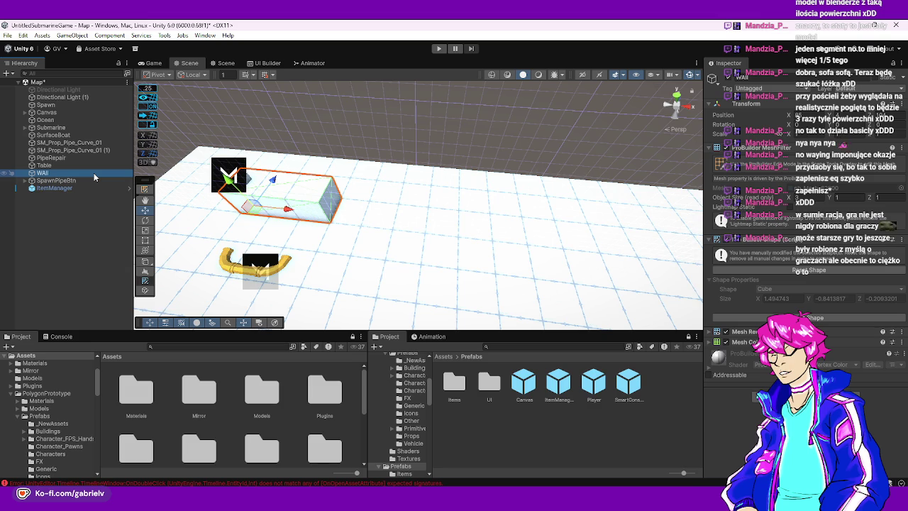
Move the WAll box into place and stretch its side face into a tall wall
mouse_move(95, 177)
mouse_down()
mouse_move(388, 229)
mouse_move(478, 229)
mouse_move(456, 236)
mouse_move(441, 198)
mouse_move(389, 160)
mouse_move(385, 115)
mouse_move(395, 161)
mouse_move(397, 127)
mouse_up()
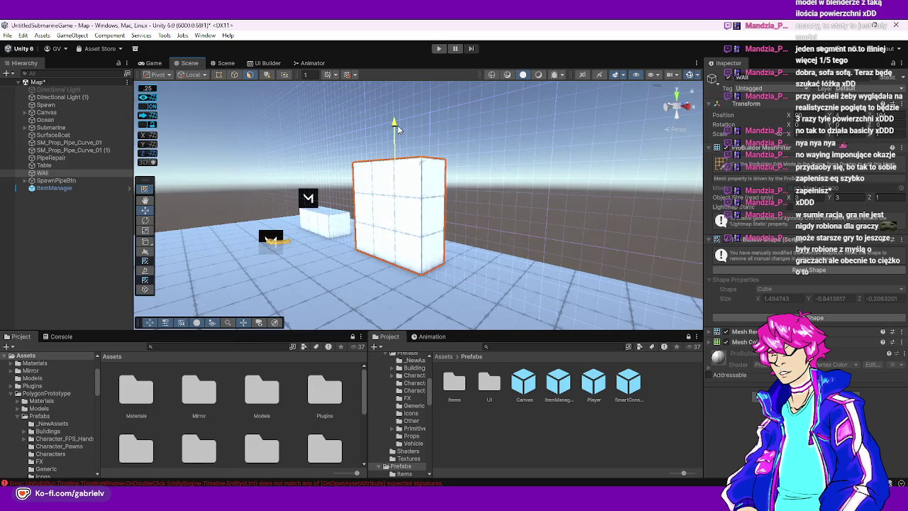
click(438, 210)
alt+drag(437, 210, 564, 225)
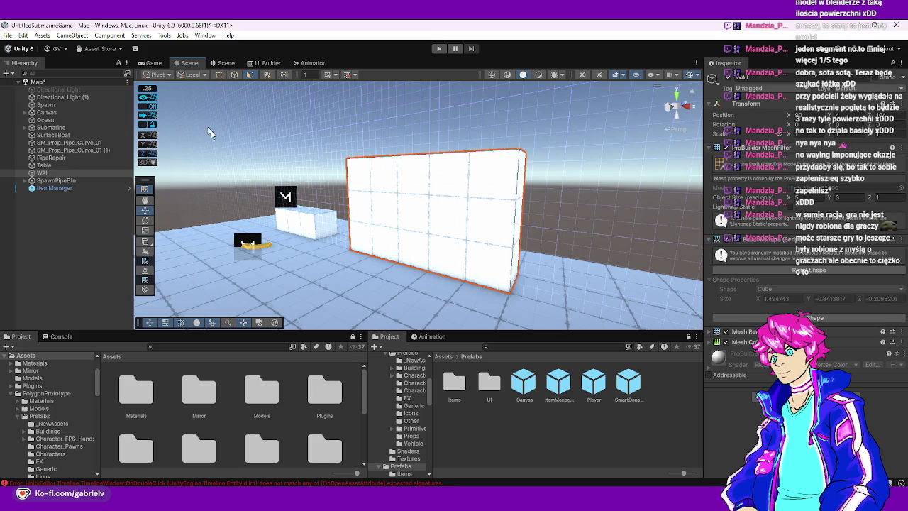
mouse_move(283, 227)
mouse_down()
mouse_move(309, 217)
mouse_move(325, 236)
mouse_move(386, 234)
mouse_up()
Move the two pipe curve pieces against the base of the wall
click(71, 150)
shift+click(68, 143)
key(w)
mouse_move(319, 206)
mouse_down()
mouse_move(525, 259)
mouse_move(336, 261)
mouse_up()
mouse_move(386, 228)
mouse_down()
mouse_move(464, 234)
mouse_move(438, 222)
mouse_move(635, 147)
mouse_move(594, 178)
mouse_up()
Check the PipeRepair object, clear the selection and start a test run
drag(513, 186, 437, 242)
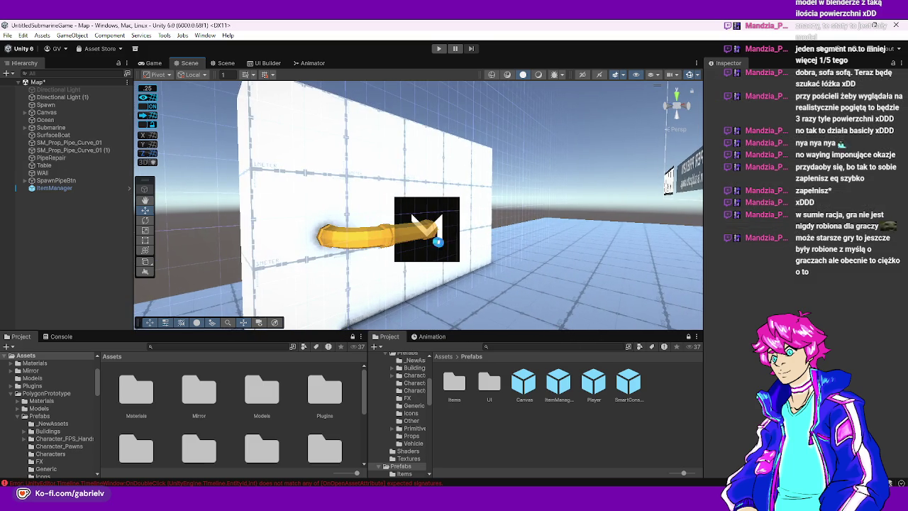
click(64, 158)
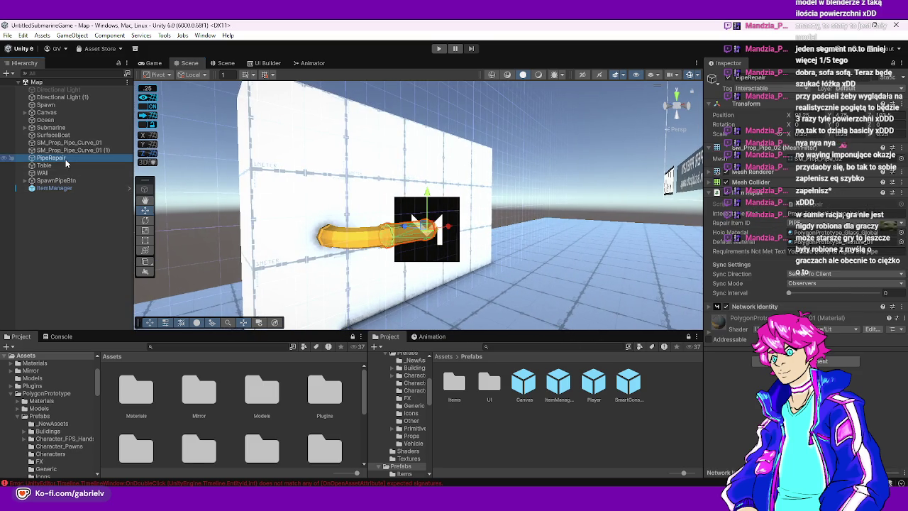
scroll(270, 211, down, 8)
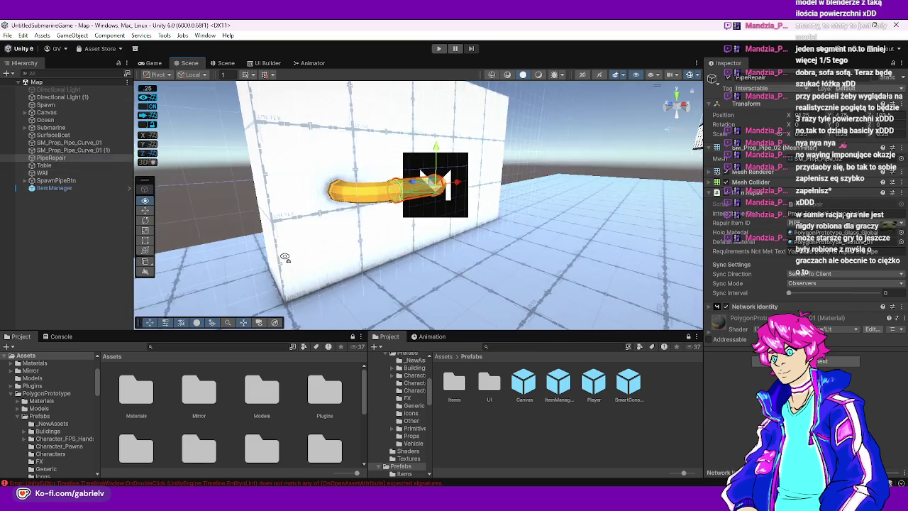
click(387, 83)
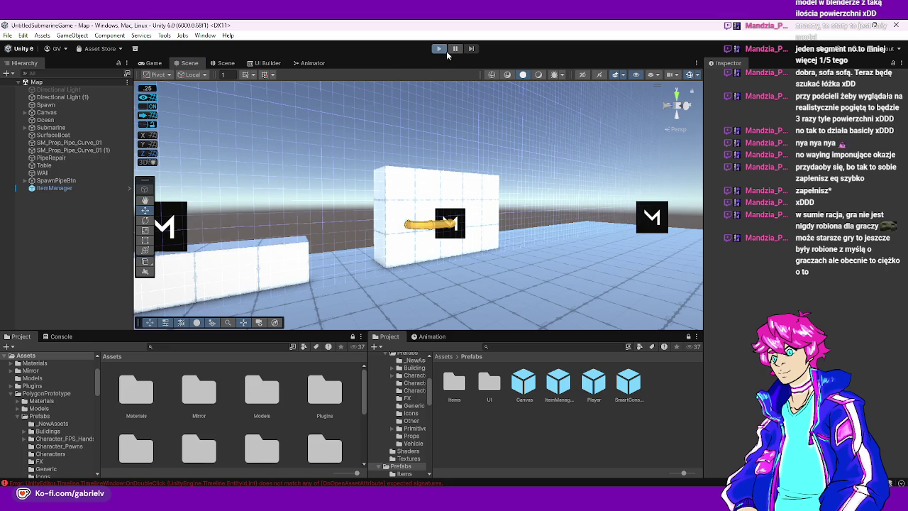
click(445, 50)
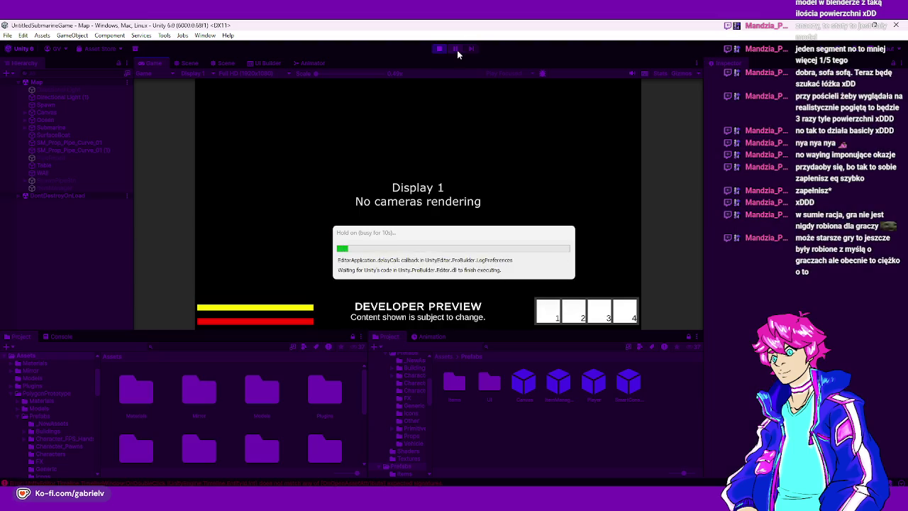
Stop the test run and open the Menu scene from Assets/Scenes
click(436, 49)
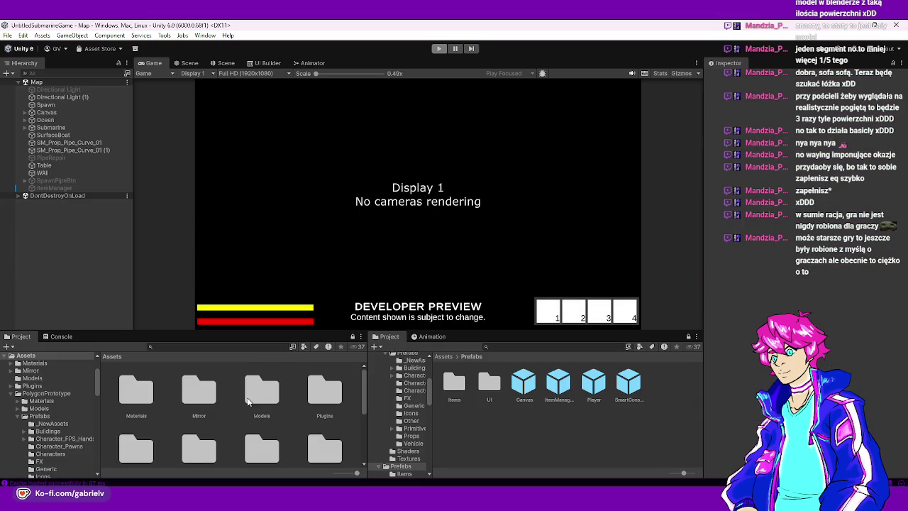
scroll(240, 421, down, 3)
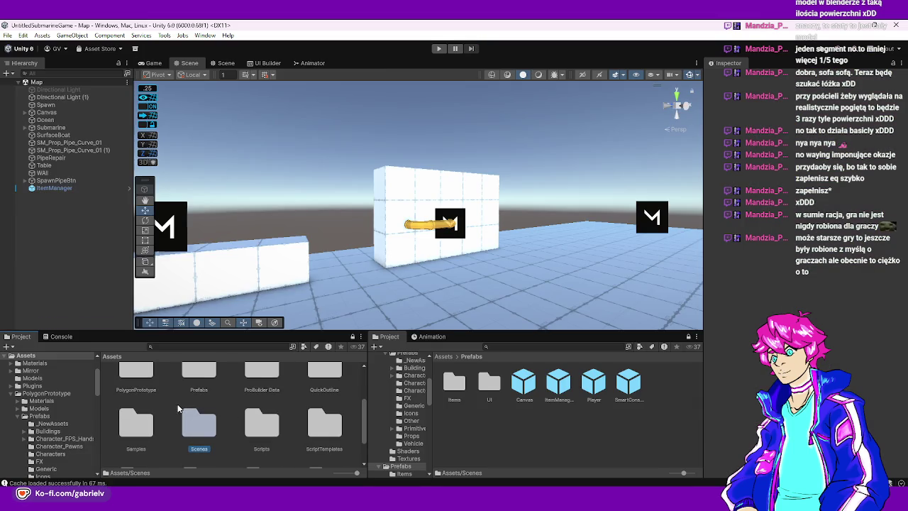
double_click(199, 423)
right_click(331, 220)
click(258, 217)
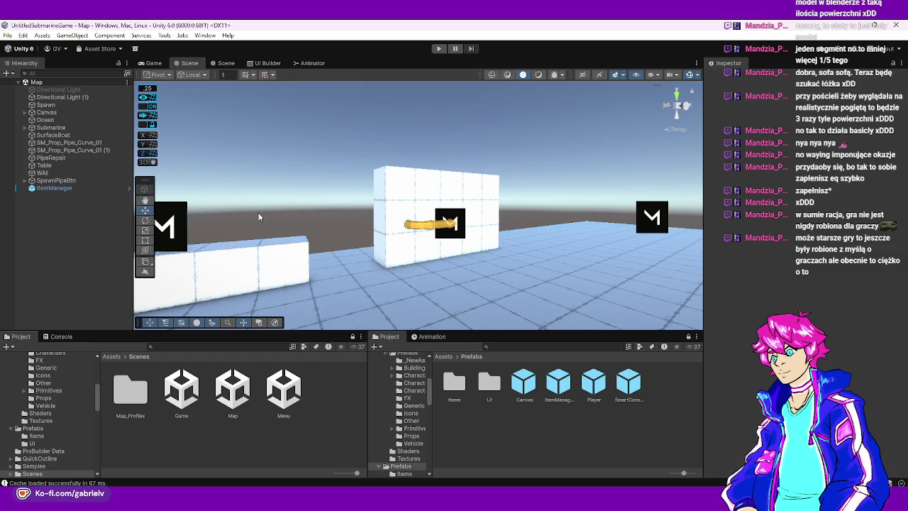
click(182, 388)
click(277, 385)
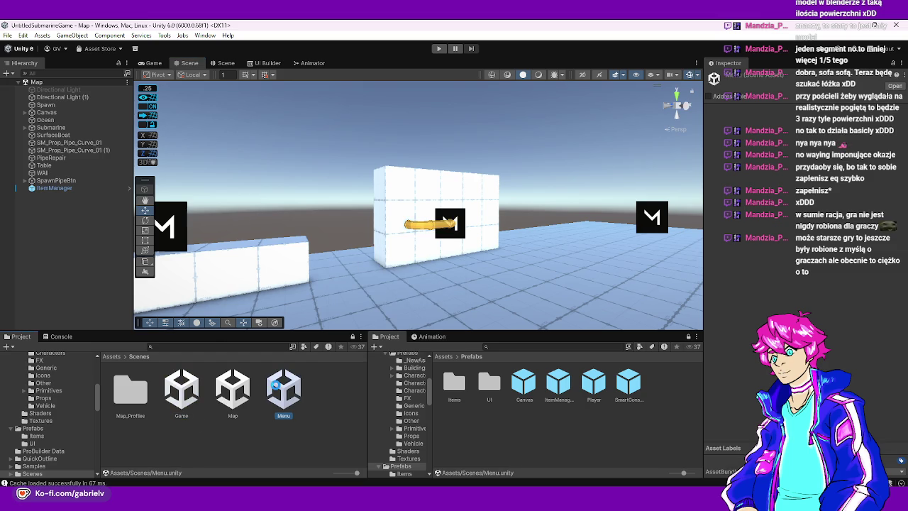
double_click(277, 387)
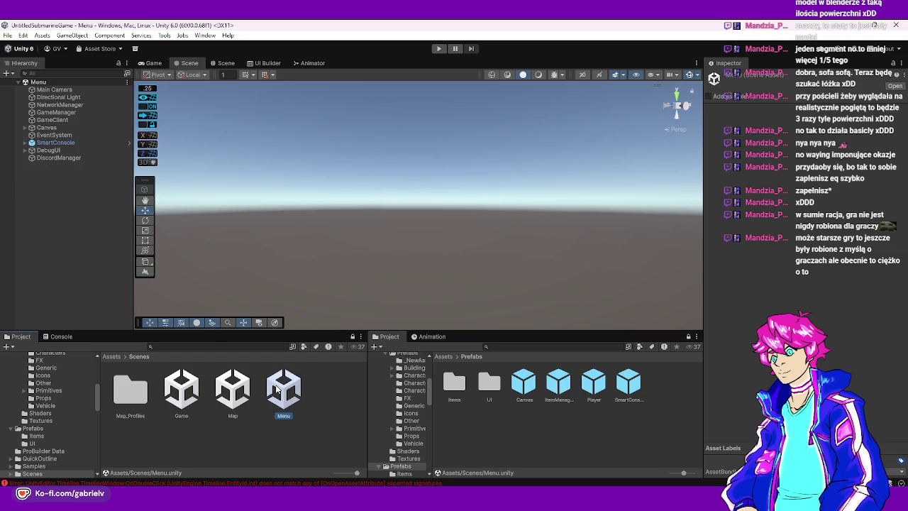
Play from the Menu as host, walk past the wall-mounted pipe, then stop the run
click(439, 48)
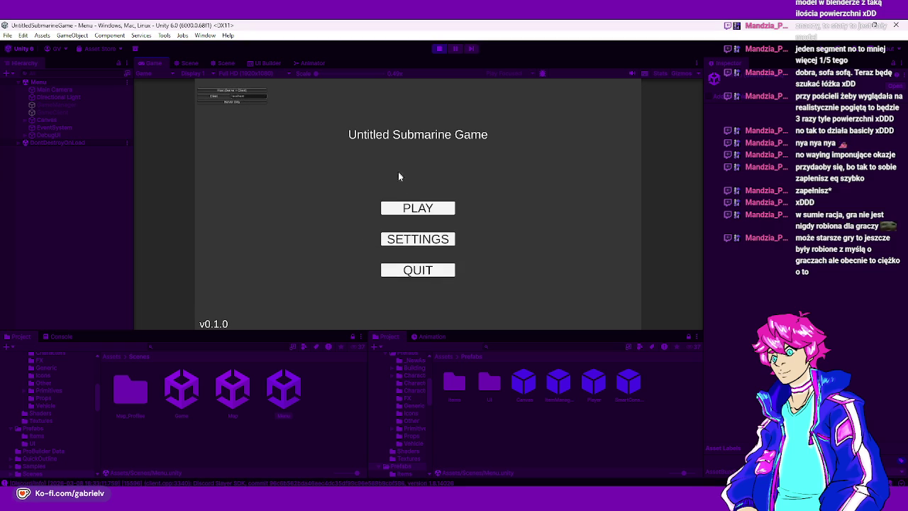
click(418, 208)
click(299, 181)
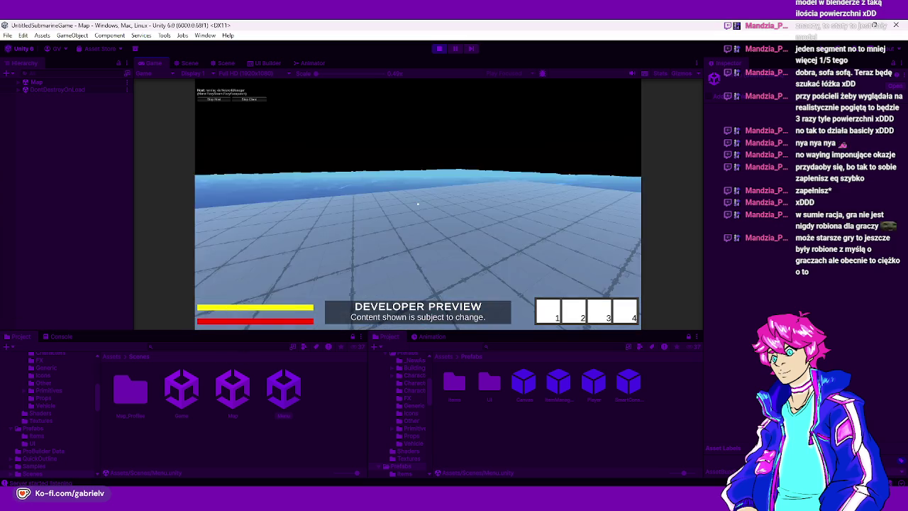
key(w)
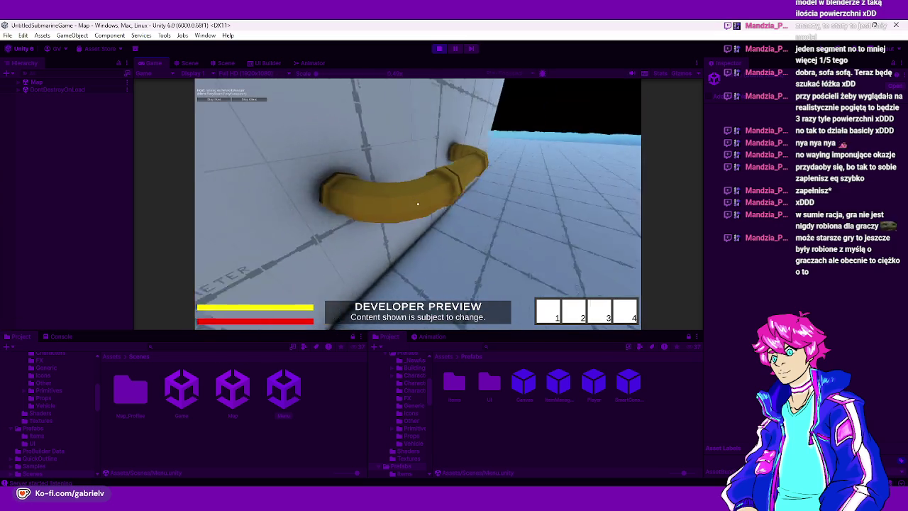
key(w)
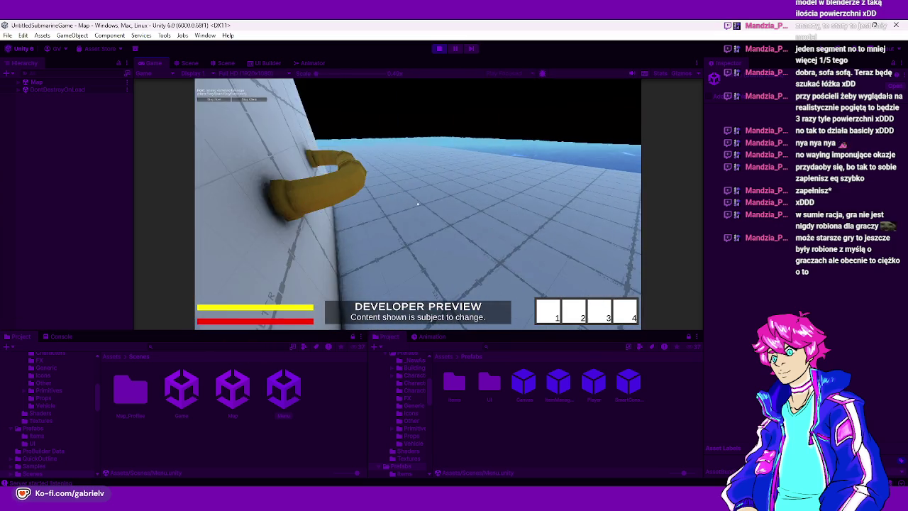
key(w)
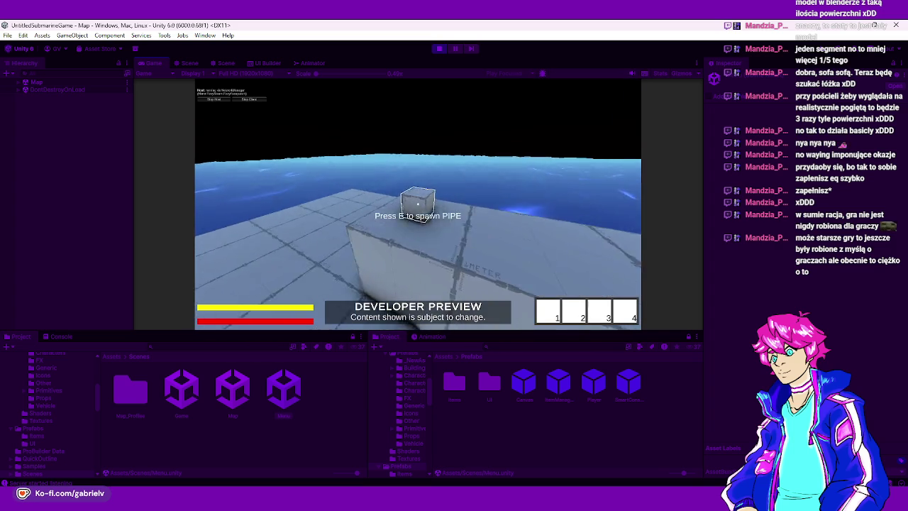
key(Escape)
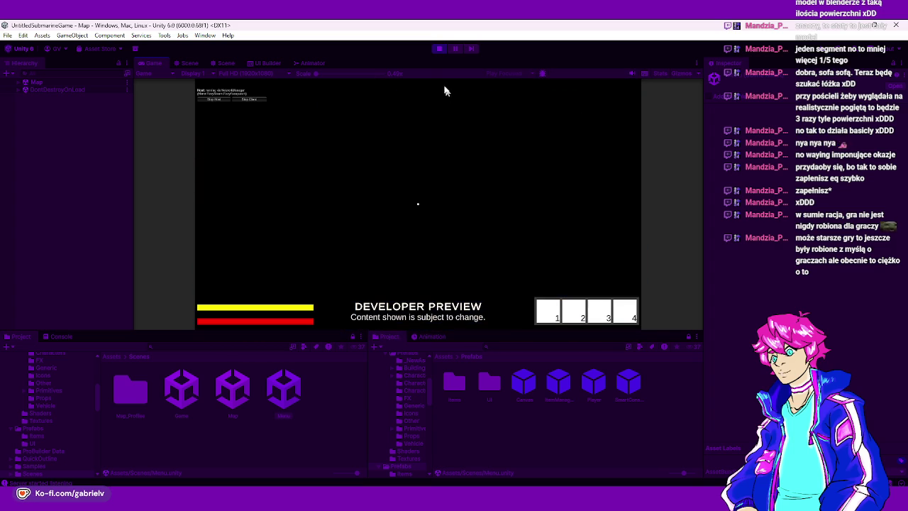
click(439, 48)
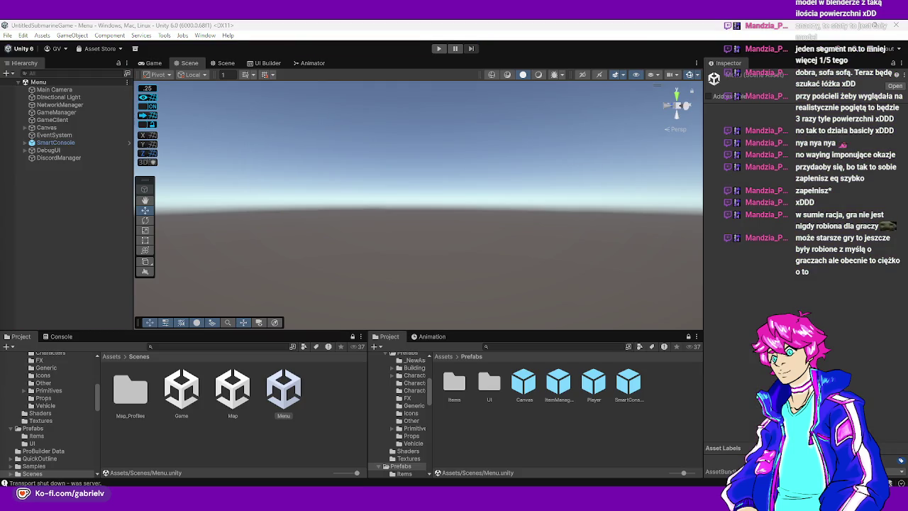
Open the Map scene and select the small pipe-spawn button cube on the table
double_click(232, 390)
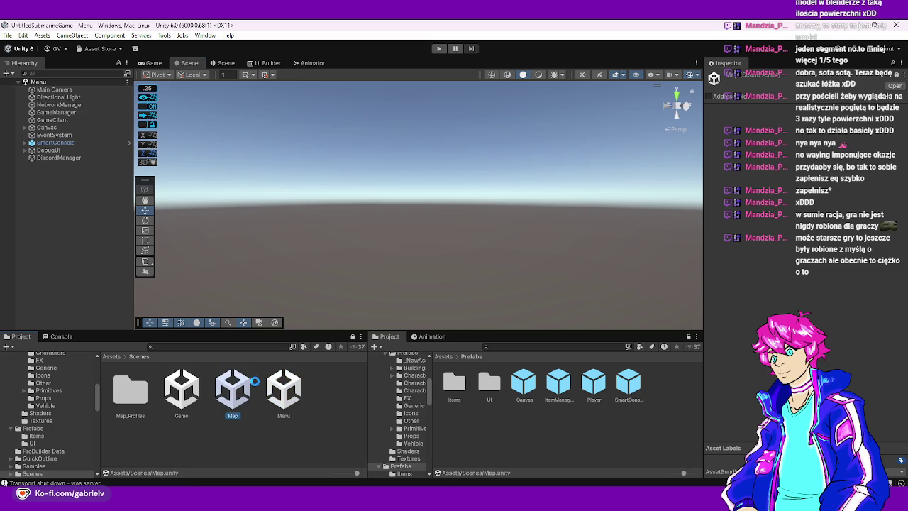
mouse_move(354, 255)
mouse_down()
mouse_move(367, 245)
mouse_move(348, 277)
mouse_move(324, 278)
mouse_up()
click(356, 227)
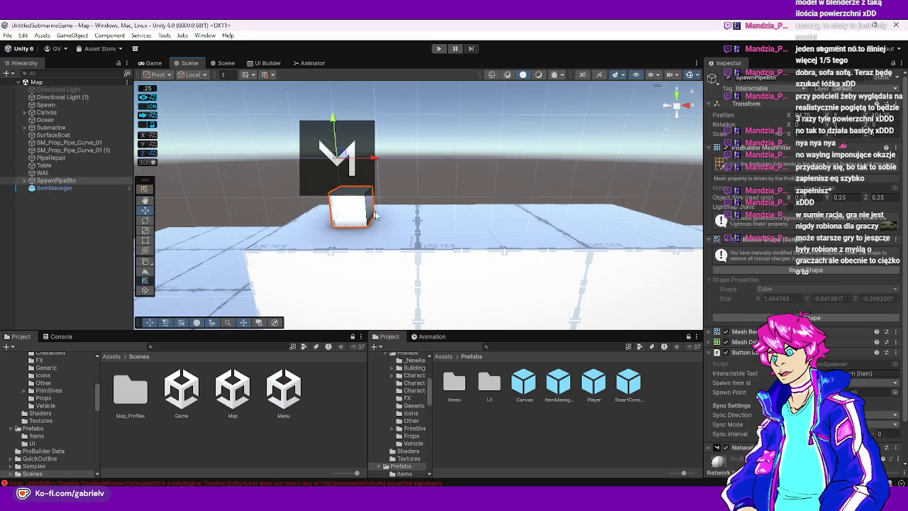
key(f)
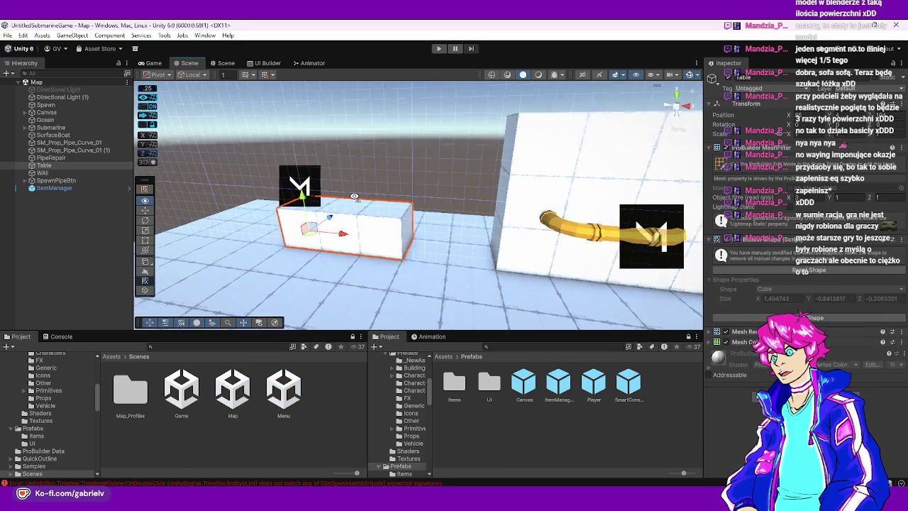
scroll(310, 203, up, 3)
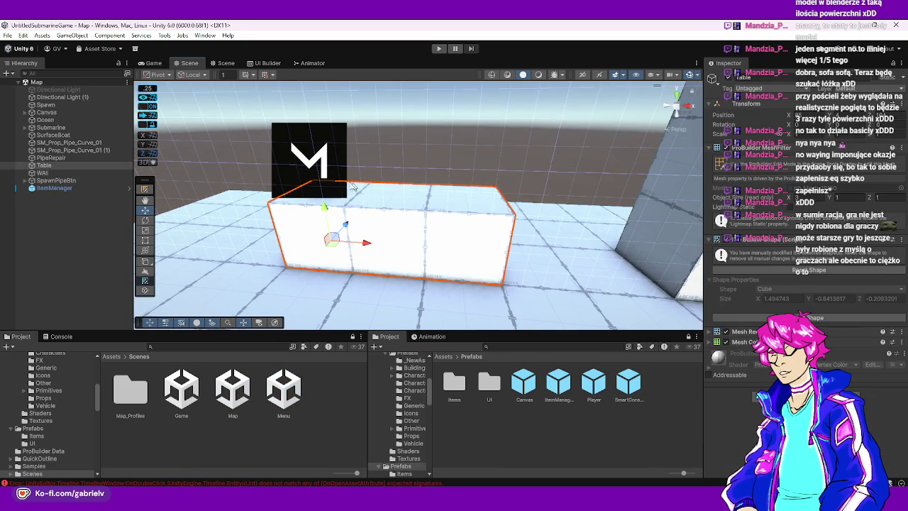
scroll(353, 186, up, 5)
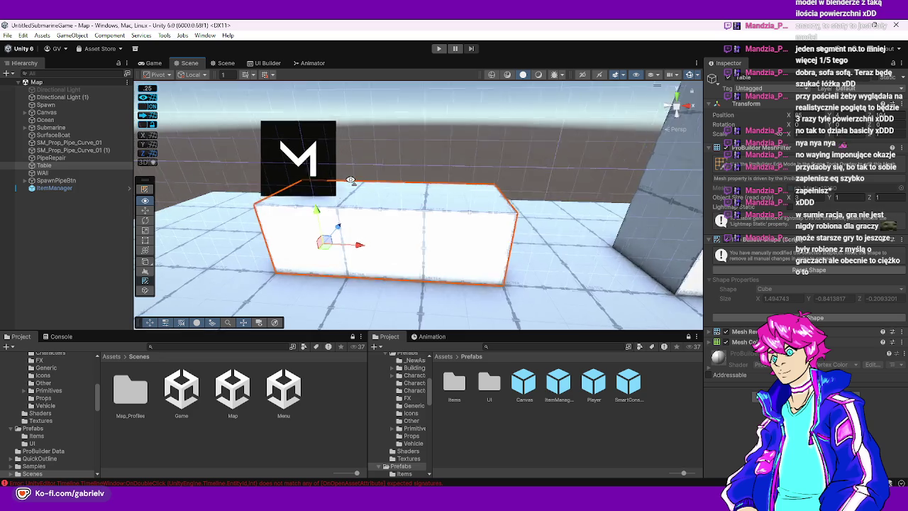
click(415, 183)
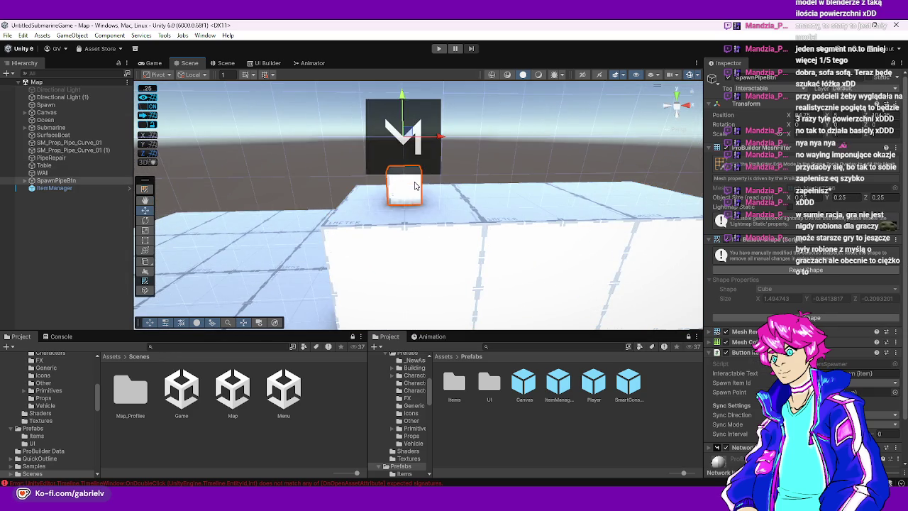
Duplicate the pipe-spawn button cube and slide the copy toward the wall
key(ctrl+d)
drag(291, 174, 544, 181)
key(f)
mouse_move(674, 150)
mouse_down()
mouse_move(399, 179)
mouse_move(453, 183)
mouse_up()
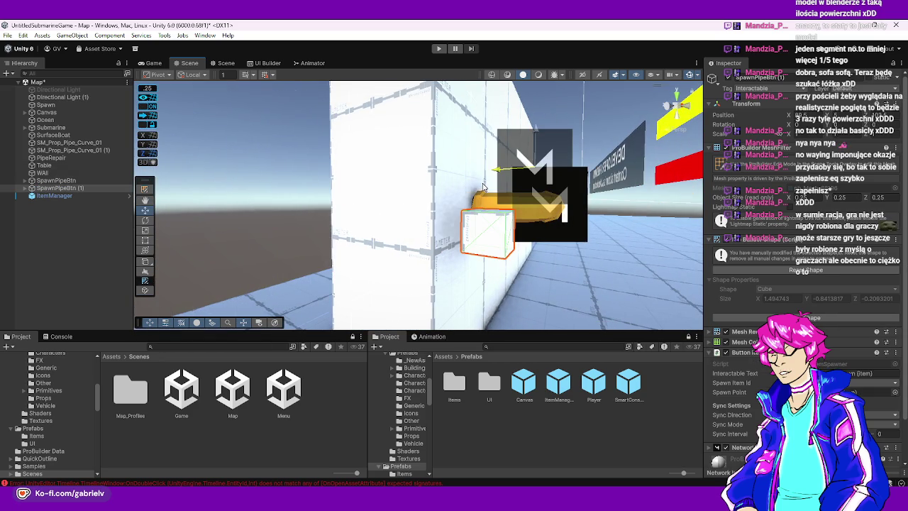
mouse_move(489, 132)
mouse_down()
mouse_move(333, 189)
mouse_move(334, 234)
mouse_up()
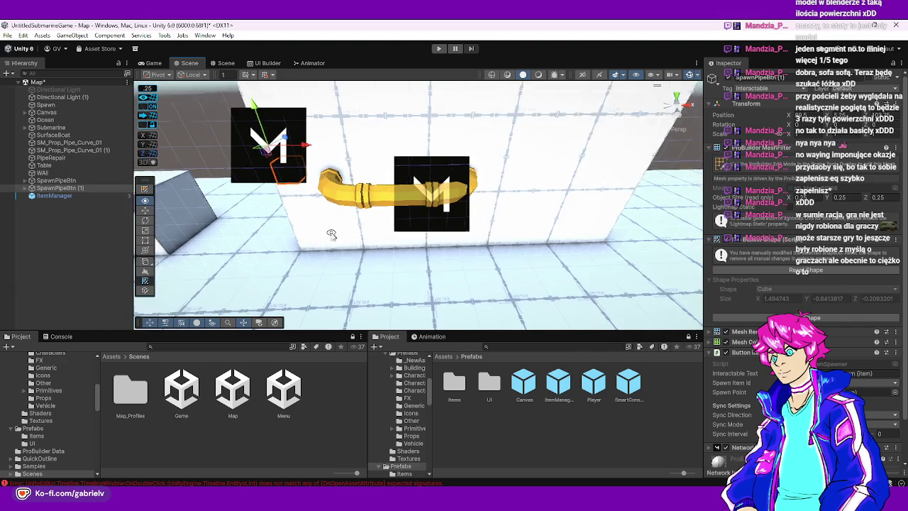
Inspect the pipe curve pieces and PipeRepair, then orbit in toward the yellow pipe
click(67, 150)
shift+click(64, 142)
ctrl+click(59, 158)
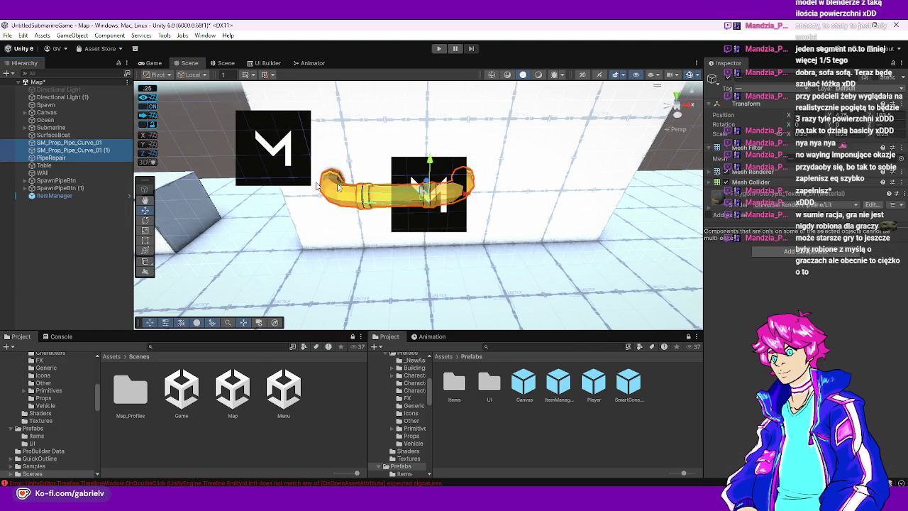
click(465, 199)
drag(465, 199, 430, 195)
Replace the copy's Button Item Spawner with a Button component and paste its interaction text
click(401, 226)
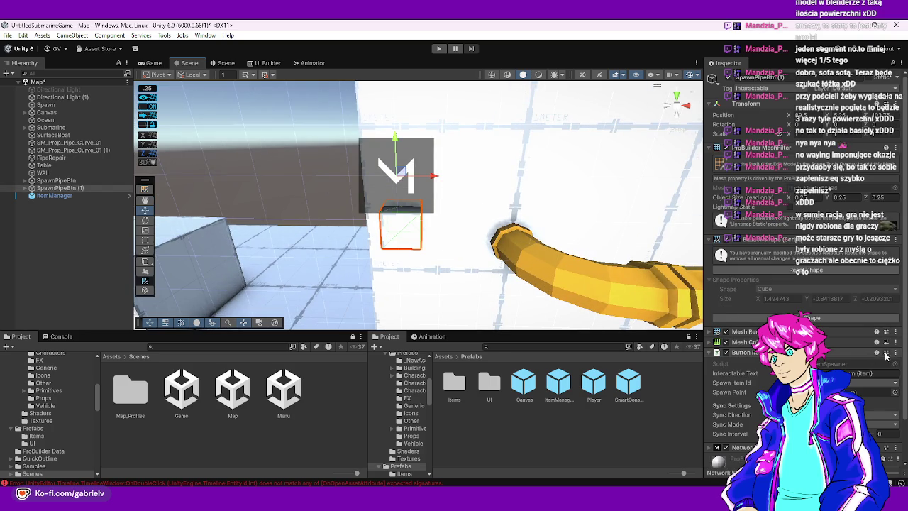
click(893, 352)
click(873, 373)
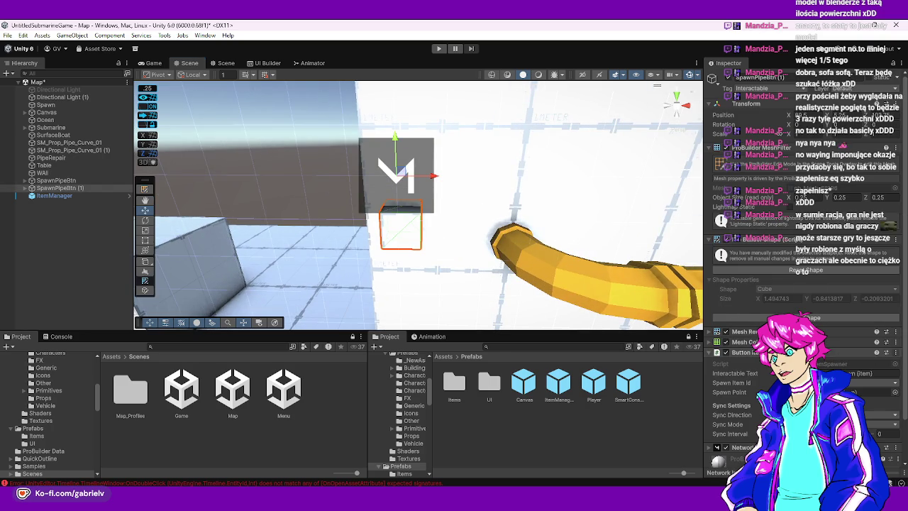
click(893, 352)
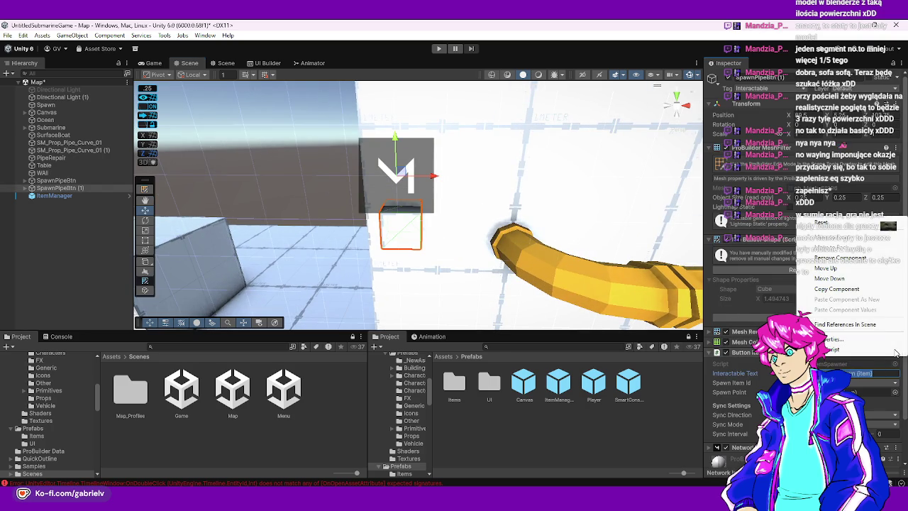
click(846, 261)
text(Butt)
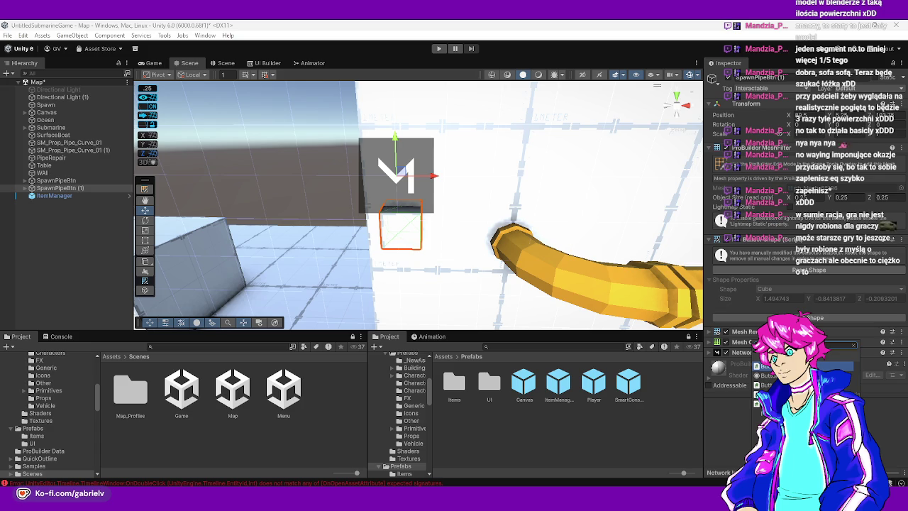
key(Return)
scroll(805, 269, down, 2)
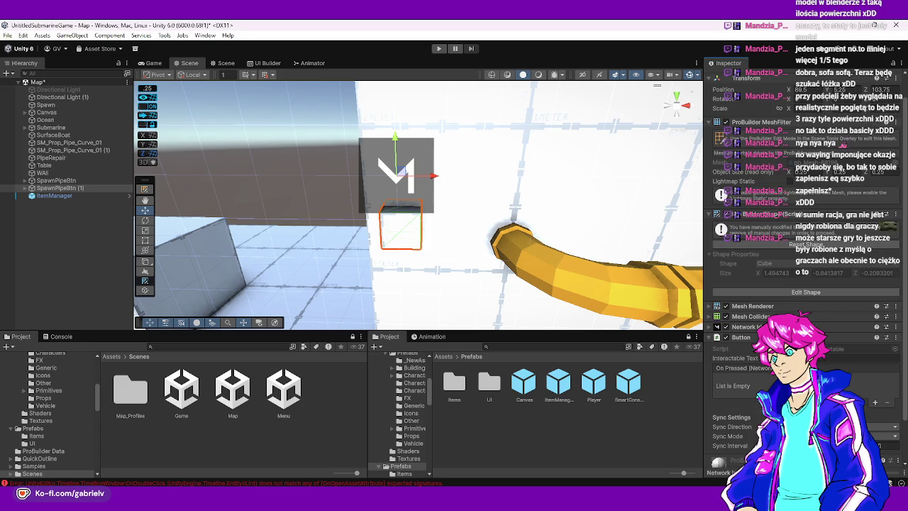
key(ctrl+v)
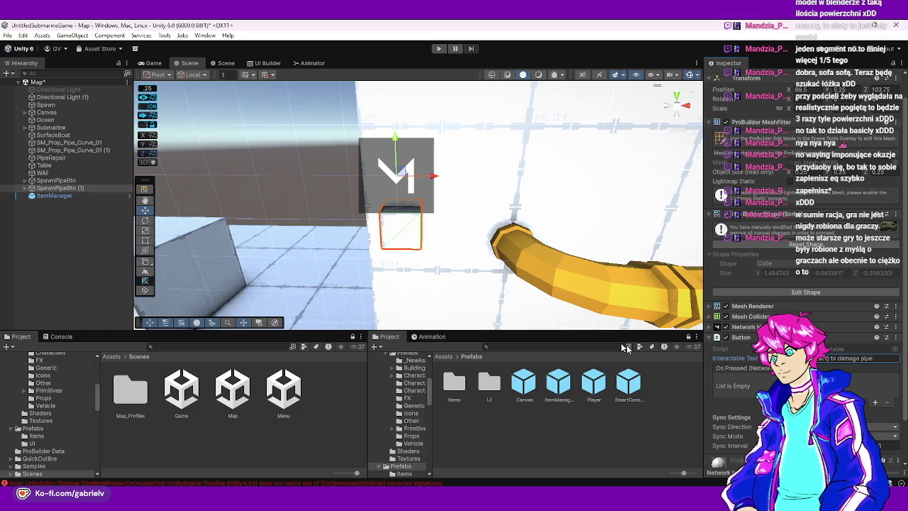
Select SpawnPipeBtn (1) and open its Button script for editing
scroll(572, 263, up, 3)
drag(474, 248, 83, 189)
click(80, 188)
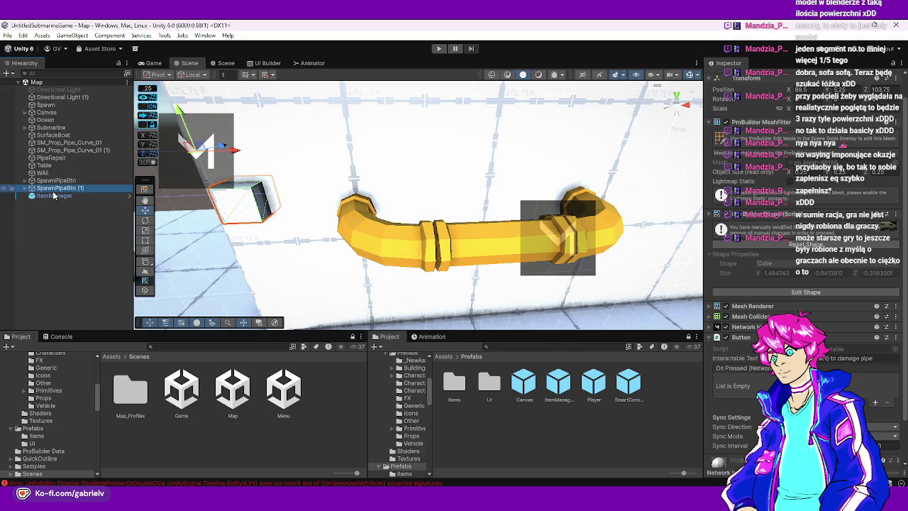
right_click(742, 337)
click(766, 457)
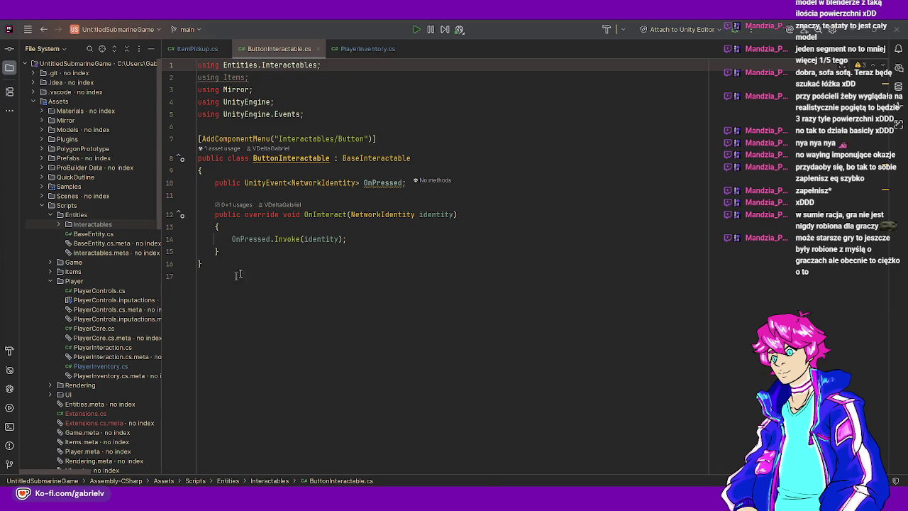
Delete the [AddComponentMenu] attribute, make ButtonInteractable abstract, and remove the OnPressed event field
click(320, 215)
mouse_move(320, 214)
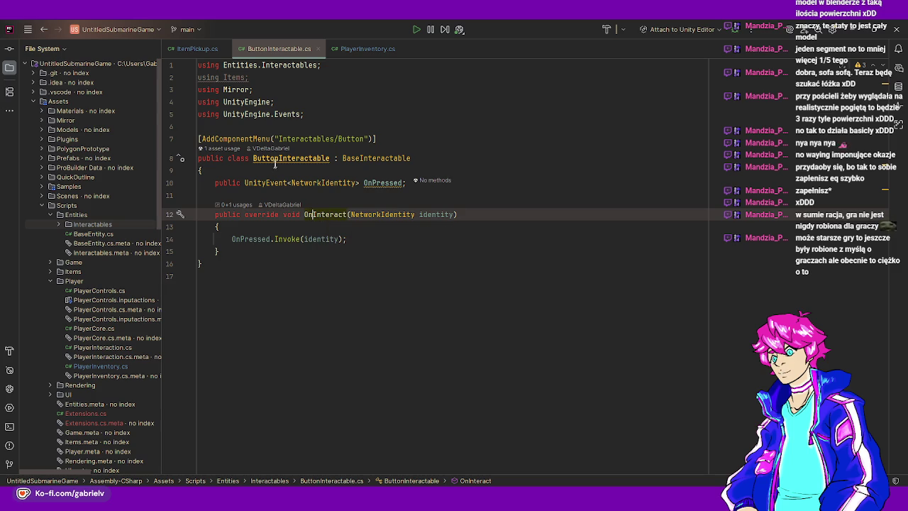
drag(377, 138, 202, 126)
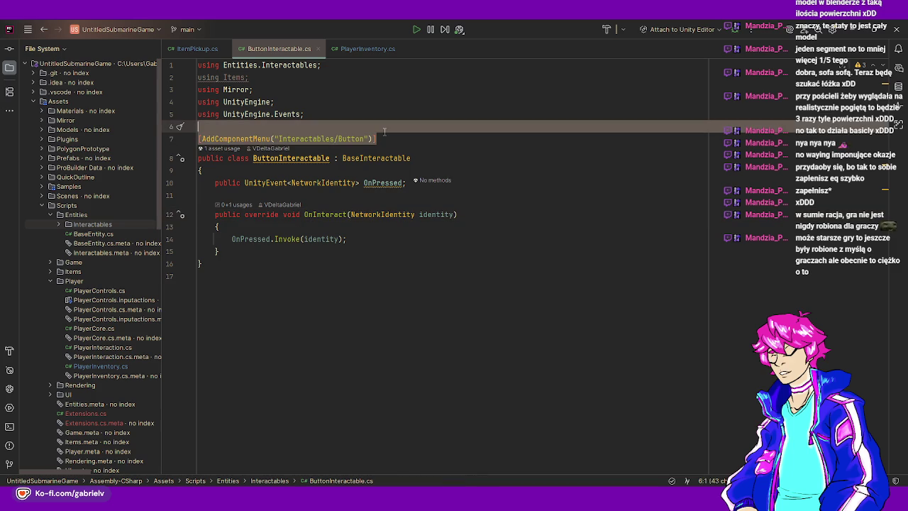
key(BackSpace)
click(225, 146)
text(abs)
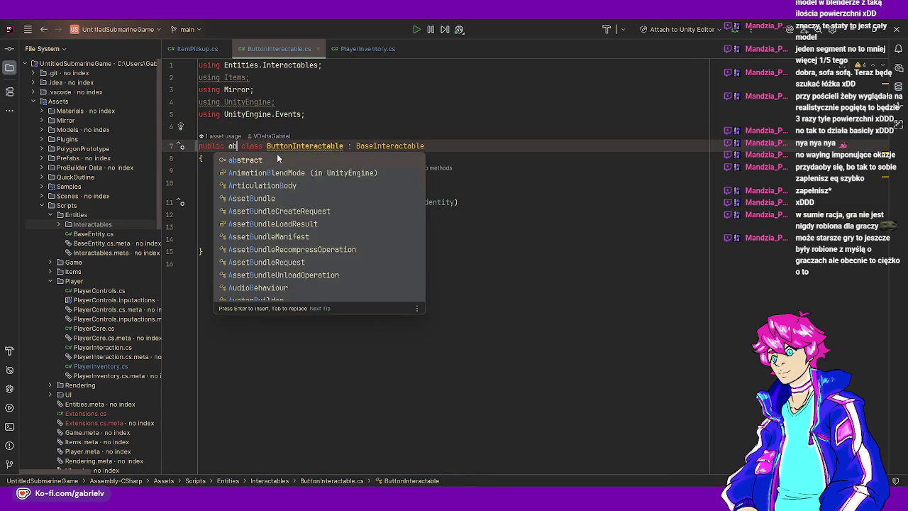
key(Return)
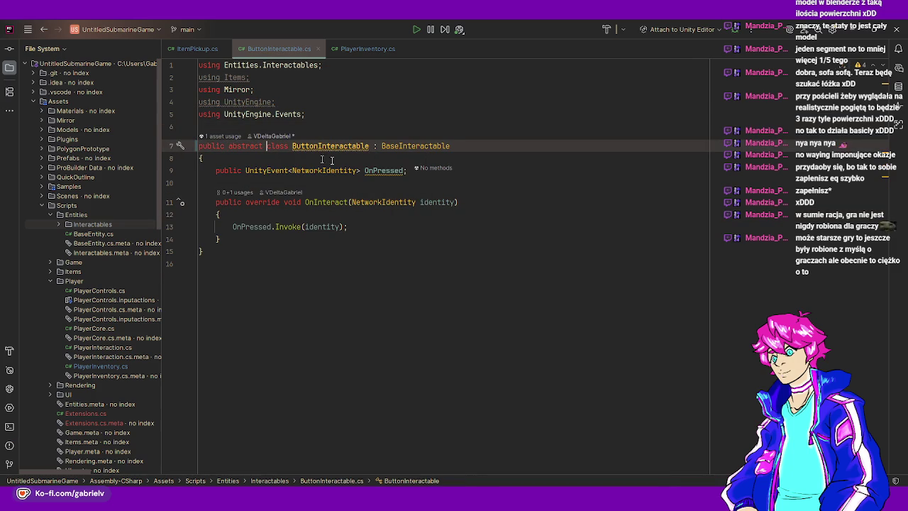
click(410, 170)
key(shift+Up)
key(BackSpace)
key(Delete)
Declare protected abstract void ButtonPressed(NetworkIdentity identity) below OnInteract
drag(227, 212, 224, 183)
click(227, 213)
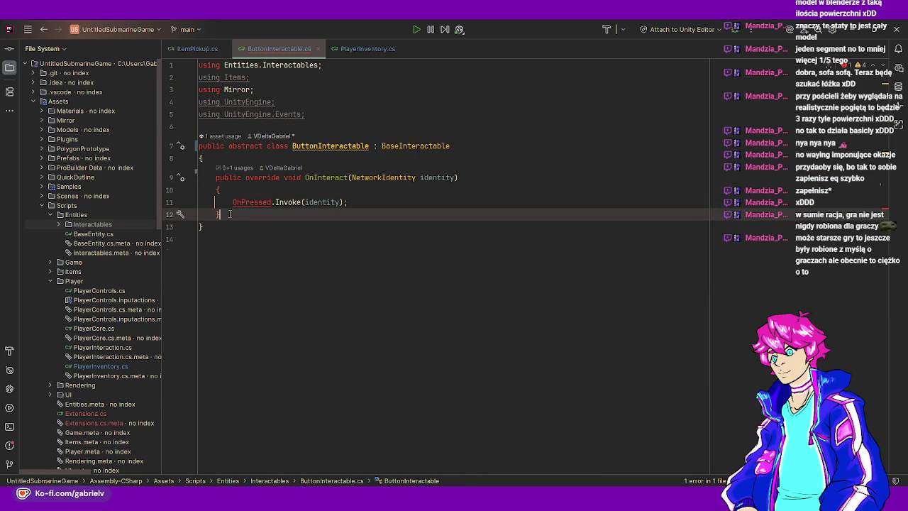
key(Return)
key(Return)
text(pro)
key(Return)
text(abs)
key(Return)
key(BackSpace)
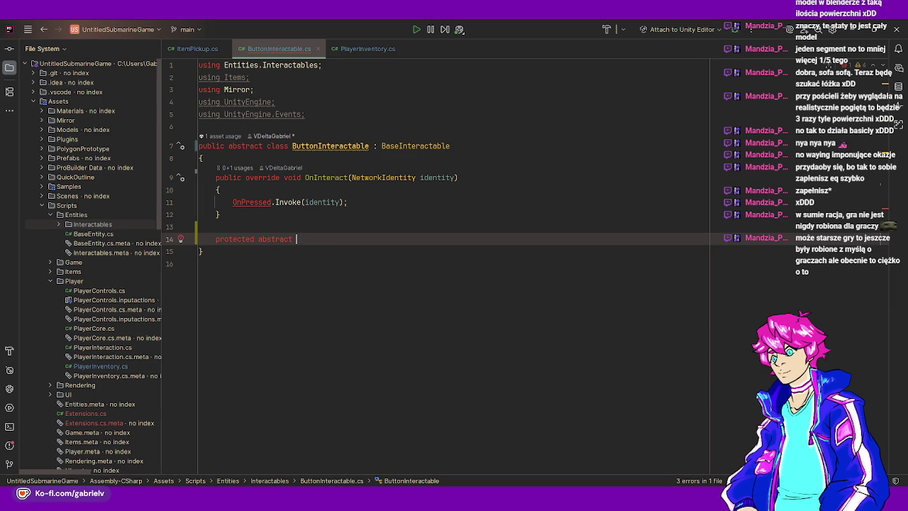
text(void ButtonI)
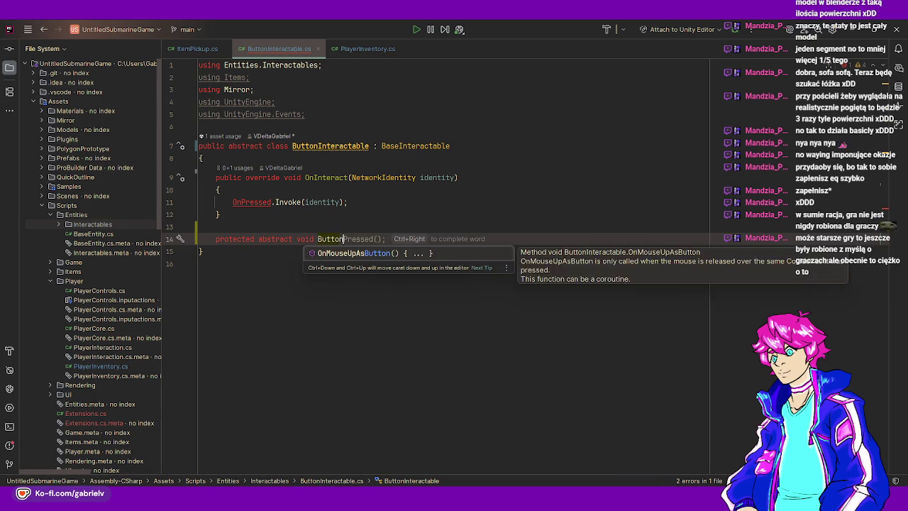
key(BackSpace)
text(Pressed())
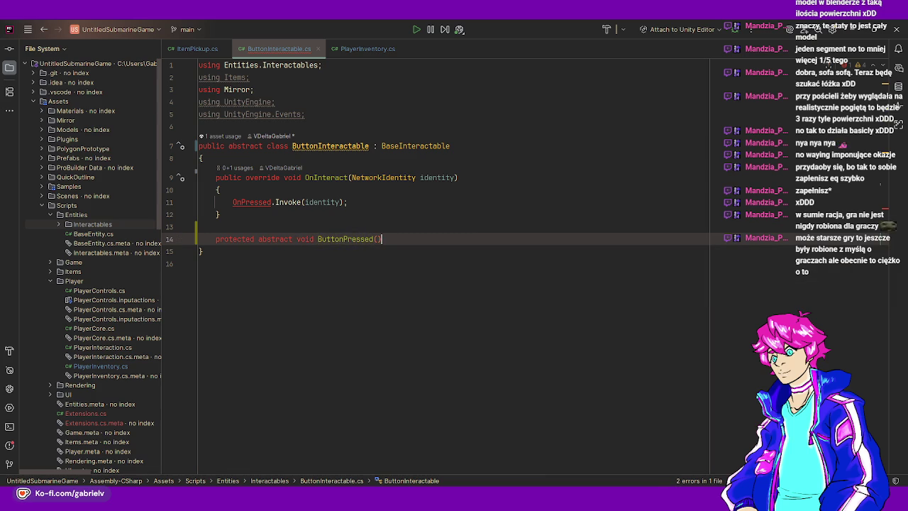
key(Left)
key(Left)
text(Net)
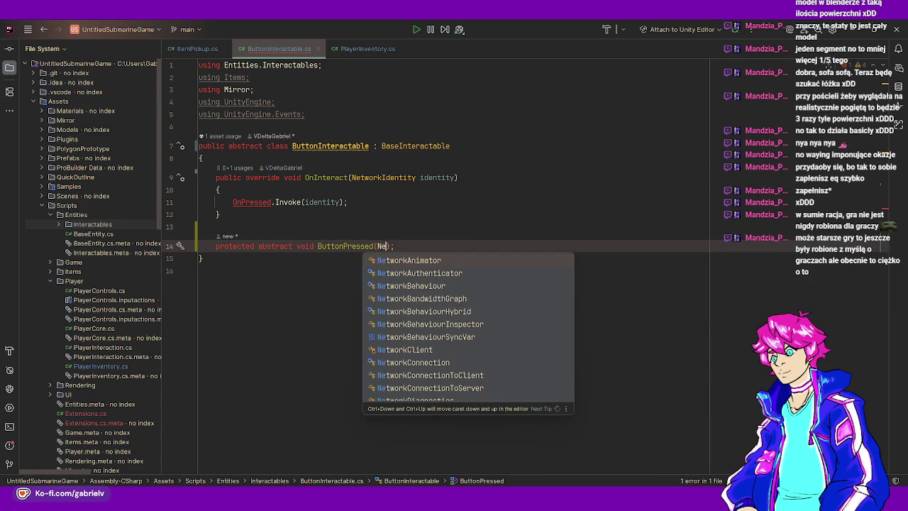
text(workI)
key(Return)
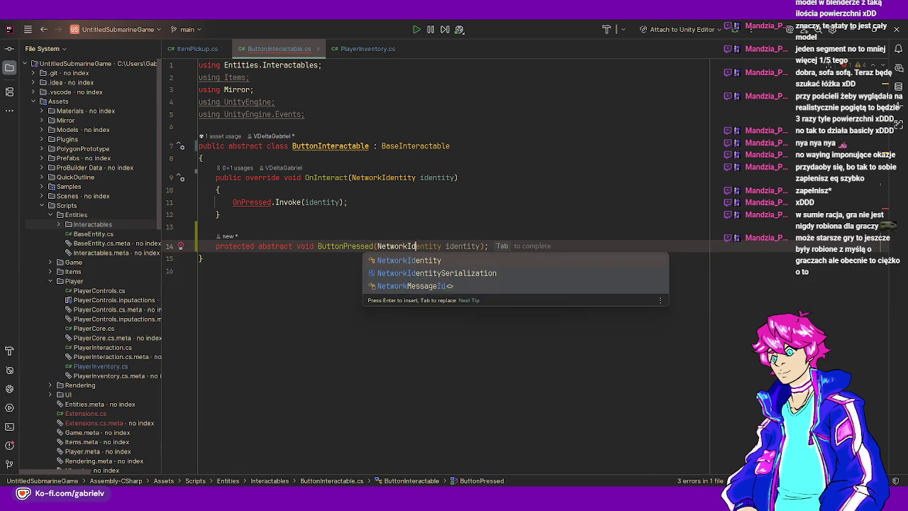
key(Return)
Replace the OnPressed.Invoke call with ButtonPressed(identity) and close ButtonInteractable.cs
key(Up)
key(Up)
key(Up)
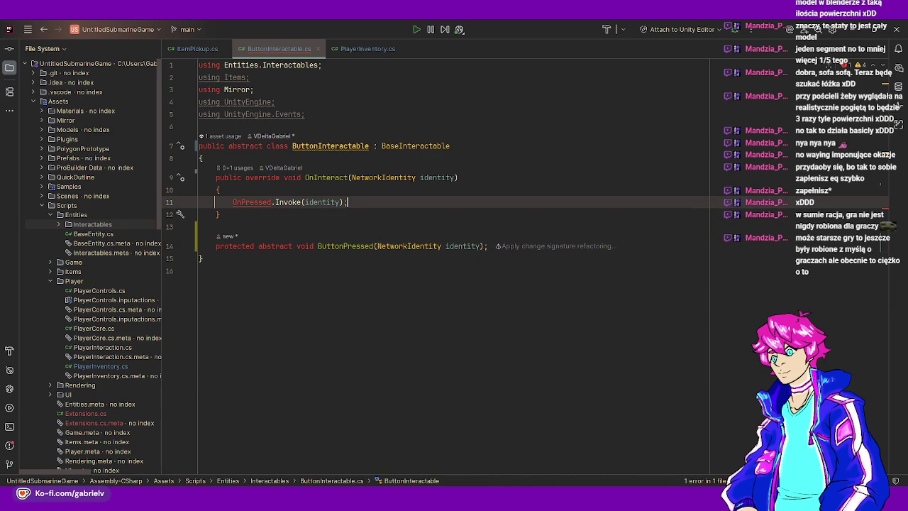
key(ctrl+BackSpace)
key(ctrl+BackSpace)
key(ctrl+BackSpace)
text(But)
key(Return)
text(id)
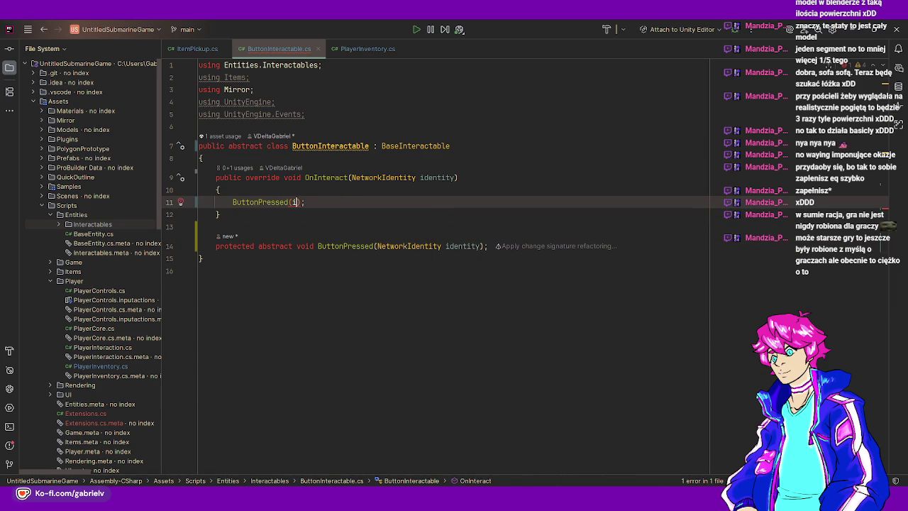
key(Return)
key(End)
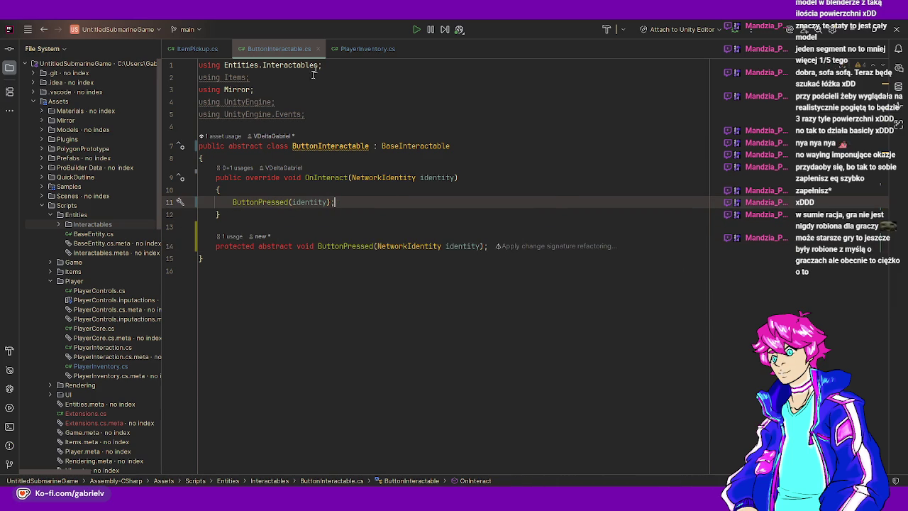
click(318, 49)
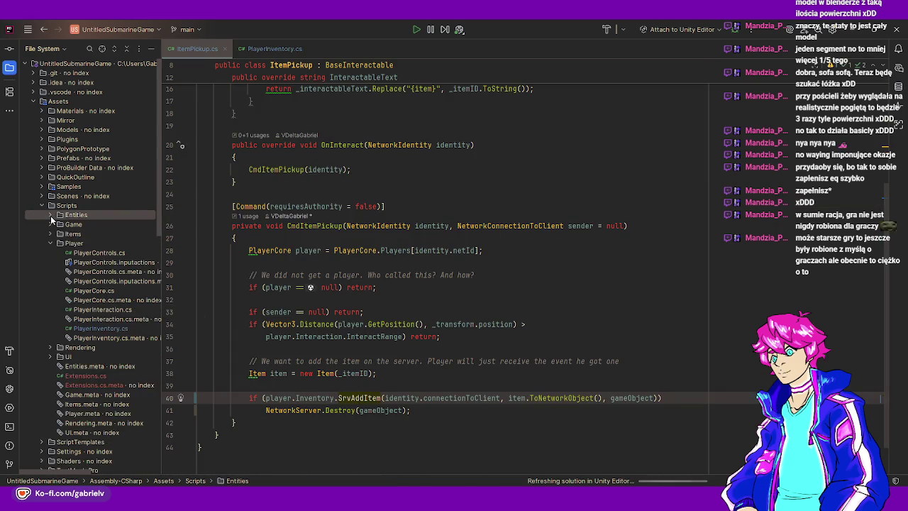
Open ButtonItemSpawner.cs, close ItemPickup.cs, and change the base class to ButtonInteractable
double_click(60, 226)
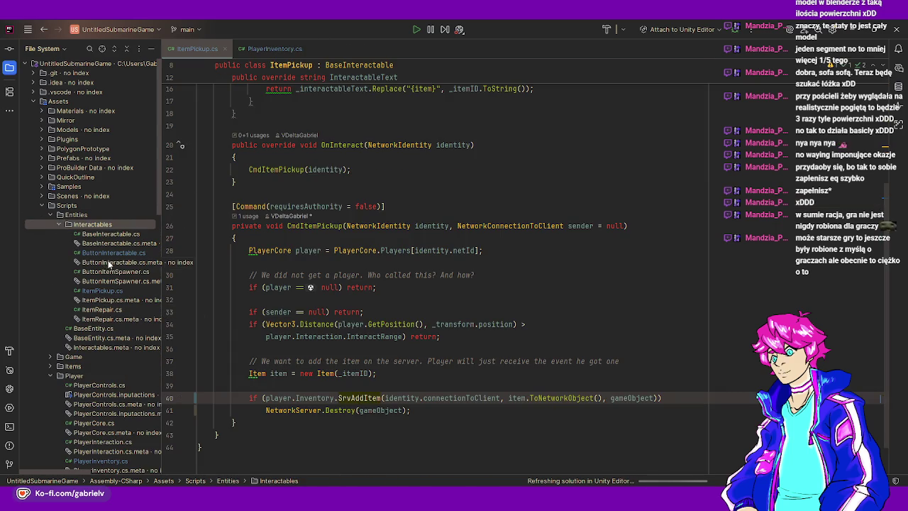
double_click(114, 254)
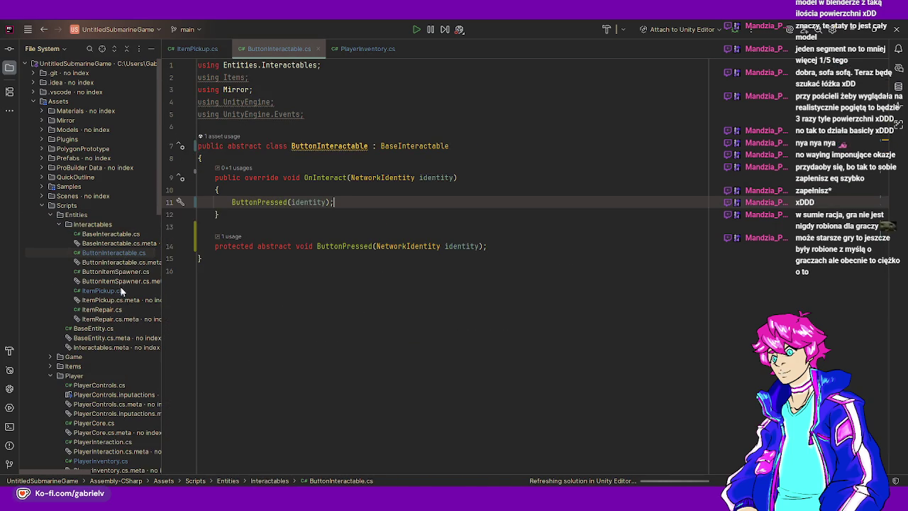
double_click(122, 273)
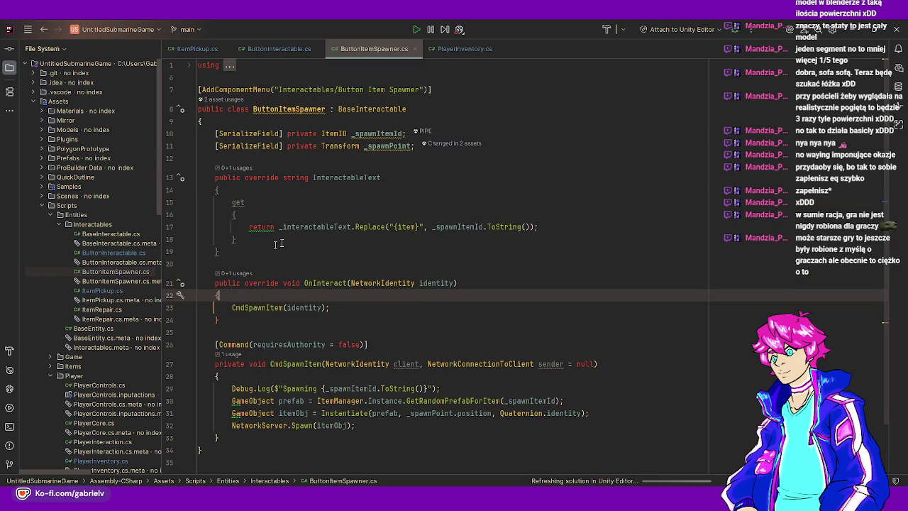
click(227, 48)
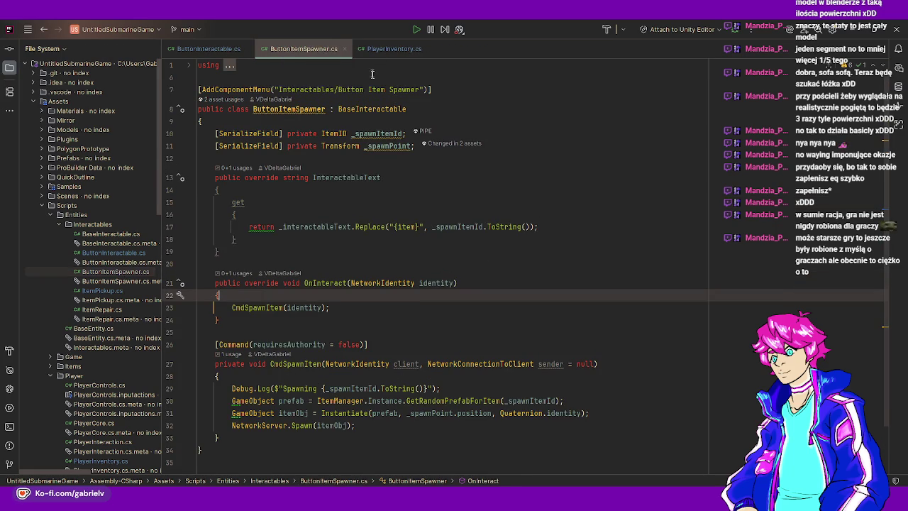
double_click(371, 108)
text(Butt)
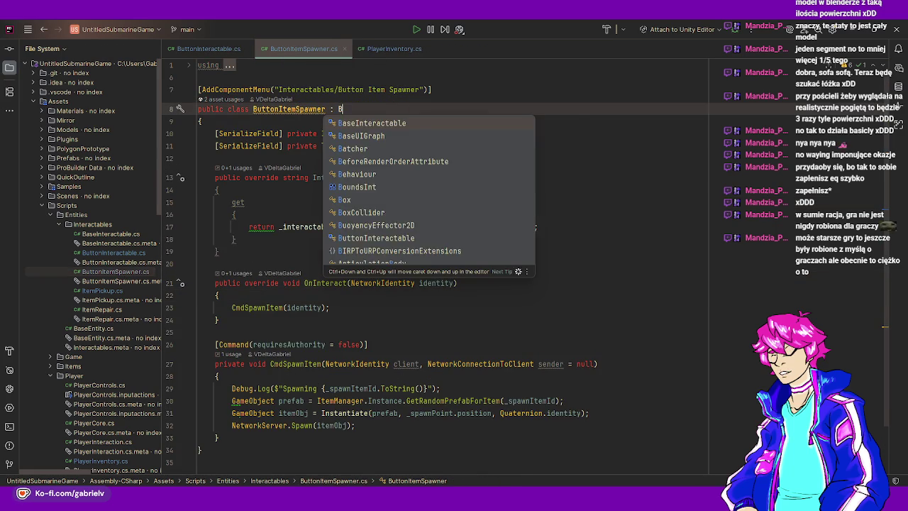
key(Return)
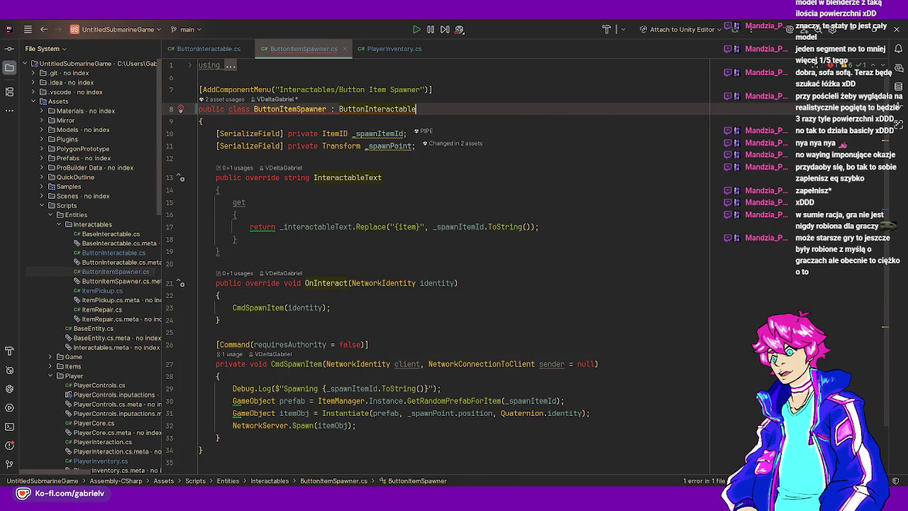
Delete the OnInteract method and try typing a replacement on line 21
mouse_move(224, 317)
mouse_down()
mouse_move(234, 295)
mouse_move(216, 282)
mouse_up()
key(Delete)
text(Butt)
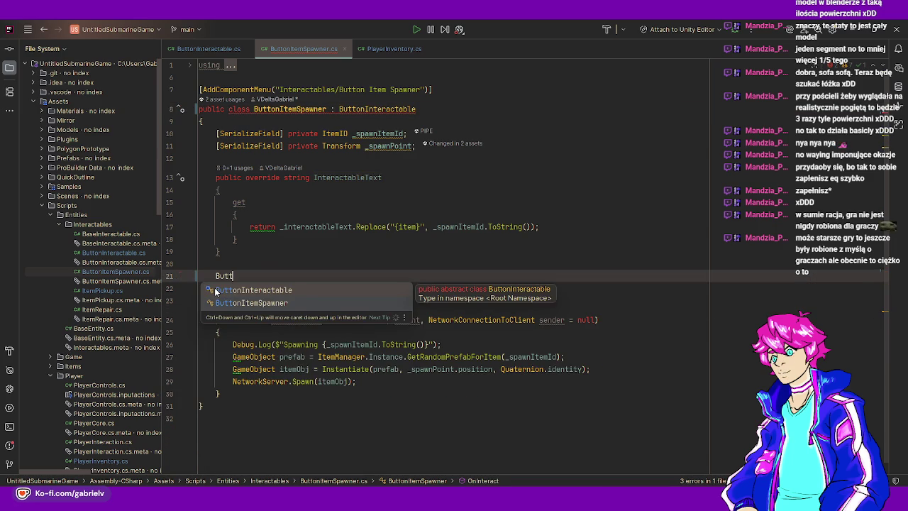
key(BackSpace)
key(BackSpace)
key(BackSpace)
text(over)
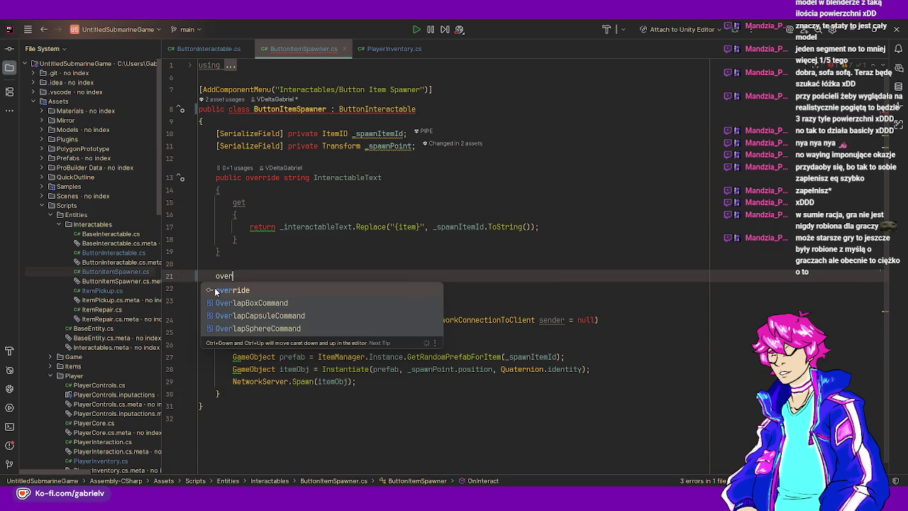
key(BackSpace)
key(BackSpace)
key(BackSpace)
text(on)
key(BackSpace)
key(BackSpace)
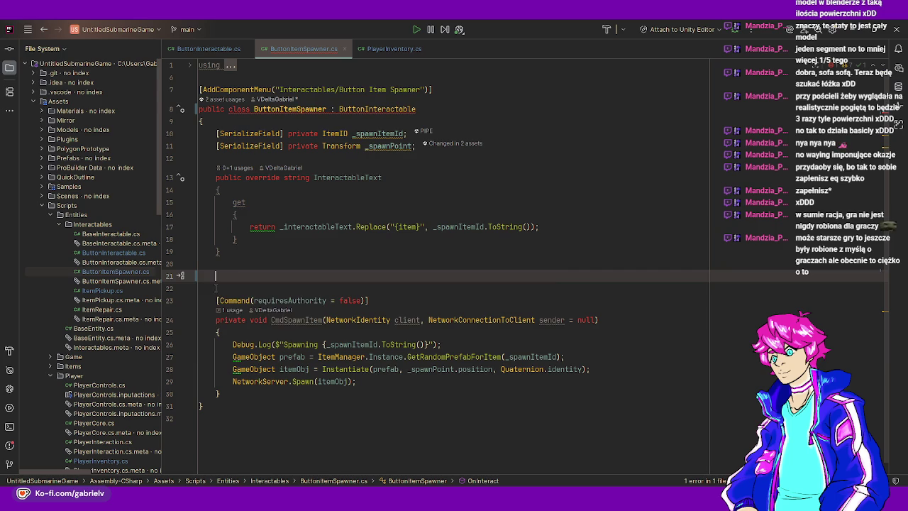
Generate a ButtonPressed override via quick fix, then undo back to the original OnInteract method
click(281, 108)
key(alt+Return)
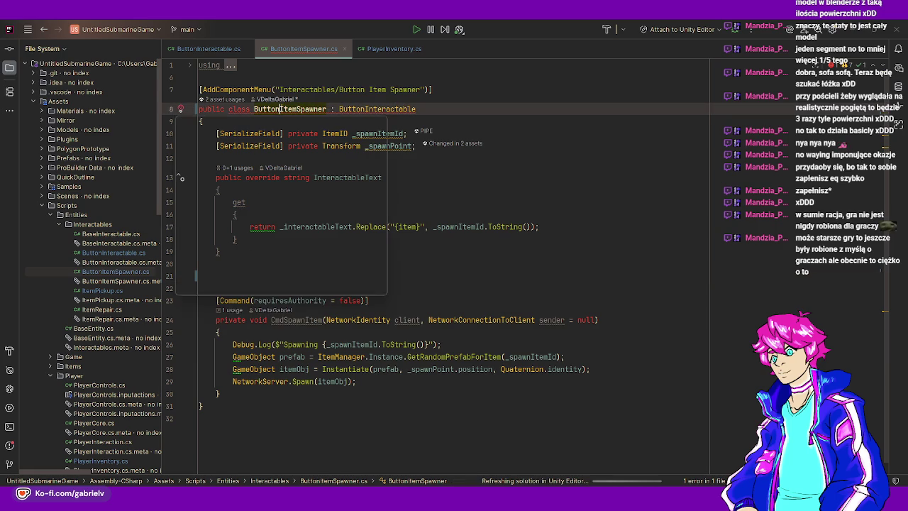
key(Return)
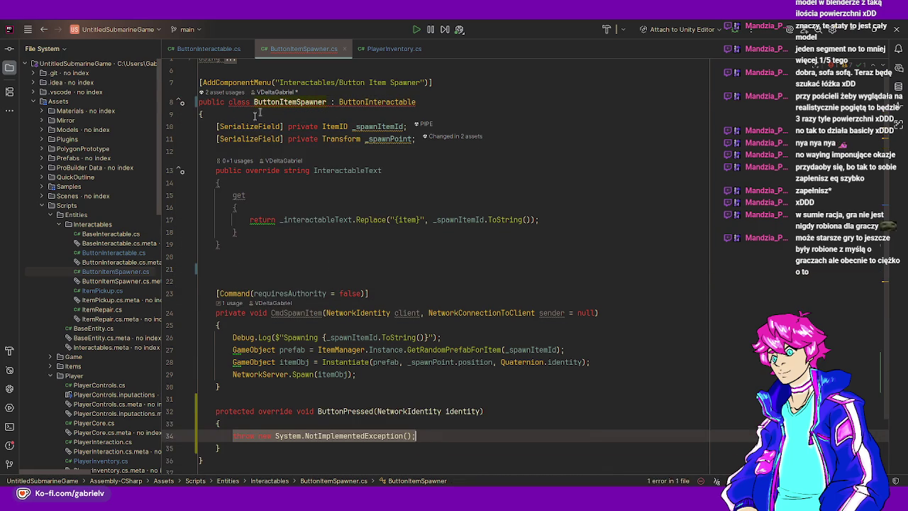
key(ctrl+w)
key(ctrl+w)
key(ctrl+w)
key(Delete)
key(BackSpace)
key(BackSpace)
key(Up)
key(Up)
key(Up)
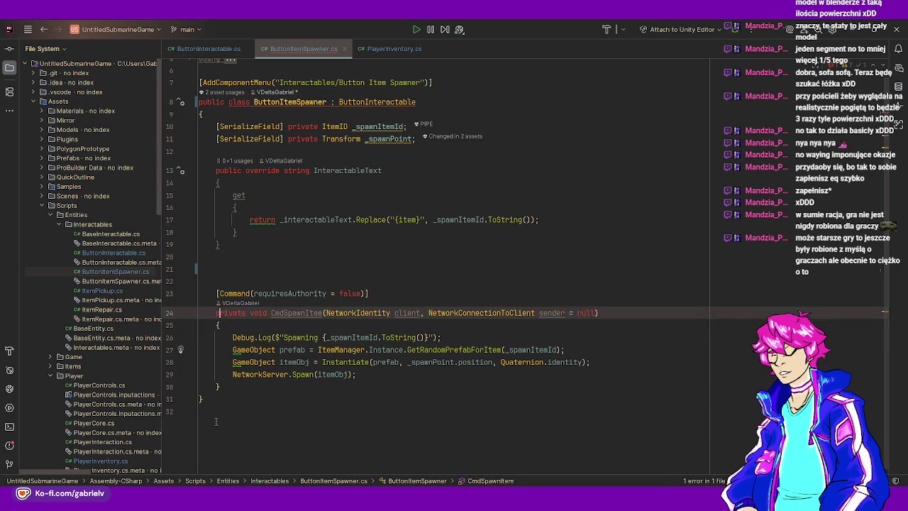
text(protected override void ButtonPressed(NetworkIdentity identity)     {         throw new System.NotImplementedException();     })
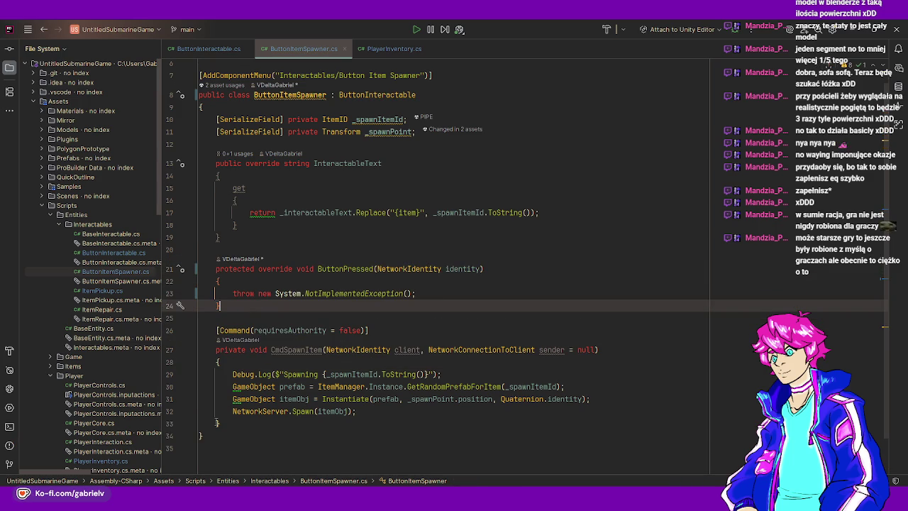
key(ctrl+alt+shift+Down)
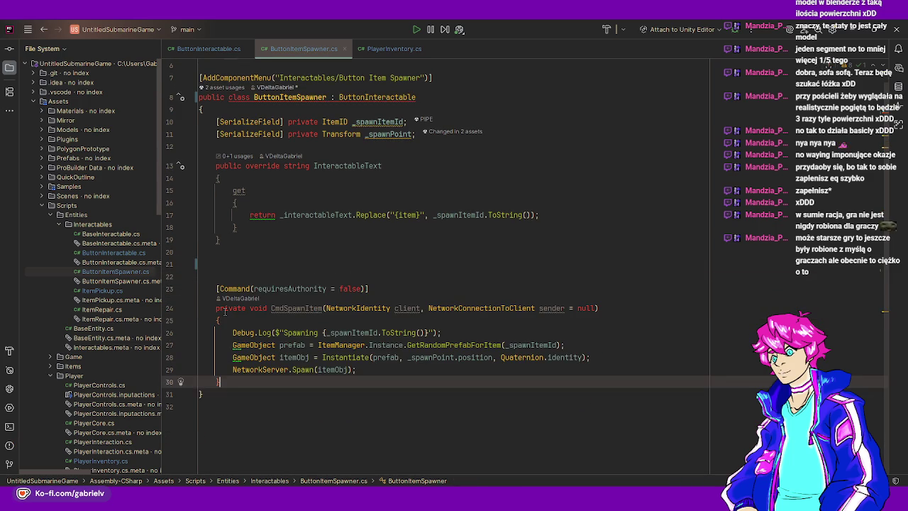
key(ctrl+z)
key(ctrl+z)
text(Butt)
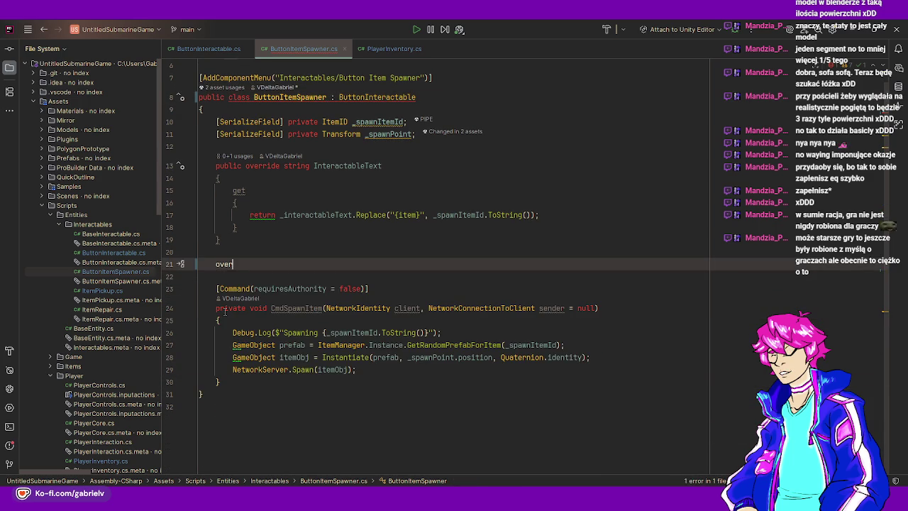
key(ctrl+z)
key(ctrl+z)
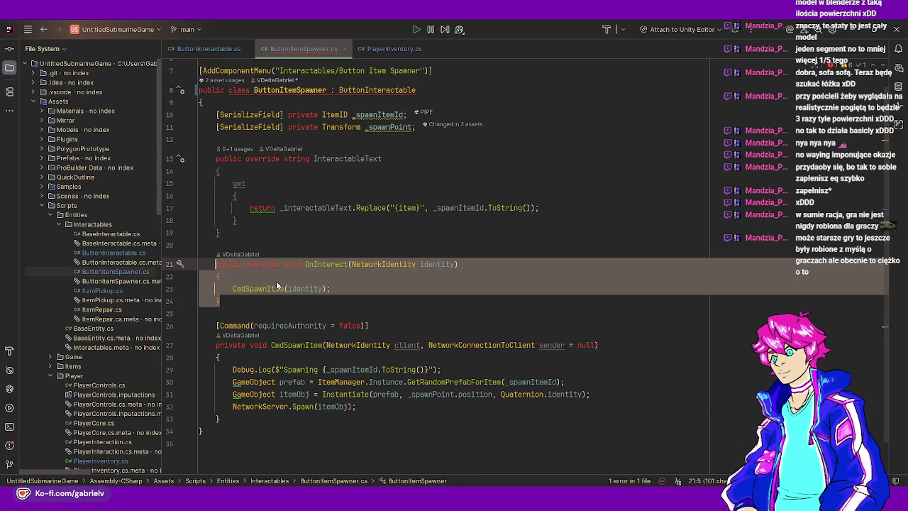
key(ctrl+z)
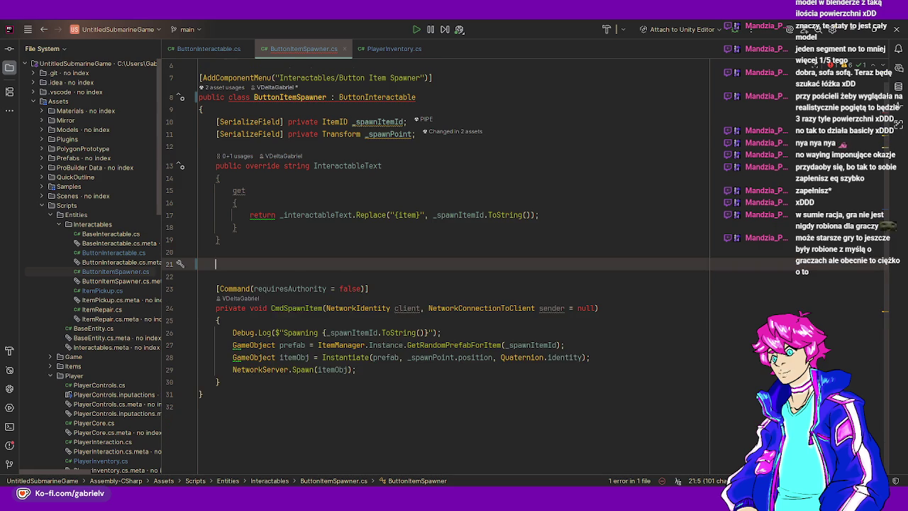
Replace OnInteract with a protected override ButtonPressed calling CmdSpawnItem(identity), then close the file
text(protected override ButtonPressed)
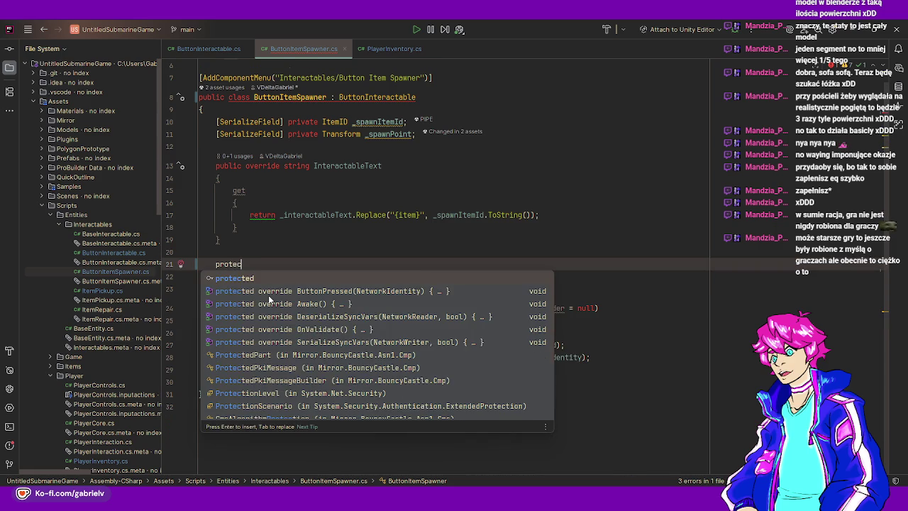
key(Return)
key(BackSpace)
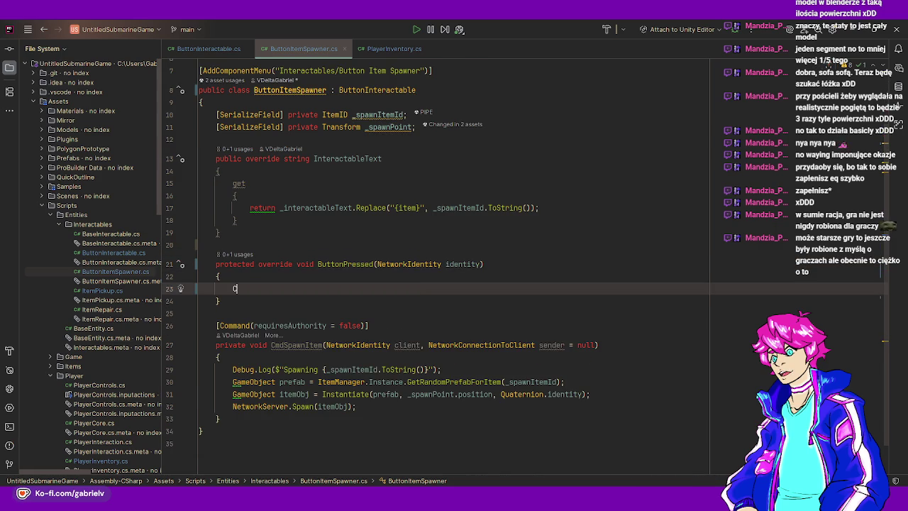
text(Cmd)
key(BackSpace)
key(BackSpace)
text(d)
key(Return)
text(id)
key(Return)
text())
key(End)
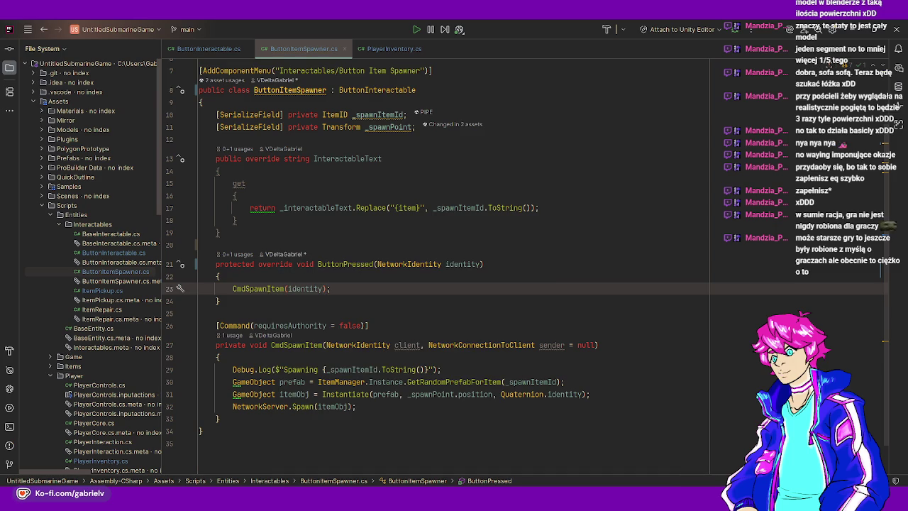
click(345, 49)
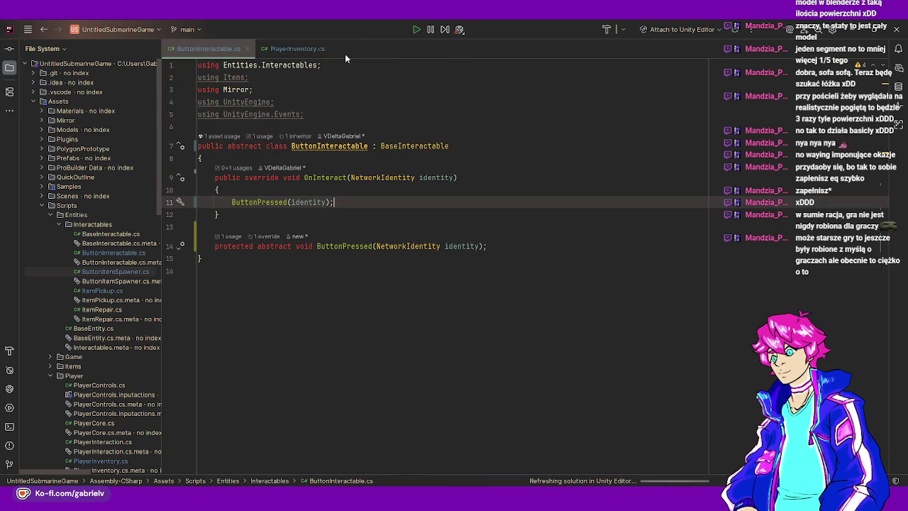
Close ButtonInteractable.cs, then start and cancel a new class in the Interactables folder
click(247, 49)
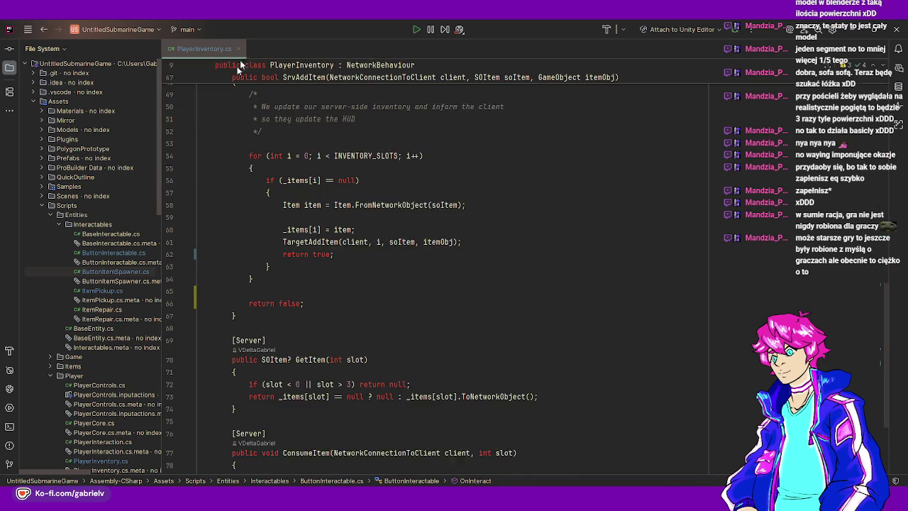
right_click(78, 224)
click(65, 226)
right_click(64, 226)
mouse_move(142, 228)
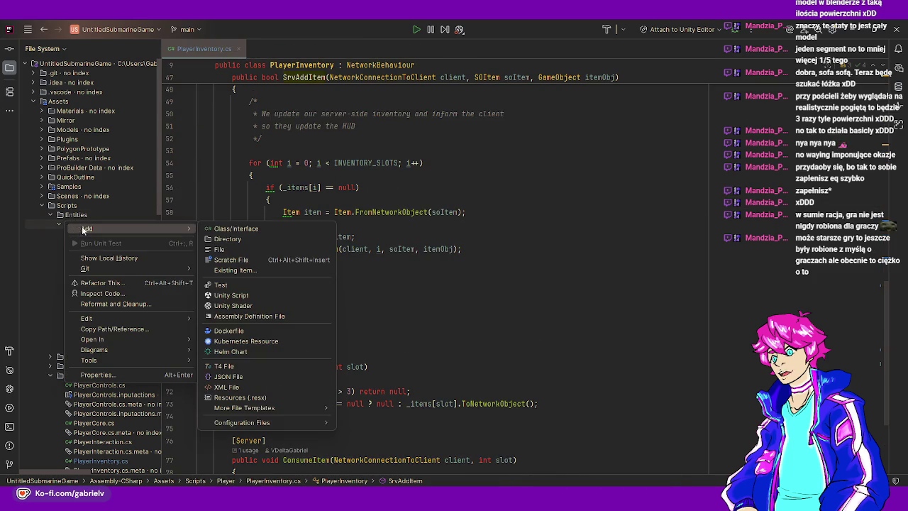
click(228, 228)
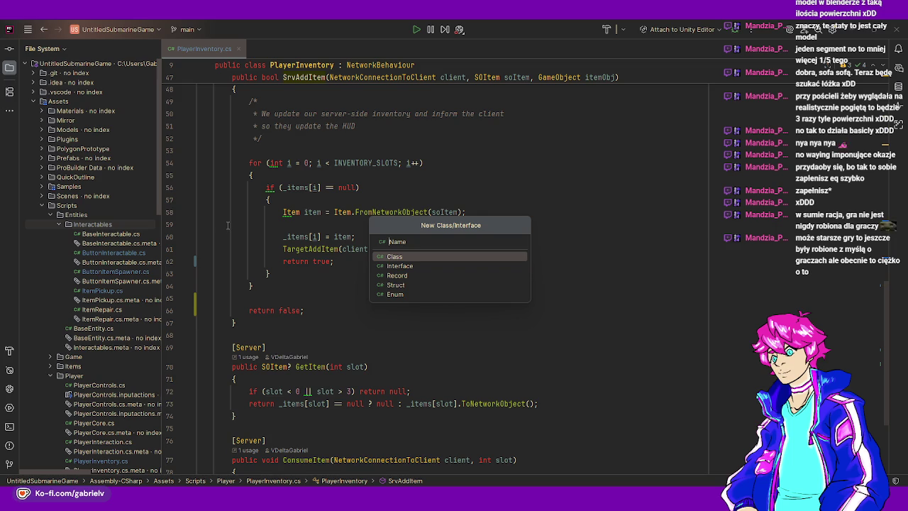
click(287, 249)
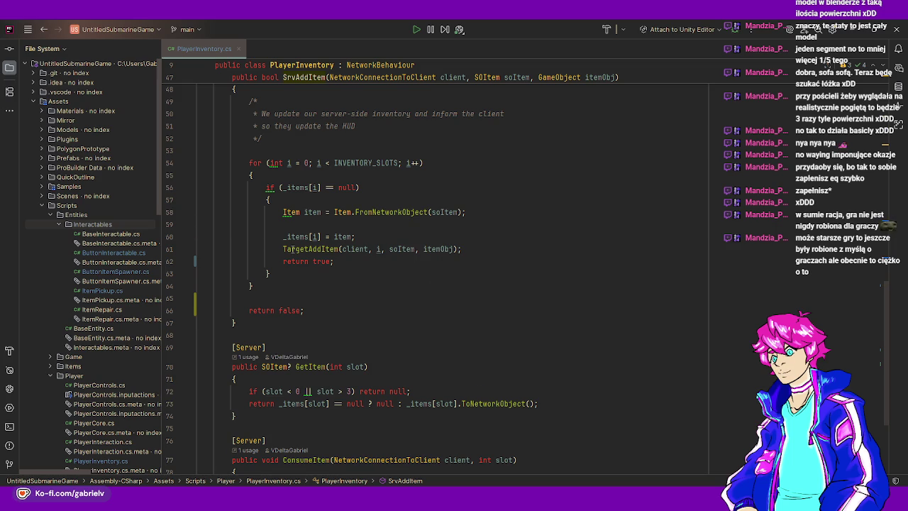
mouse_move(290, 249)
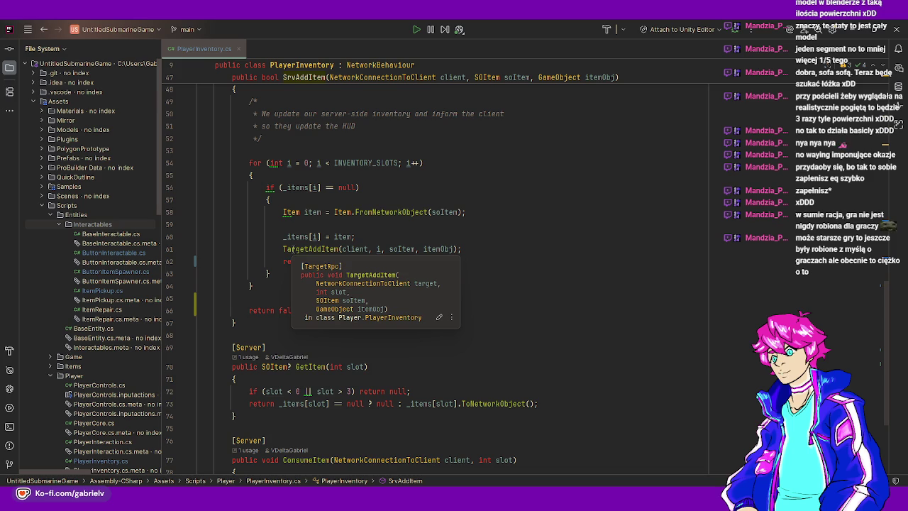
Dismiss the TargetAddItem popup, expand and collapse the Game folder, and open ItemRepair.cs
click(341, 212)
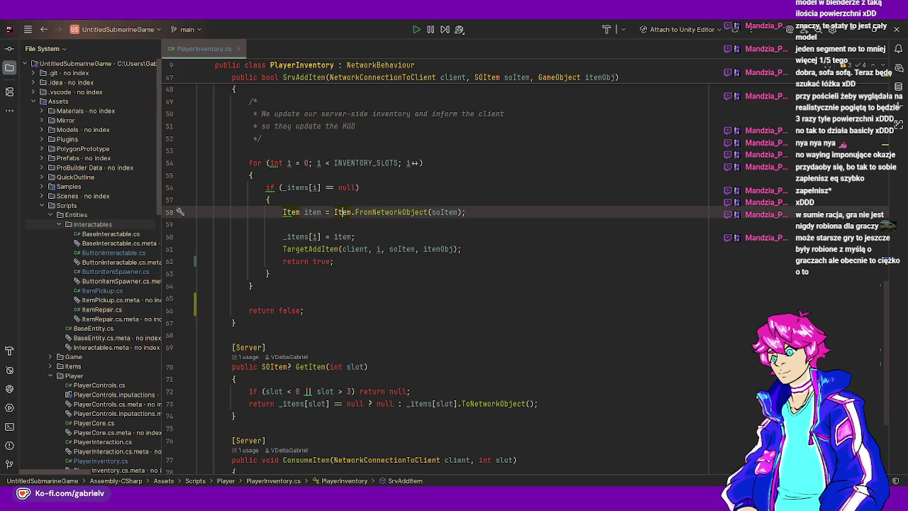
scroll(89, 339, down, 2)
click(51, 328)
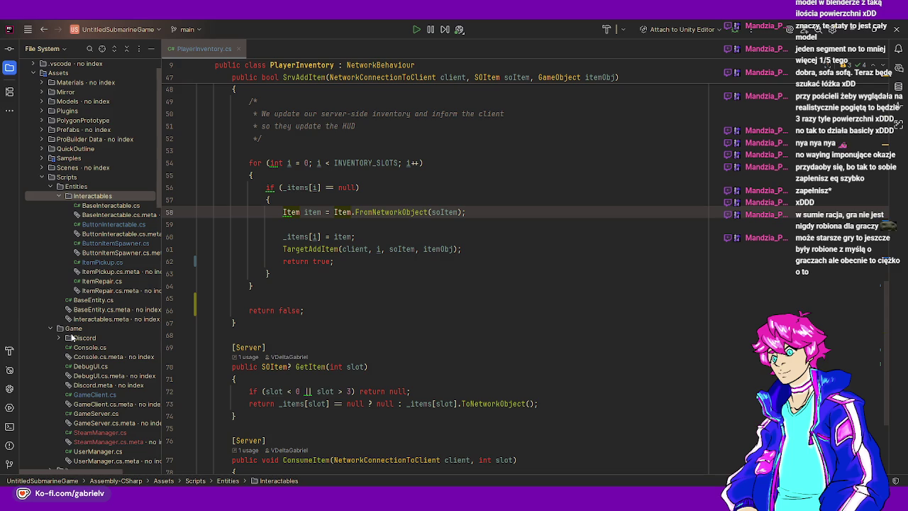
click(50, 329)
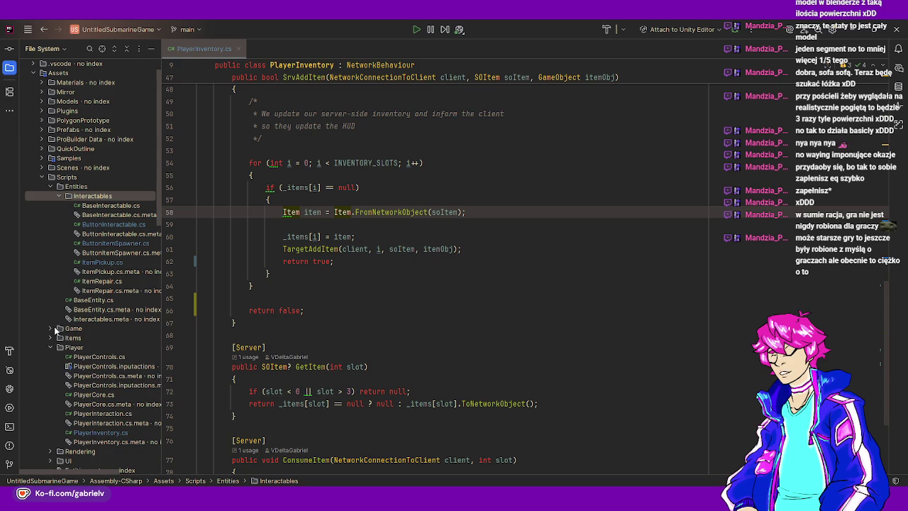
double_click(113, 283)
Review ItemRepair.cs, then return to PlayerInventory.cs at its SrvAddItem method
scroll(301, 240, up, 9)
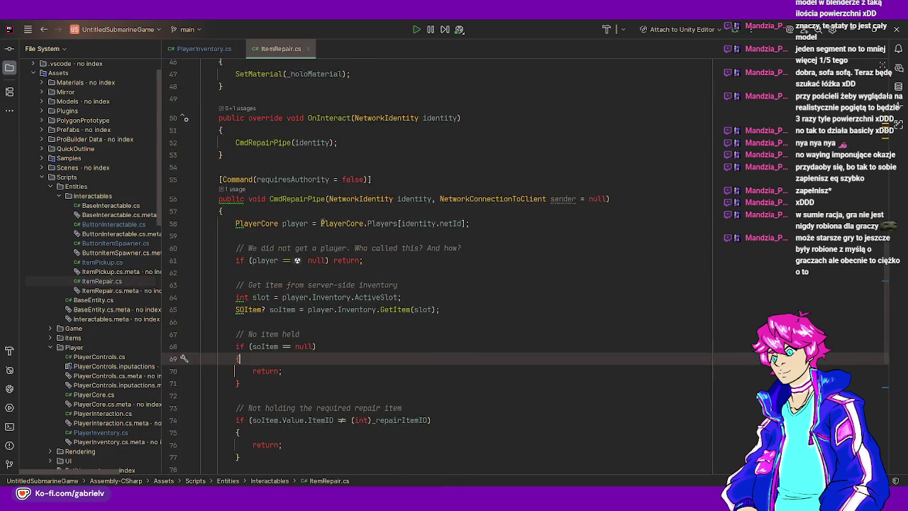
scroll(322, 222, up, 3)
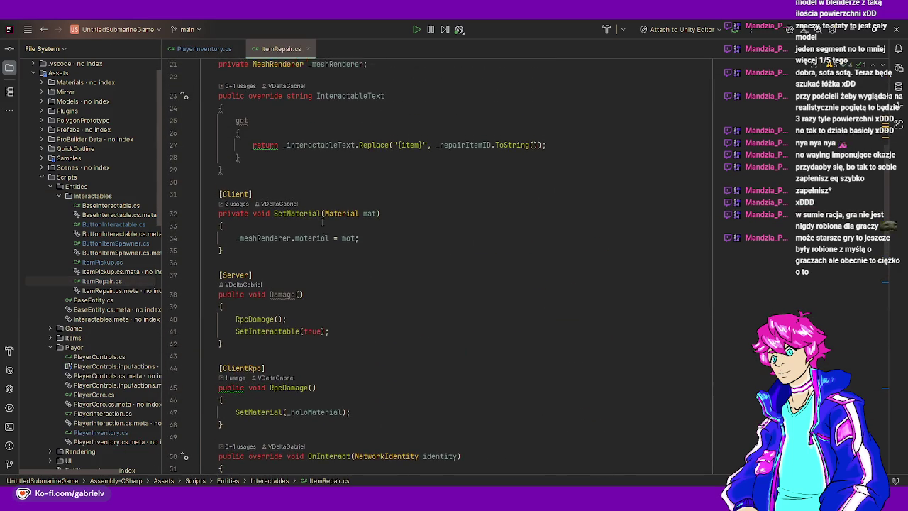
scroll(322, 222, down, 2)
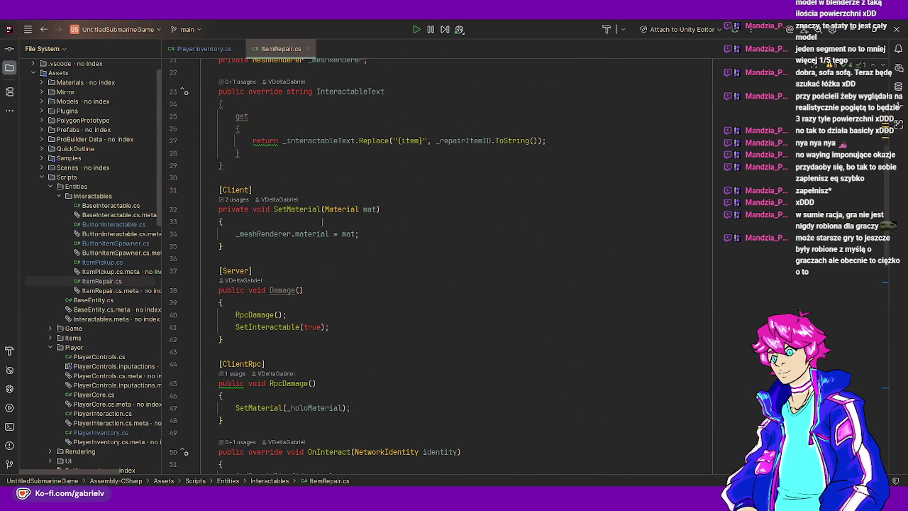
mouse_move(234, 271)
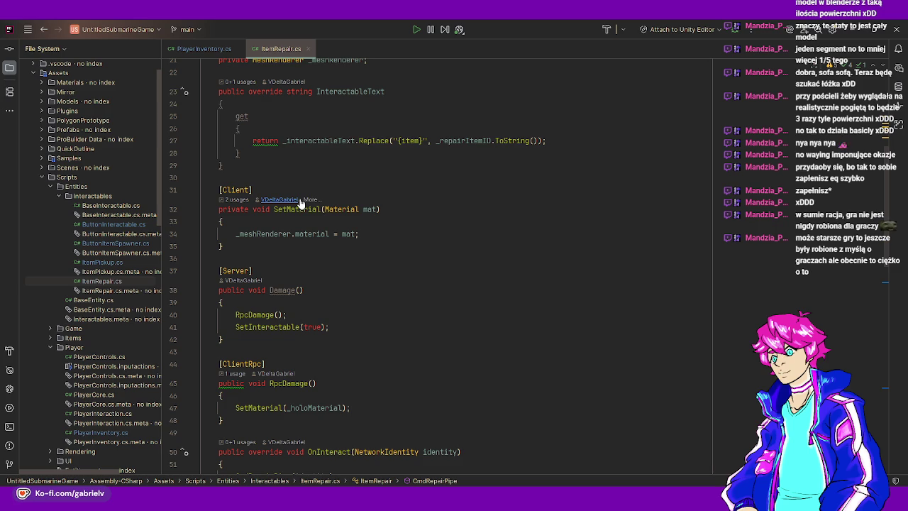
click(201, 47)
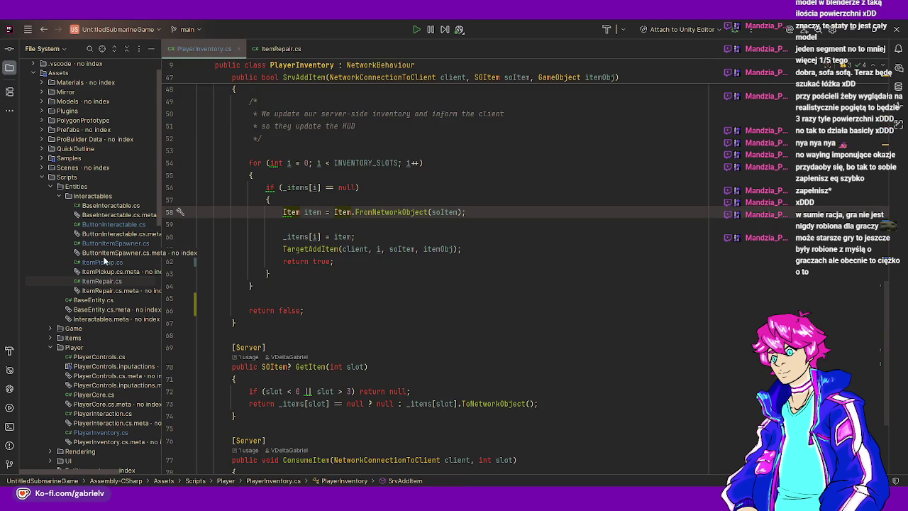
Create a new EventButton class in the Interactables folder
right_click(103, 197)
mouse_move(142, 204)
click(256, 205)
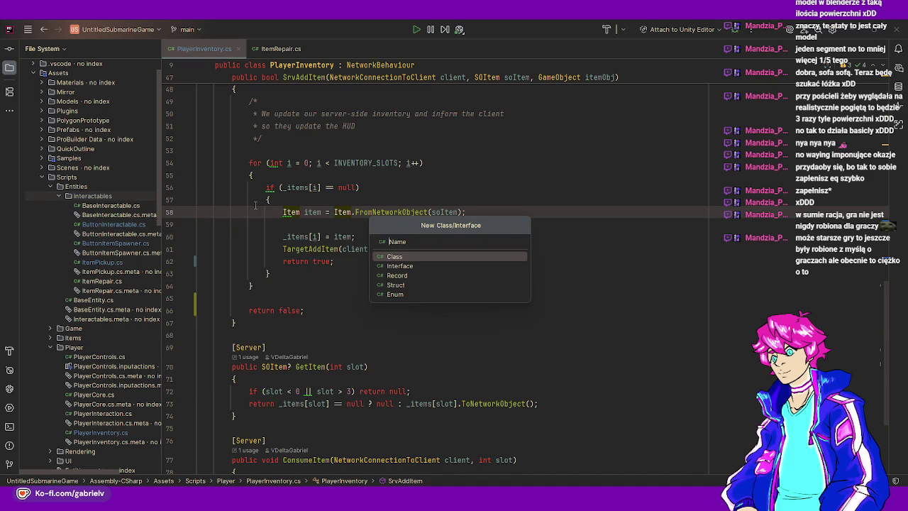
text(EventButton)
key(Return)
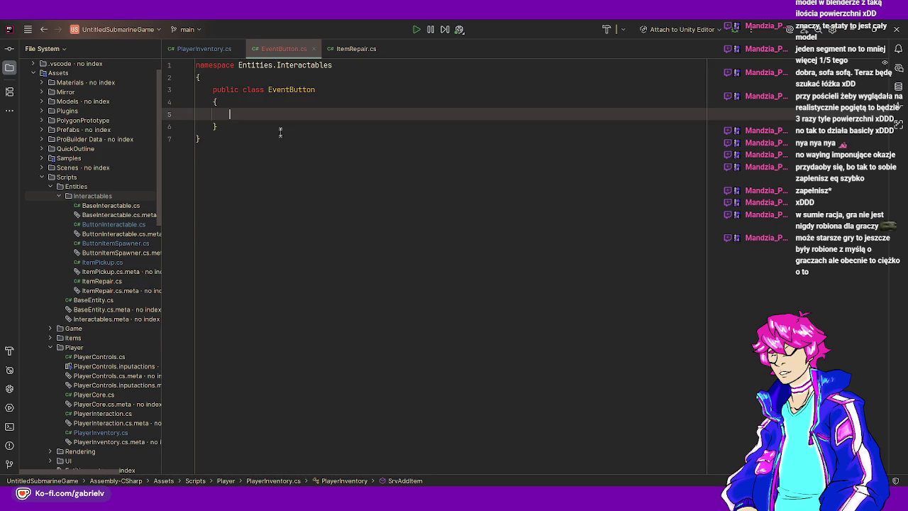
Make EventButton inherit ButtonInteractable and generate its ButtonPressed override
click(333, 89)
text(: p)
key(BackSpace)
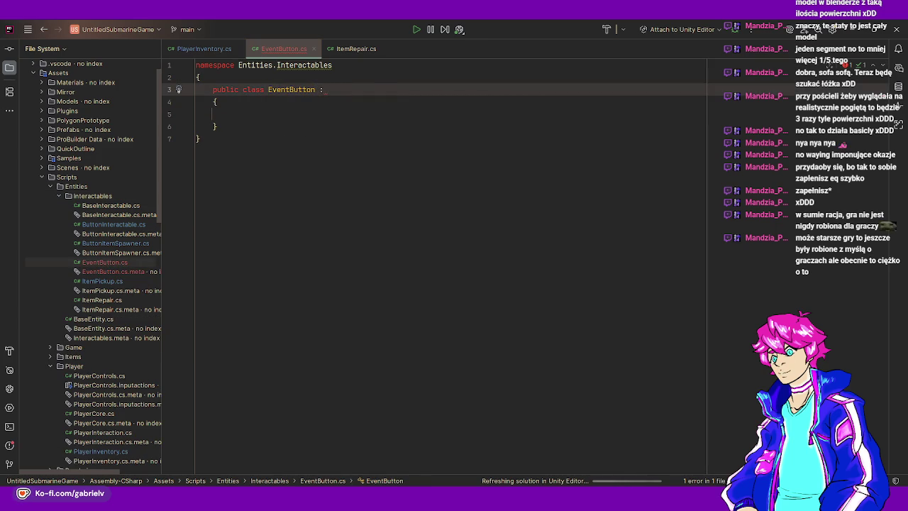
text(Butt)
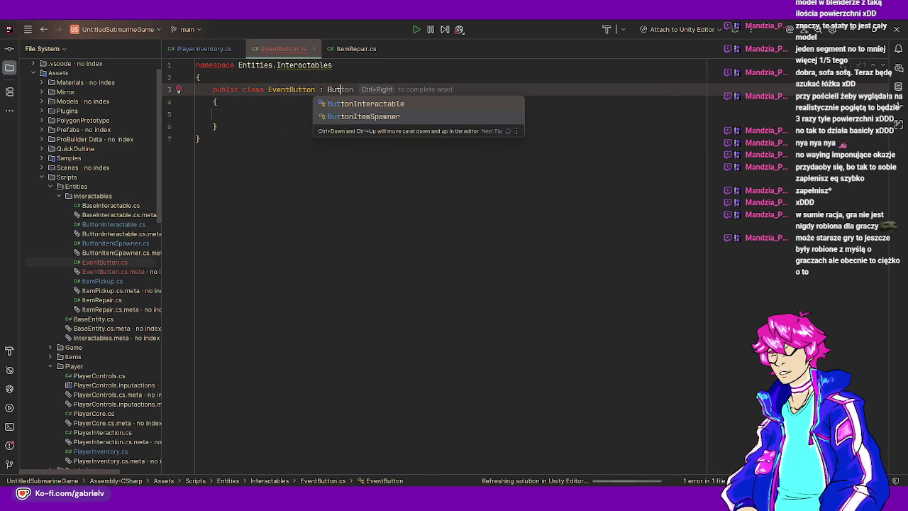
key(Return)
key(alt+Return)
key(Return)
Add a [Command(requiresAuthority = false)] attribute for a new server command
key(Return)
key(Return)
text([Comm)
key(Return)
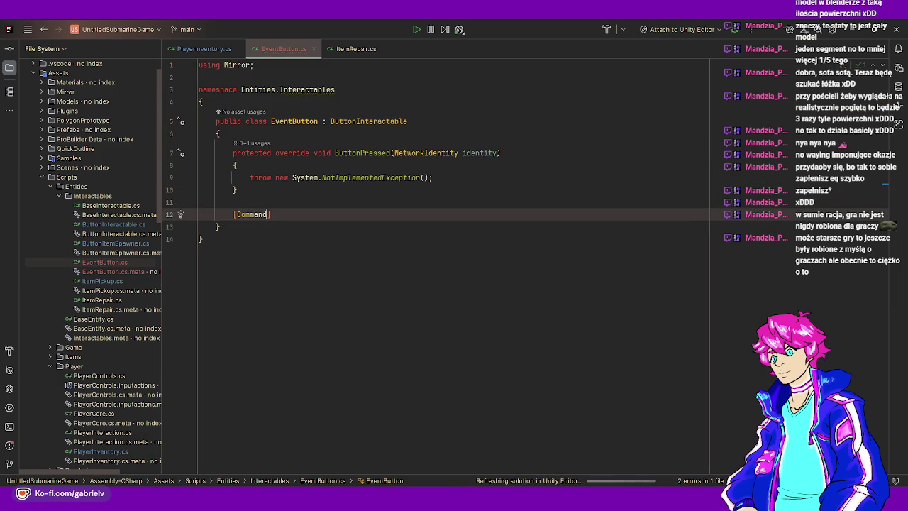
text((req)
key(Return)
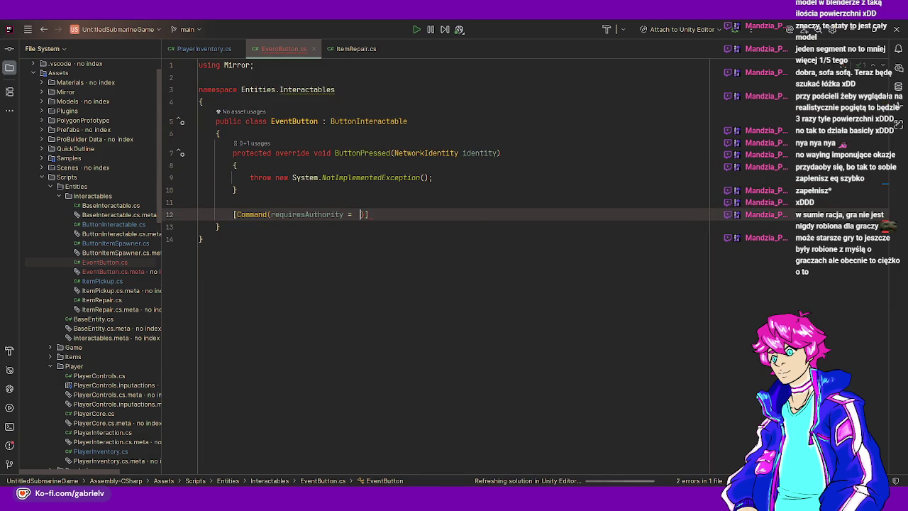
text(fa)
key(Return)
key(End)
key(Return)
text(priva)
key(Return)
Declare an empty private void CmdExecuteEvent(NetworkIdentity identity, NetworkConnectionToClient conn = null)
text(void C)
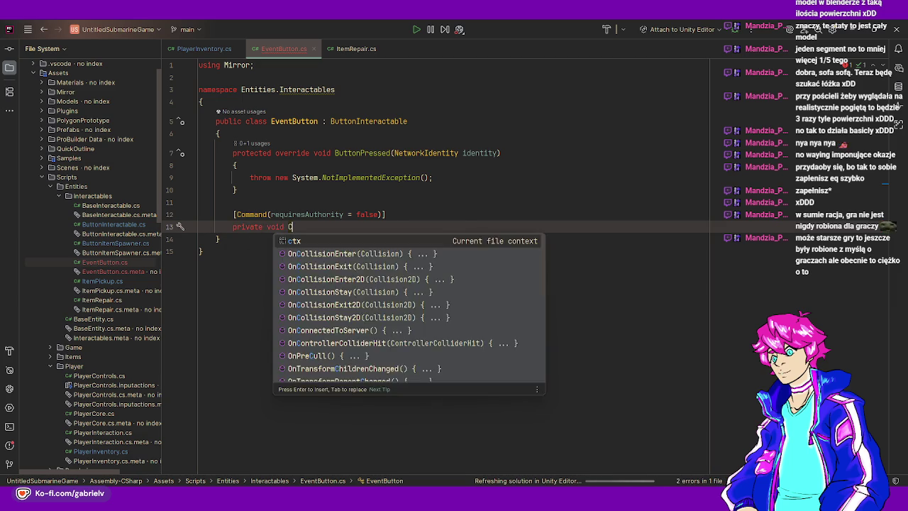
text(mdExecute)
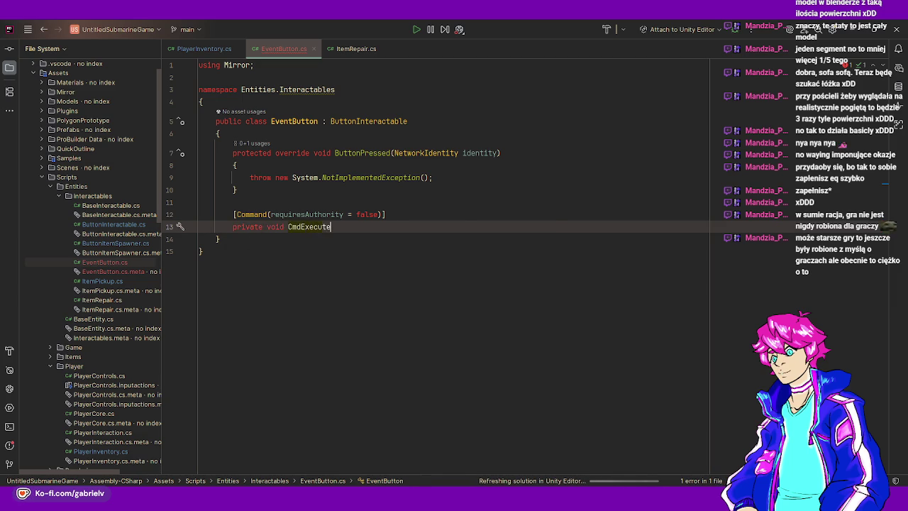
text(Event()
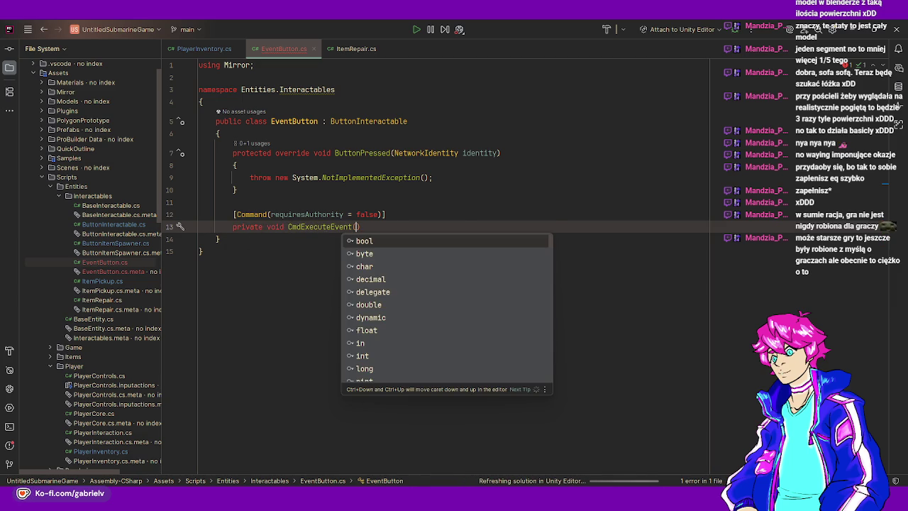
text(Net)
key(Return)
text(ide)
key(Tab)
text(, )
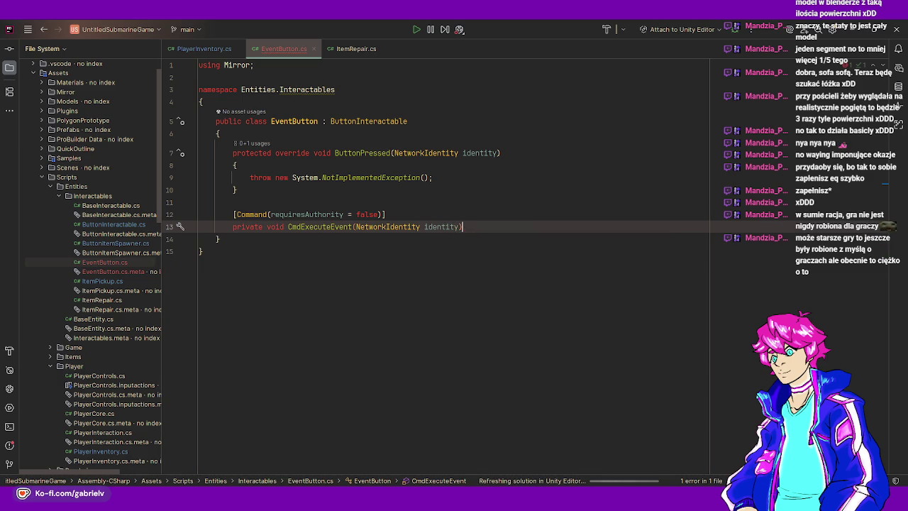
text(Connecti)
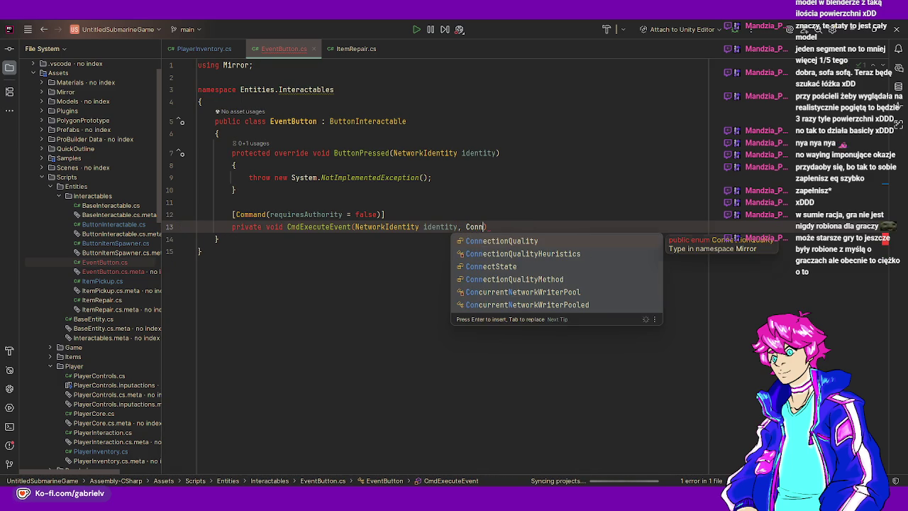
text(onTo)
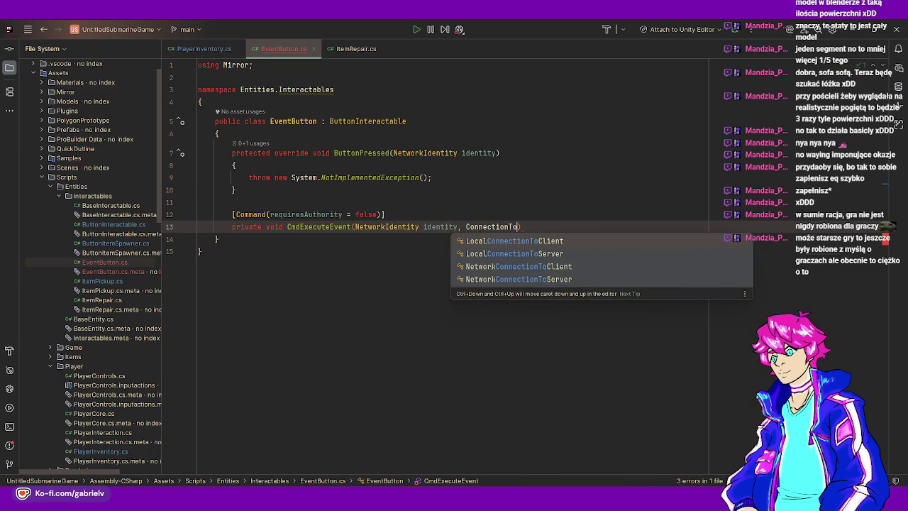
key(Return)
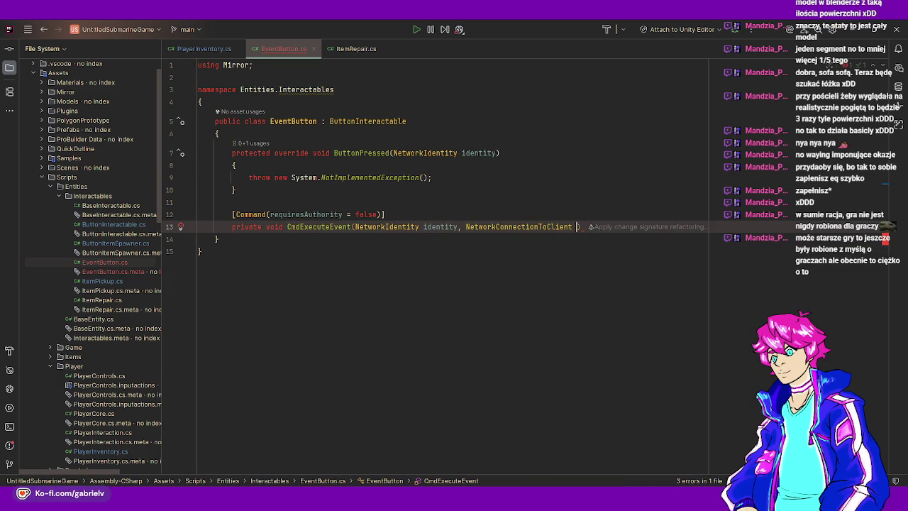
text(conn = null)
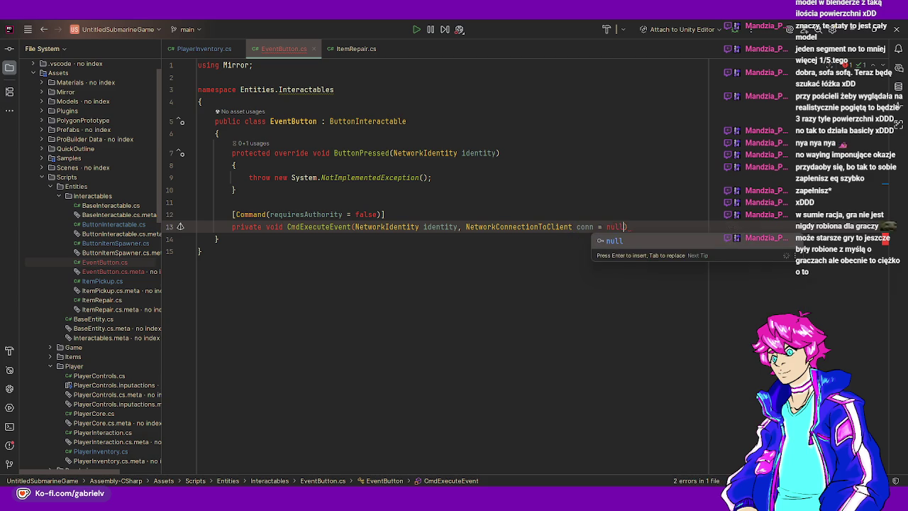
key(Return)
text({)
key(Return)
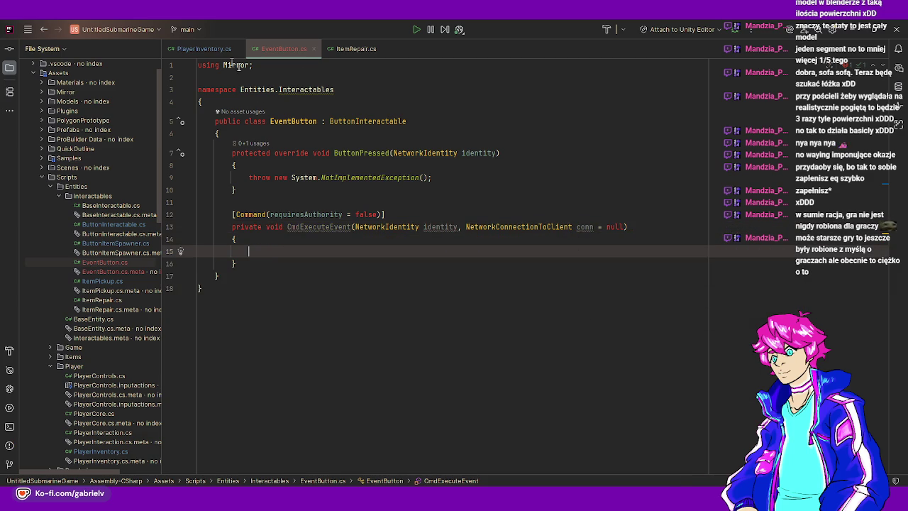
Declare a [SerializeField] private event UnityAction ButtonPressedEvent in EventButton, importing UnityEngine.Events
click(276, 123)
click(222, 133)
key(Return)
key(Return)
key(Up)
text([Ser)
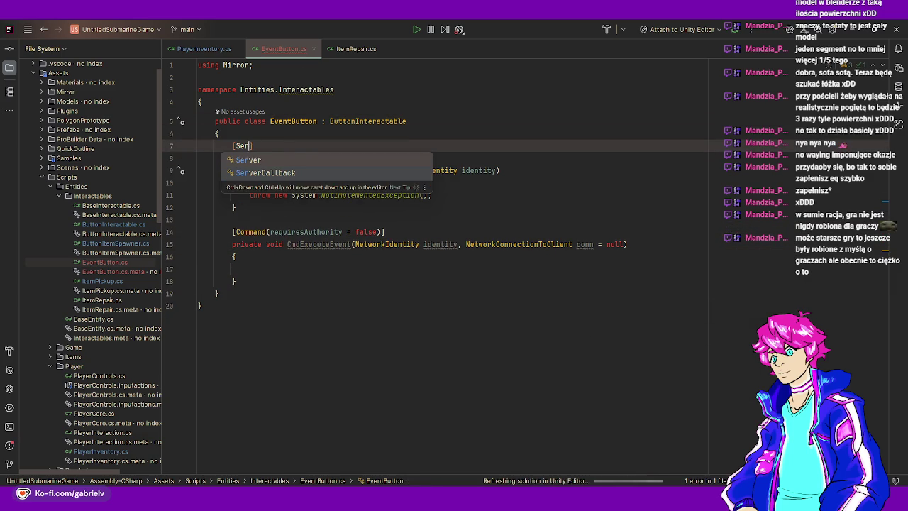
text(ializeF)
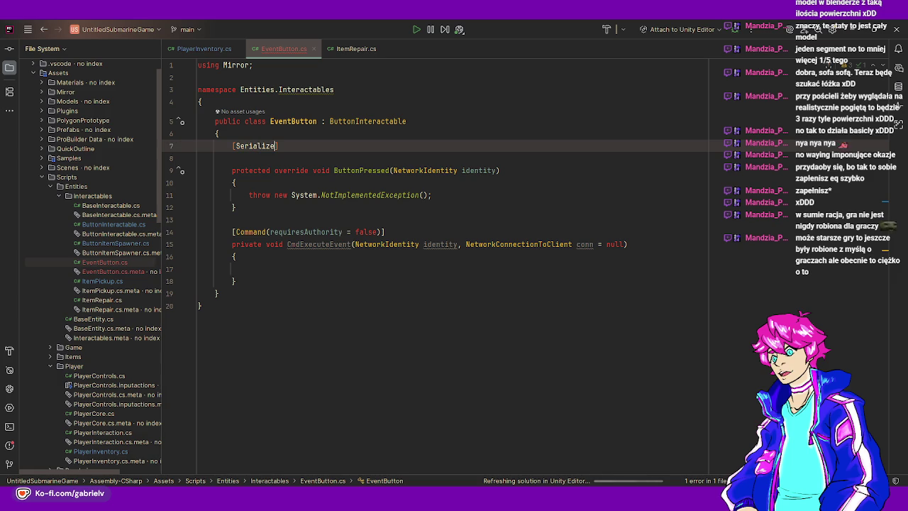
key(Return)
text(] priv)
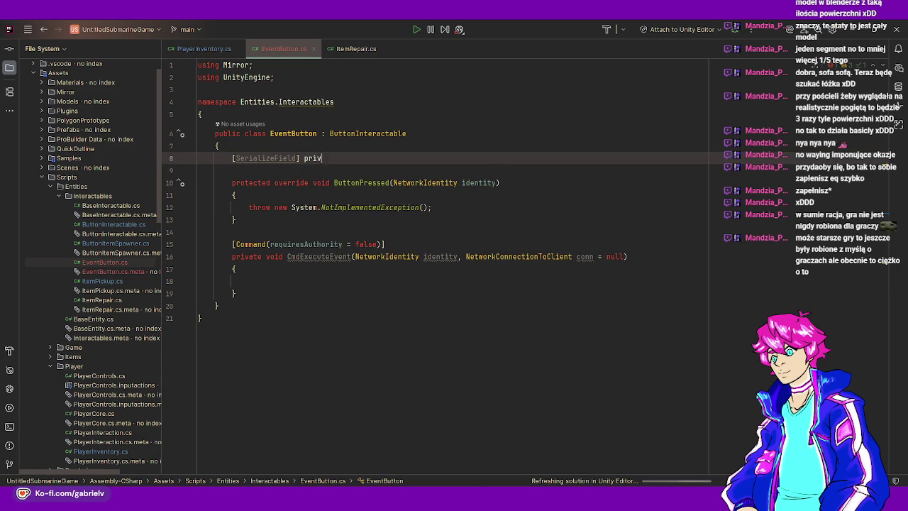
text(ate ev)
key(Return)
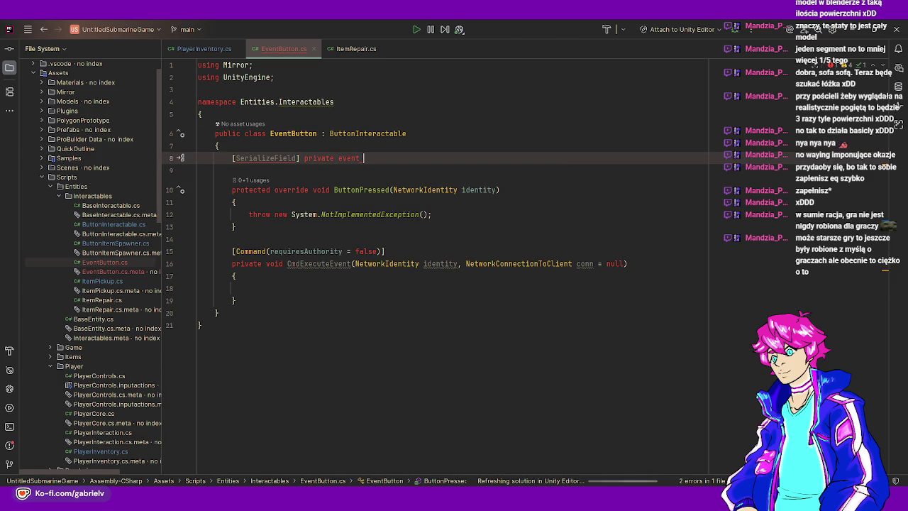
text(UnityAct)
key(Escape)
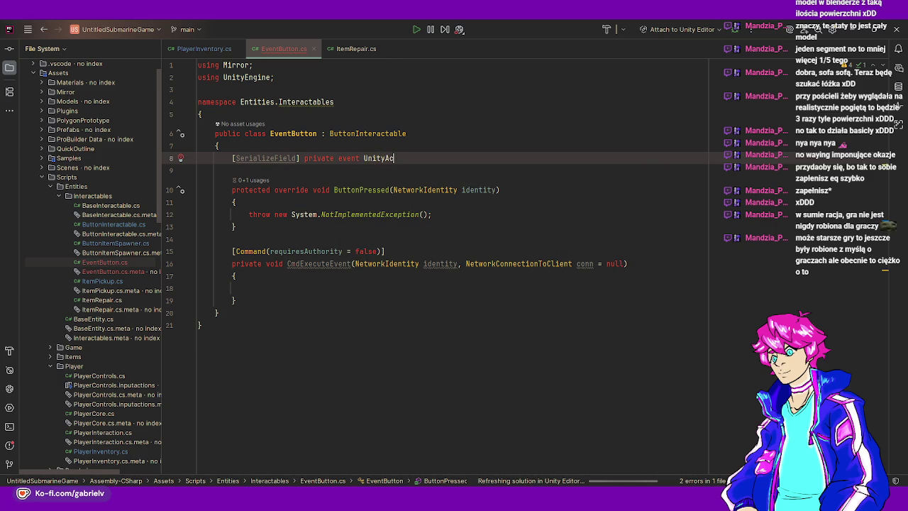
key(Escape)
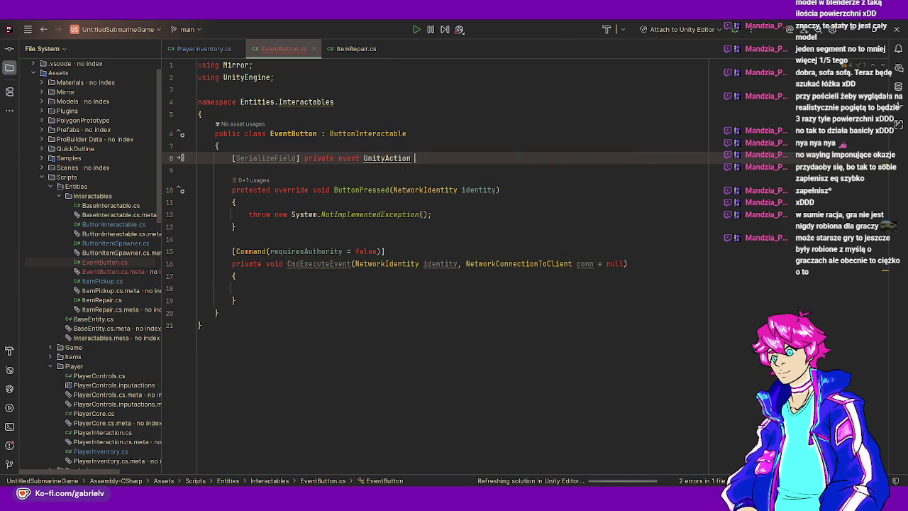
key(alt+Return)
key(Return)
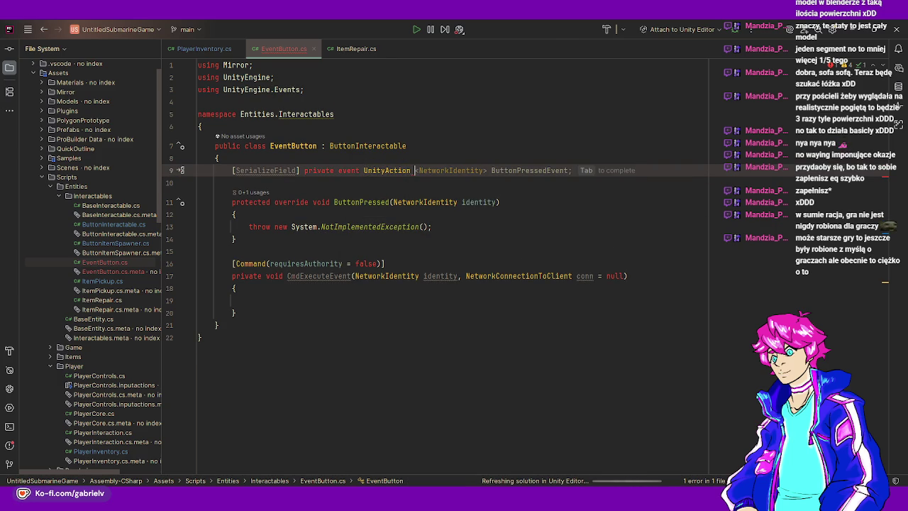
text(Butto)
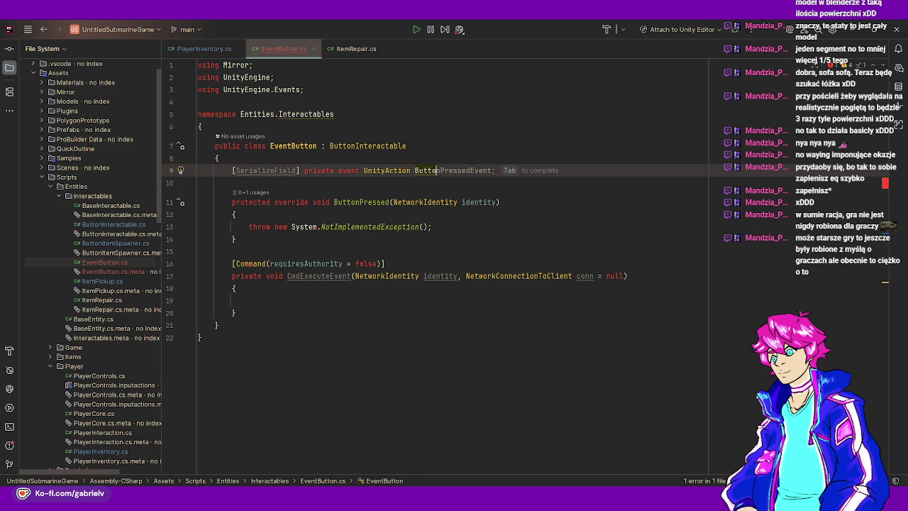
text(nPressed;)
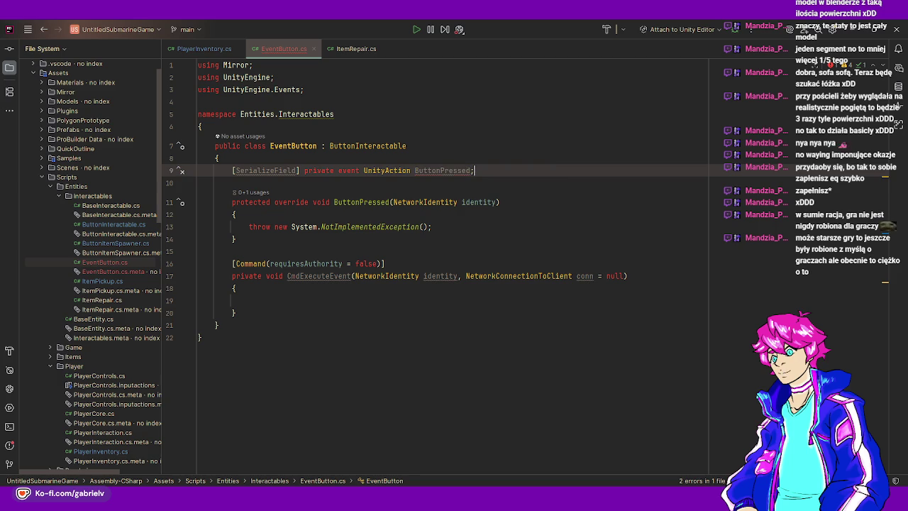
text(Event)
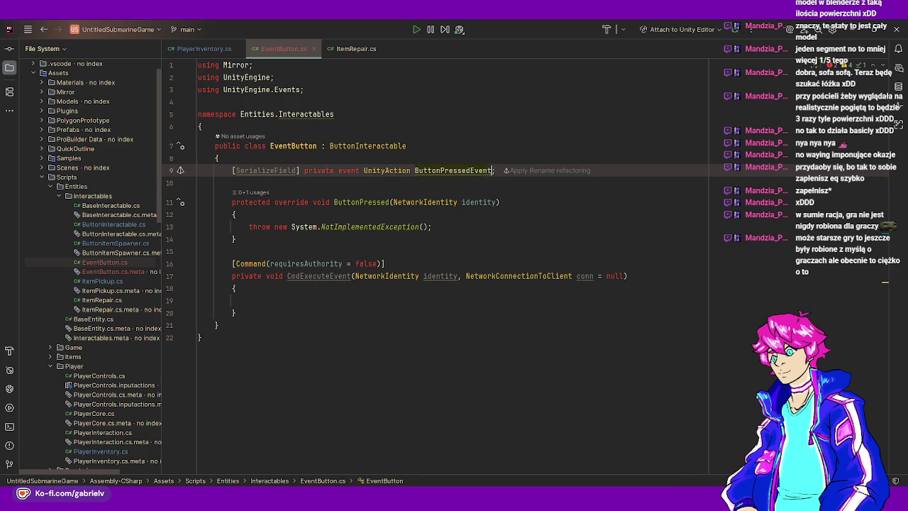
Make CmdExecuteEvent call ButtonPressedEvent?.Invoke() using null-conditional access
click(269, 298)
text(ButtonPressedEvent)
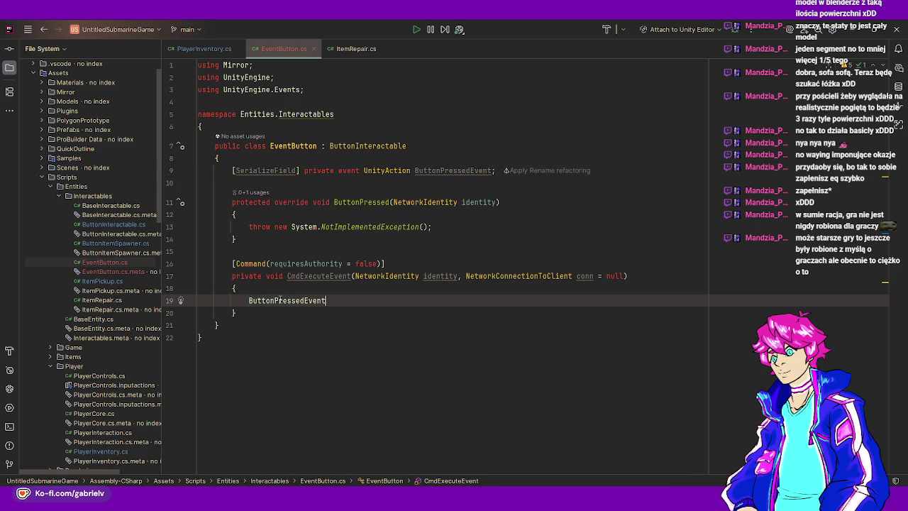
text(.Inv)
key(Return)
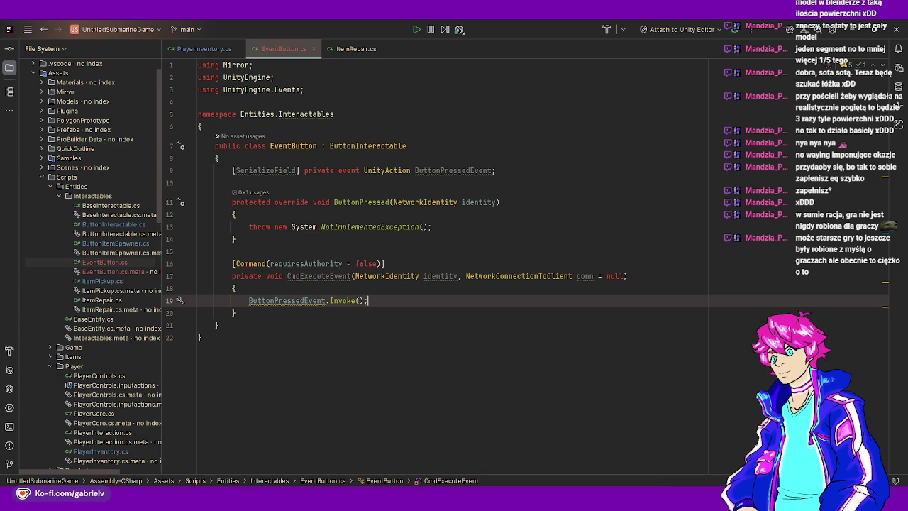
click(296, 300)
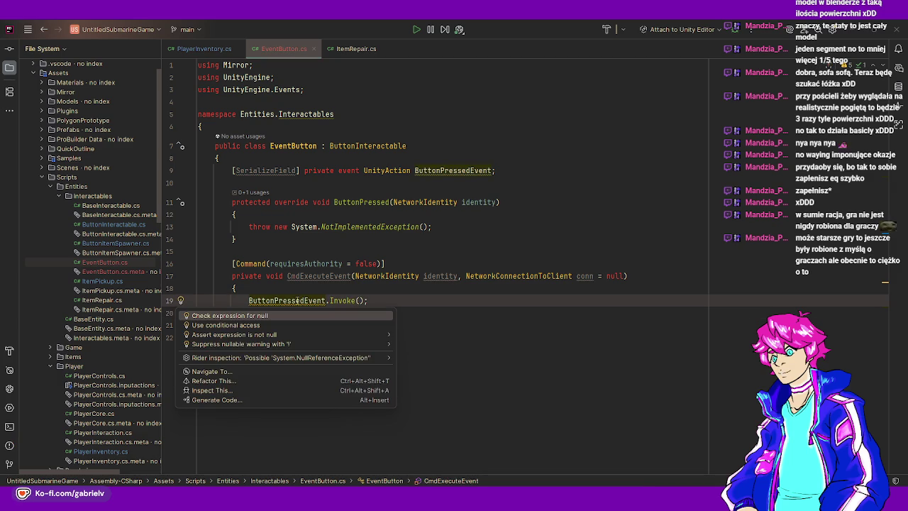
key(alt+Return)
key(Return)
key(alt+Return)
key(Return)
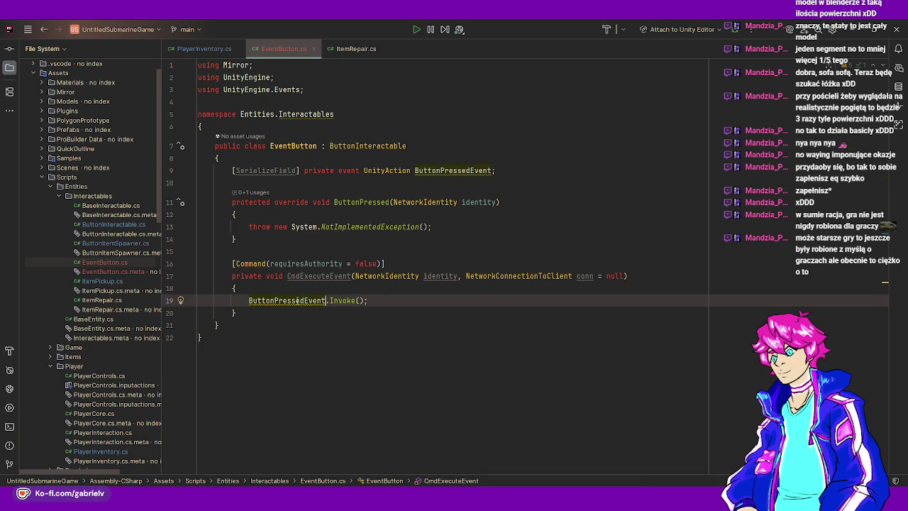
Replace ButtonPressed's NotImplementedException with CmdExecuteEvent(identity);
click(249, 227)
key(ctrl+w)
key(ctrl+w)
key(BackSpace)
text(CmdE)
key(Return)
text(identity);)
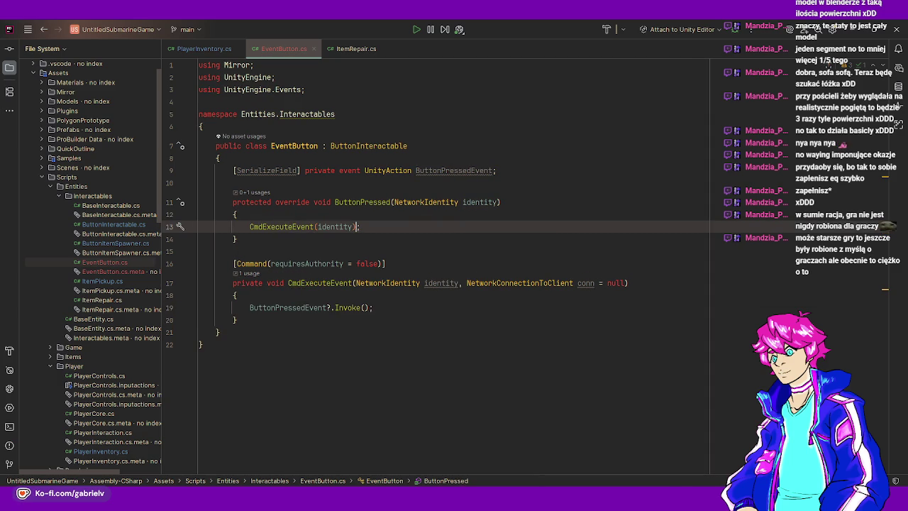
Remove the event keyword from the ButtonPressedEvent declaration and return to Unity
click(304, 170)
mouse_move(282, 170)
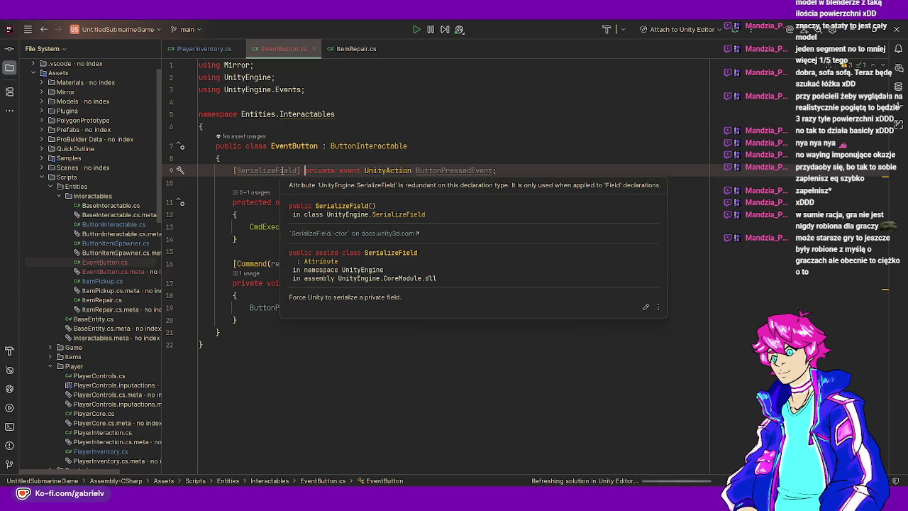
key(ctrl+Right)
key(ctrl+Delete)
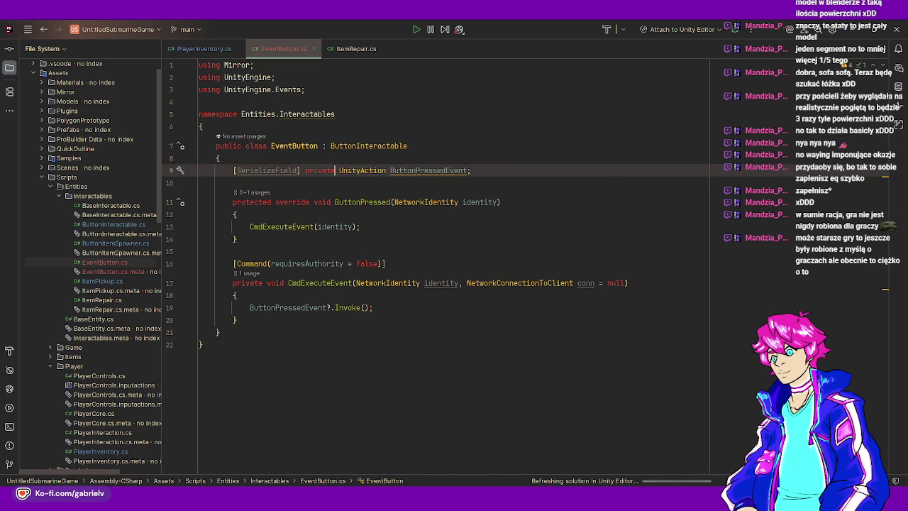
mouse_move(506, 500)
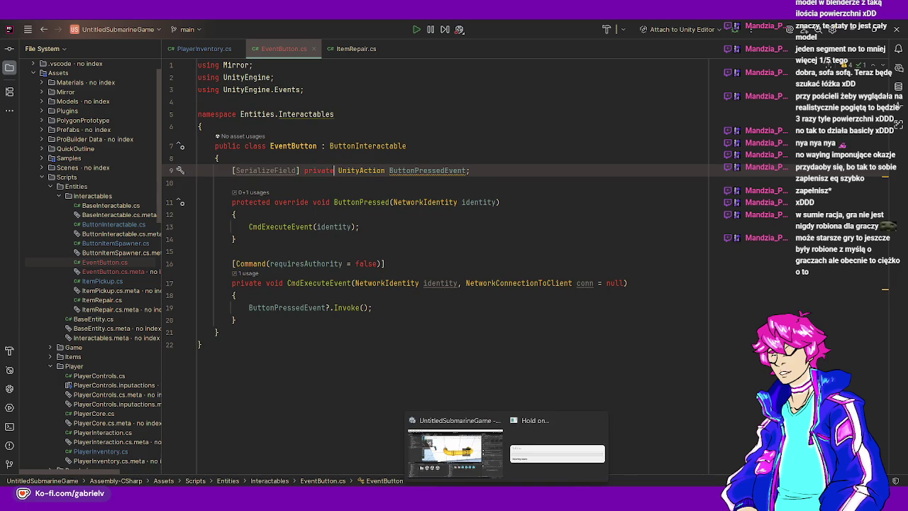
click(537, 457)
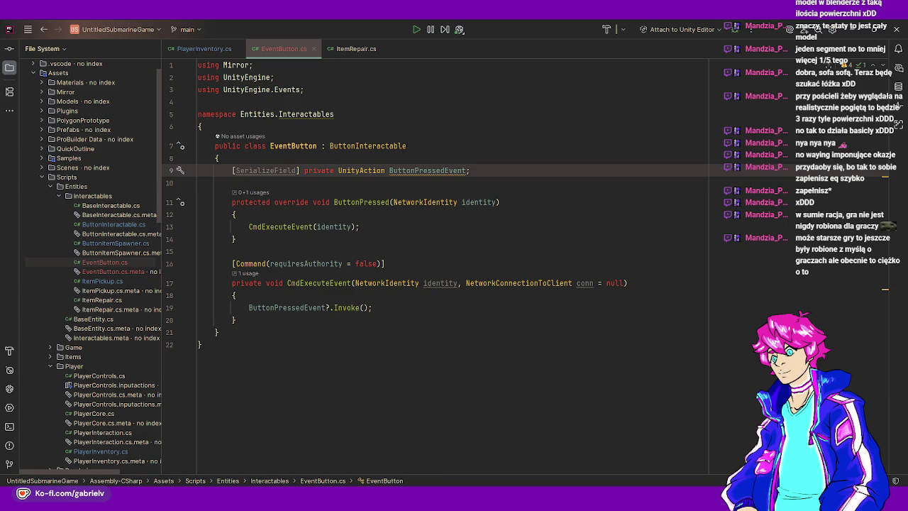
key(alt+Tab)
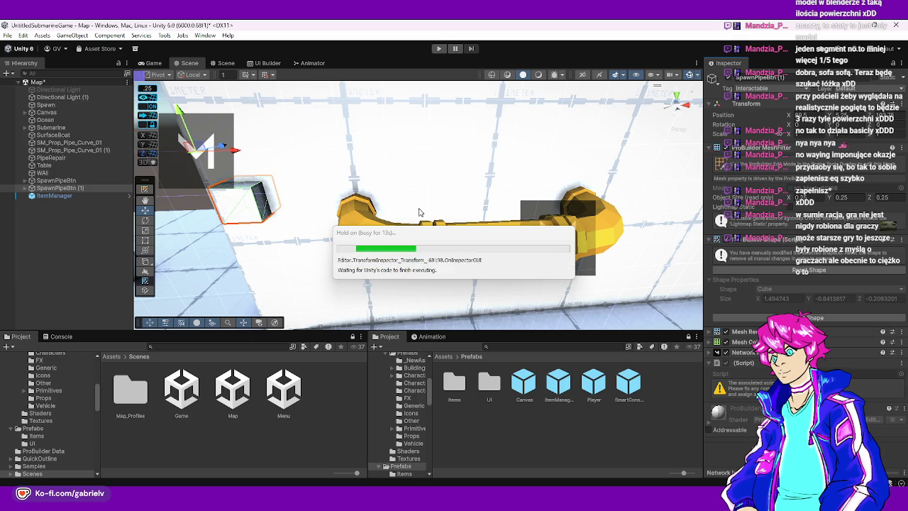
Swap SpawnPipeBtn (1)'s Spawn Pipe component for an Event Button component
right_click(855, 362)
click(841, 268)
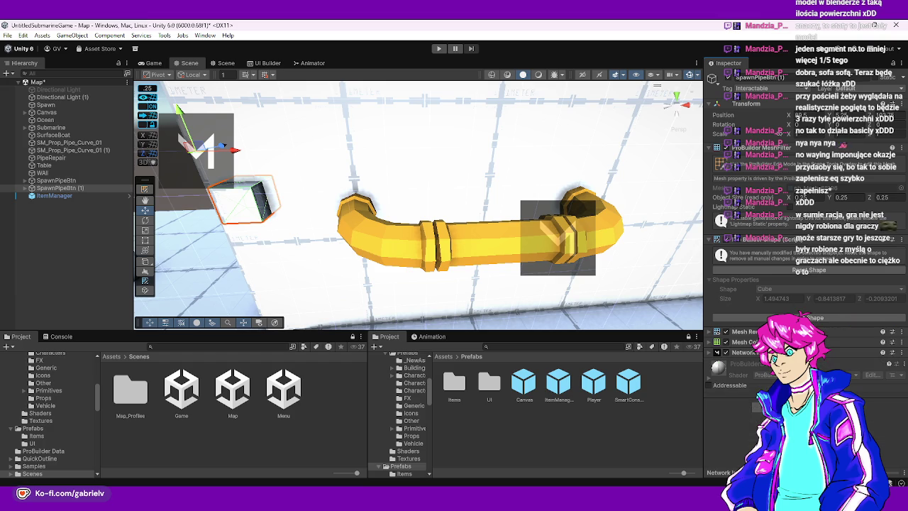
click(805, 399)
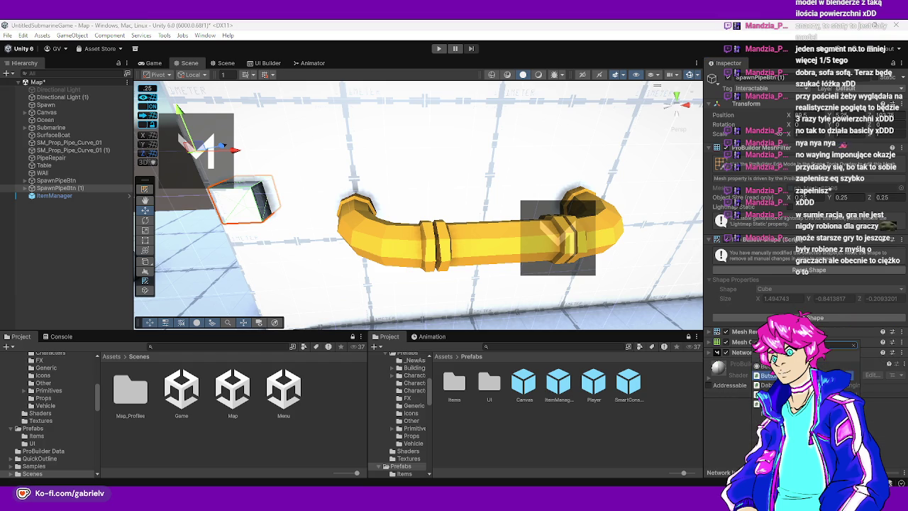
click(769, 394)
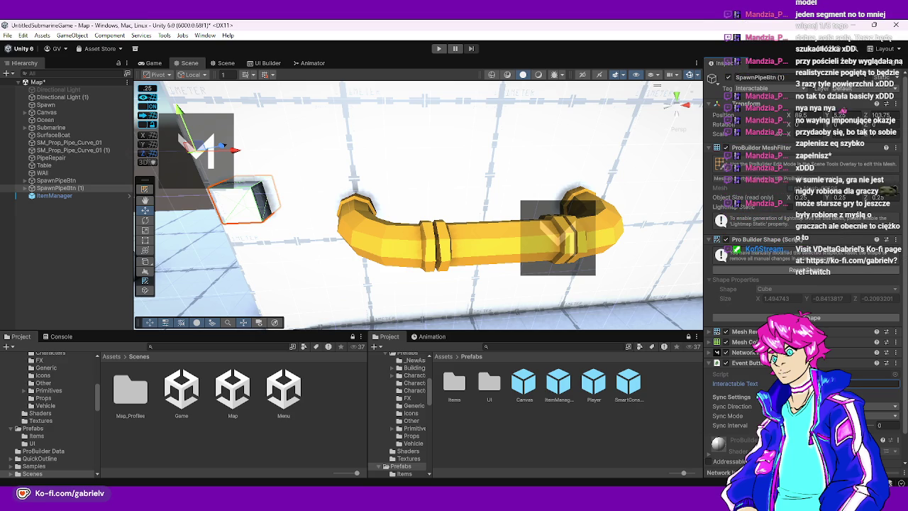
Fill in the Interactable Text with a prompt to damage the pipe, fixing typos
text(age p)
key(BackSpace)
key(BackSpace)
text(e p)
drag(878, 384, 891, 383)
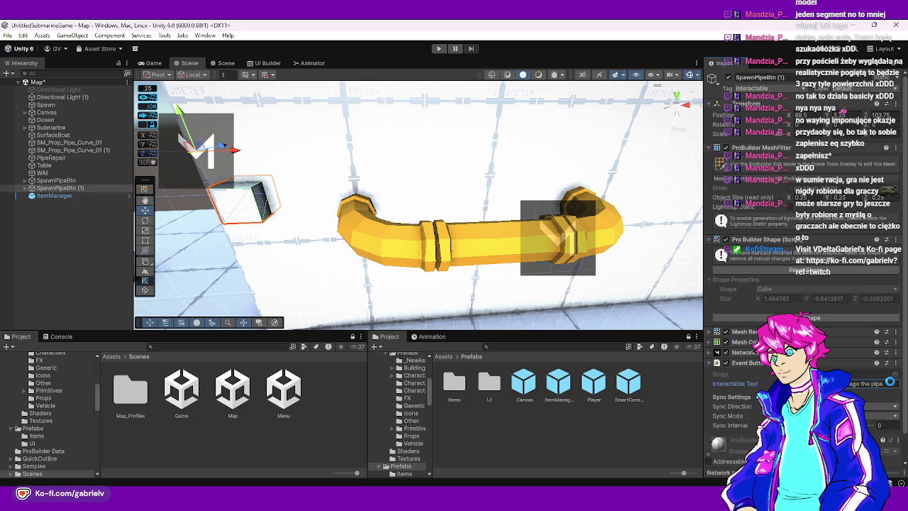
click(595, 413)
key(alt+Tab)
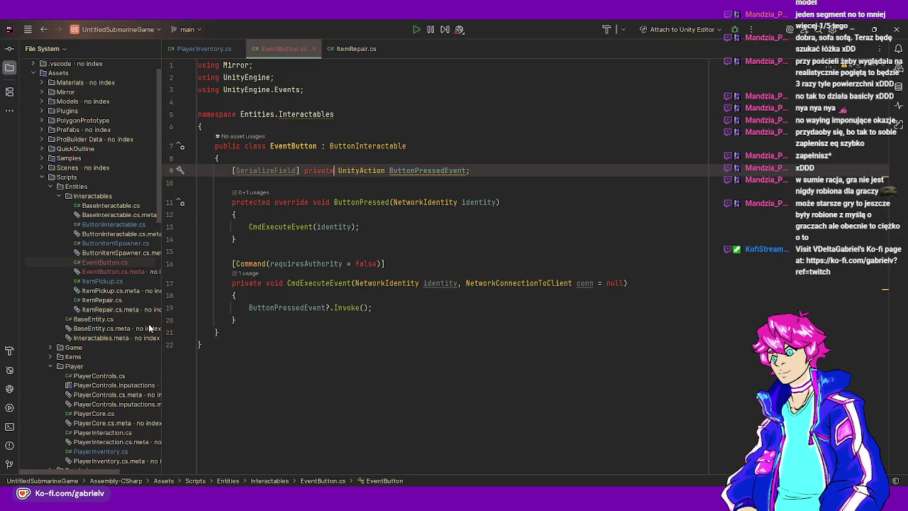
Change ButtonPressedEvent's type from UnityAction to UnityEvent without the event keyword, then recompile in Unity
double_click(361, 171)
text(Unity)
text(Event)
key(Return)
click(337, 170)
text(event)
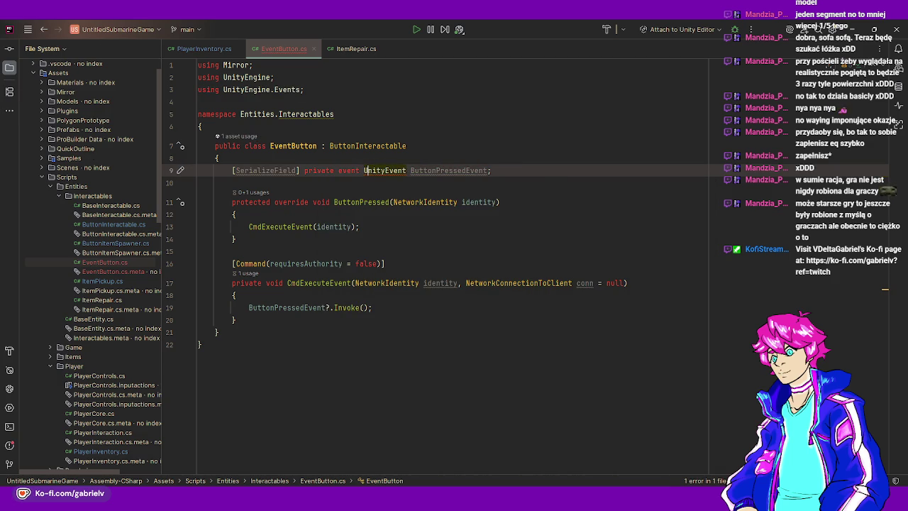
key(BackSpace)
key(BackSpace)
key(BackSpace)
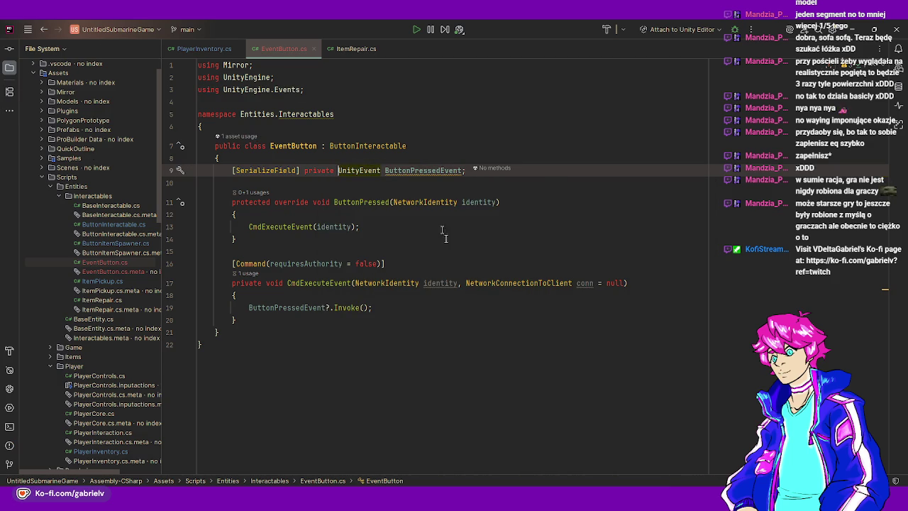
key(alt+Tab)
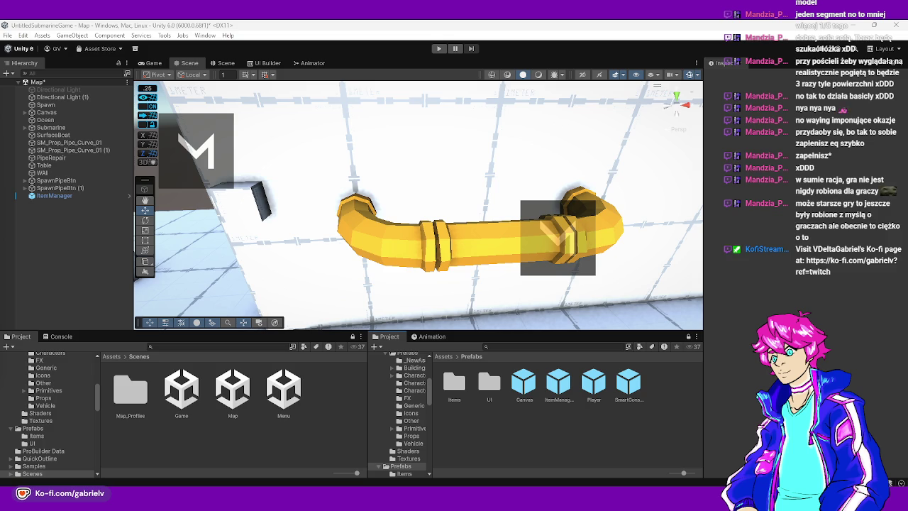
Rename SpawnPipeBtn (1) to DamagePipe
drag(462, 230, 460, 248)
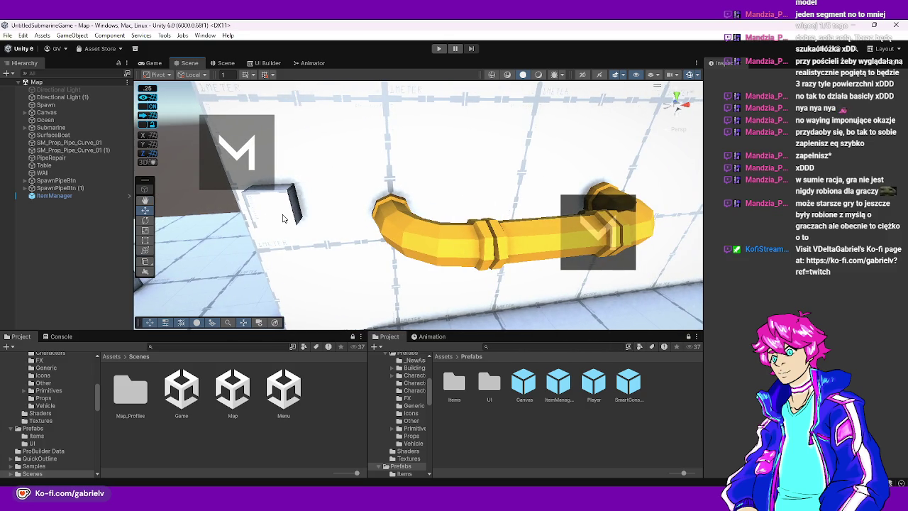
click(56, 187)
click(53, 187)
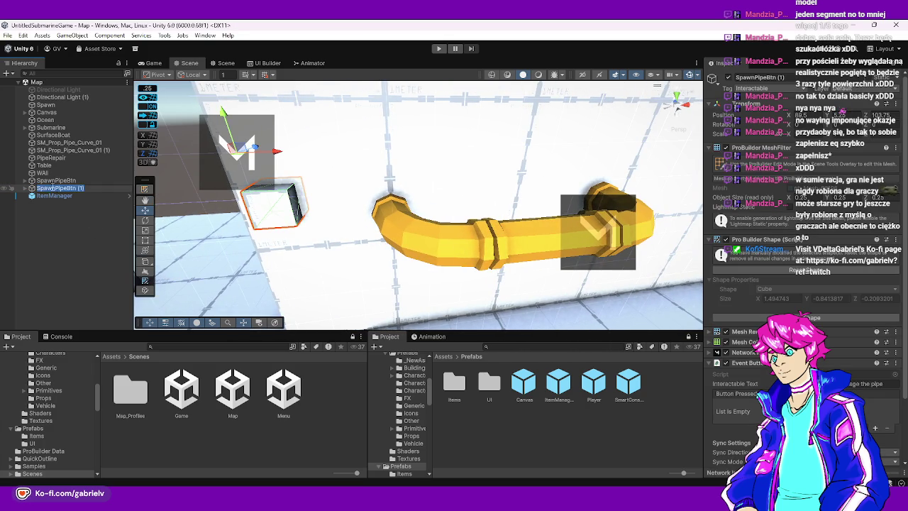
text(GlDis)
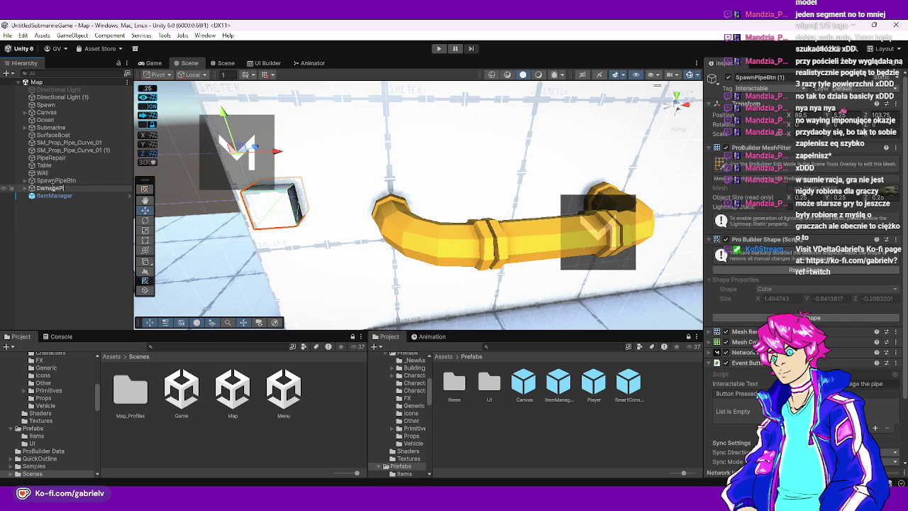
text(ipe)
key(Return)
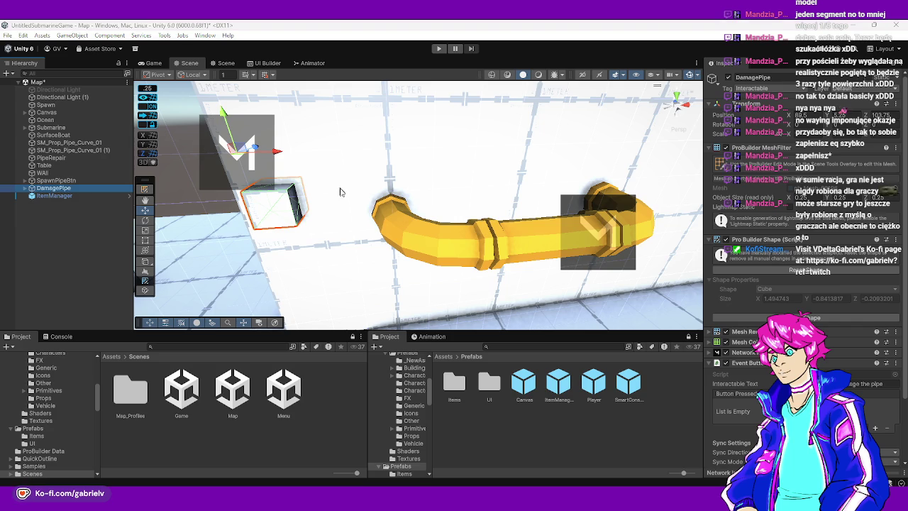
Wire Button Pressed to PipeRepair's Damage() function, then open the Menu scene
drag(531, 206, 648, 283)
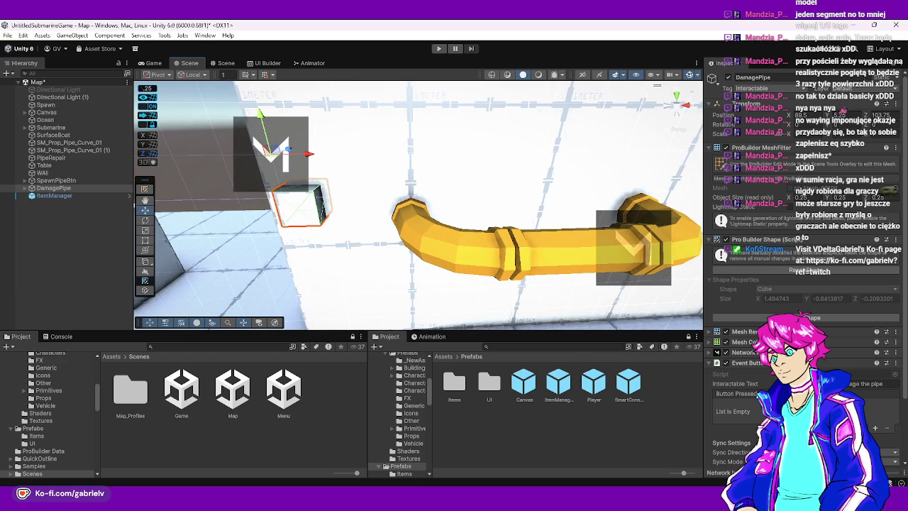
click(877, 430)
drag(556, 236, 562, 238)
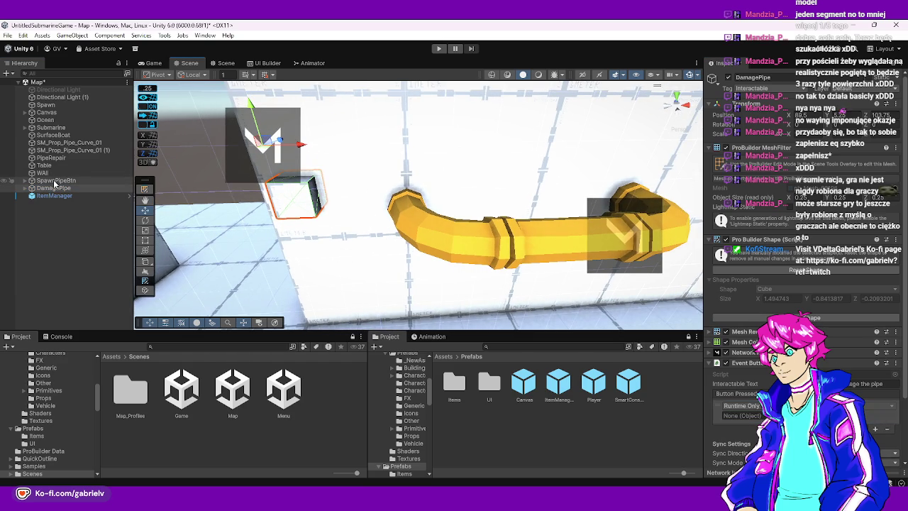
mouse_move(54, 161)
mouse_down()
mouse_move(647, 311)
mouse_move(760, 387)
mouse_move(741, 415)
mouse_up()
click(851, 405)
mouse_move(788, 351)
click(686, 195)
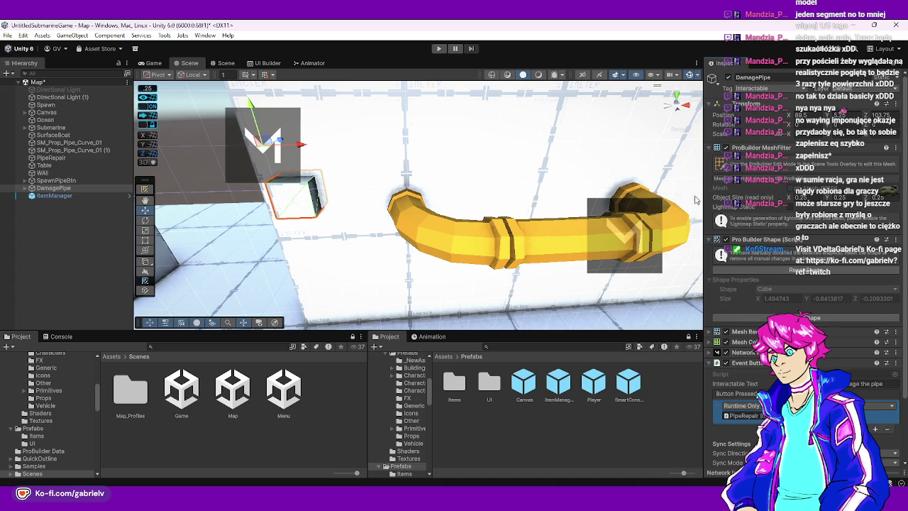
scroll(789, 351, down, 3)
scroll(789, 351, down, 1)
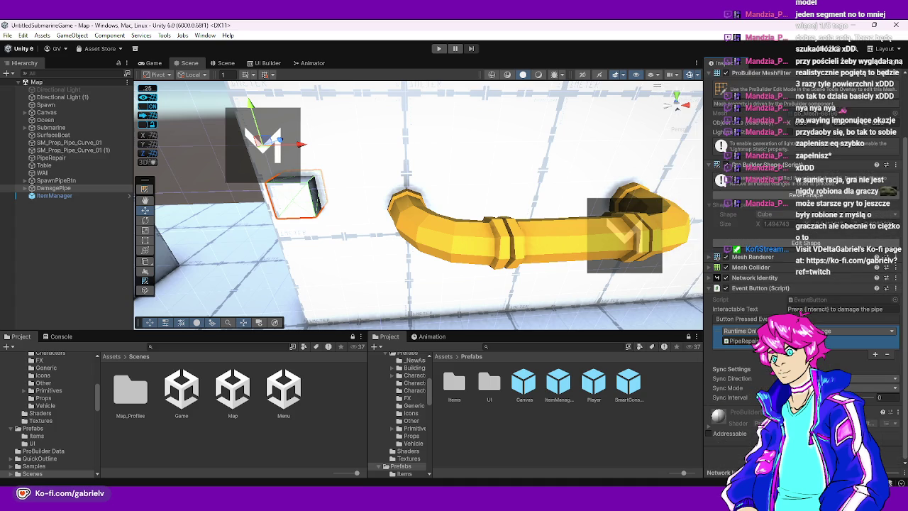
click(554, 425)
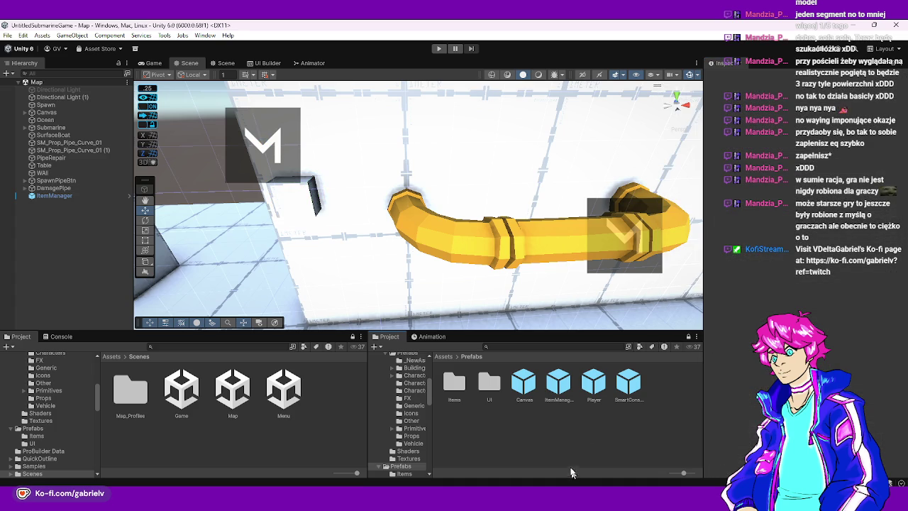
double_click(301, 394)
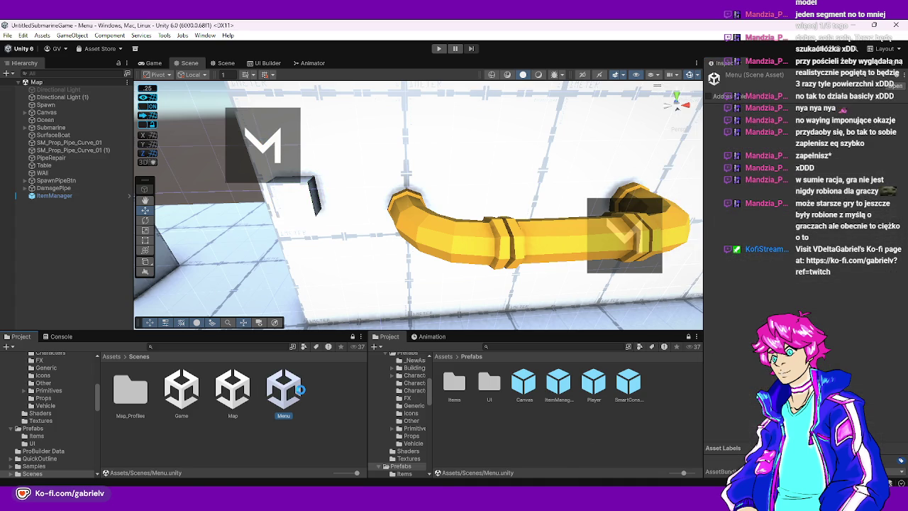
Enter Play mode and host a new game session
click(438, 48)
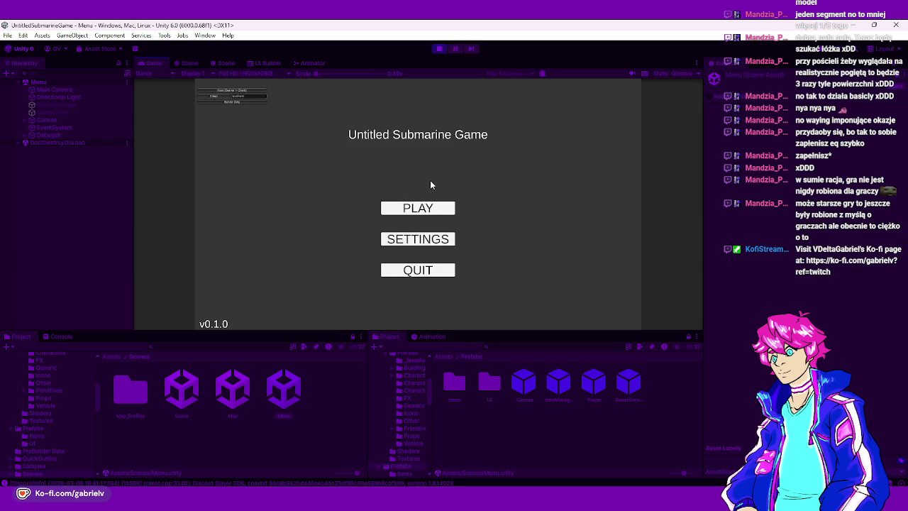
click(410, 207)
click(314, 183)
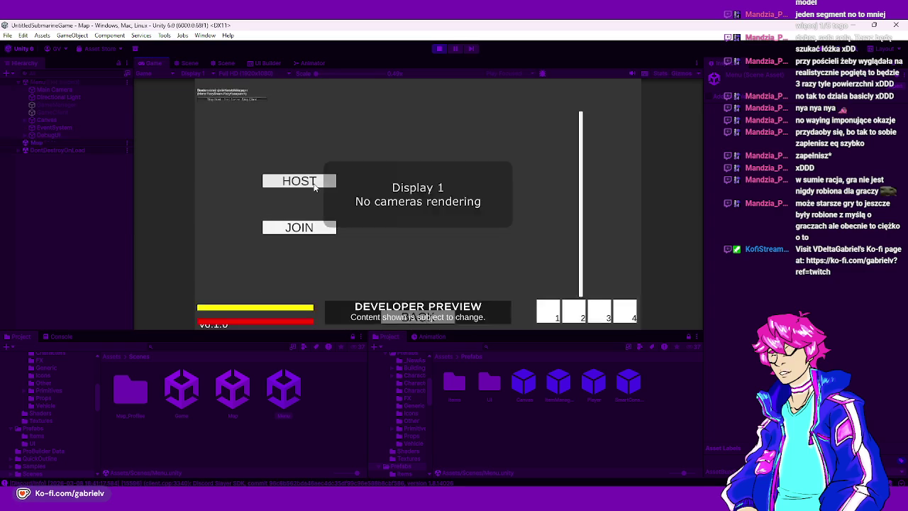
mouse_move(410, 210)
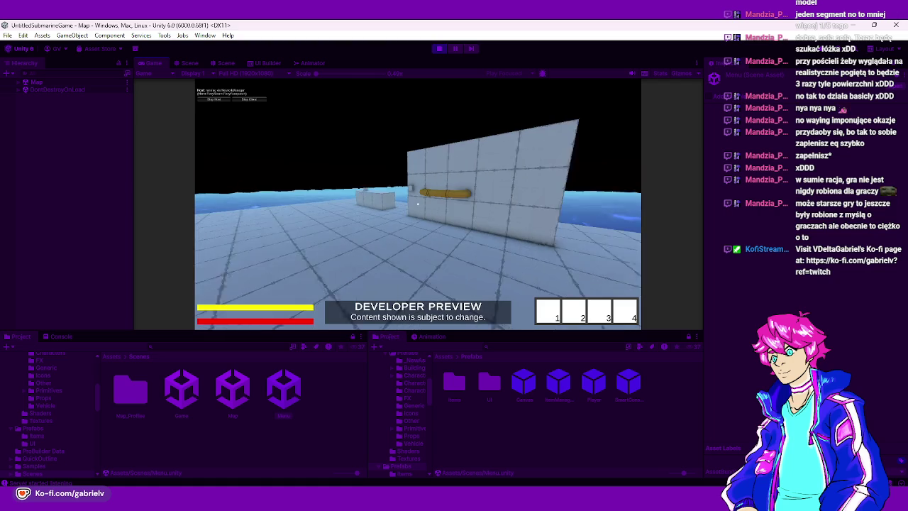
Walk to the pipe wall and face the broken pipe's separated yellow ends
key(w)
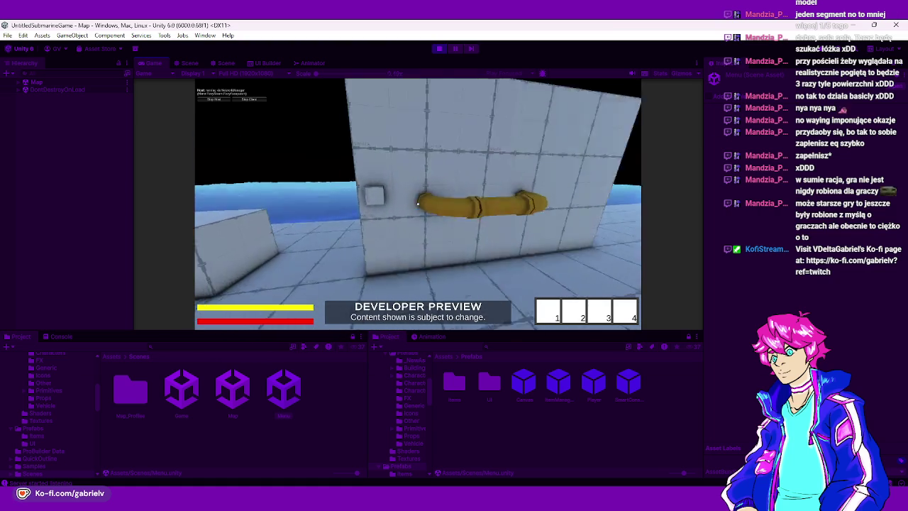
key(w)
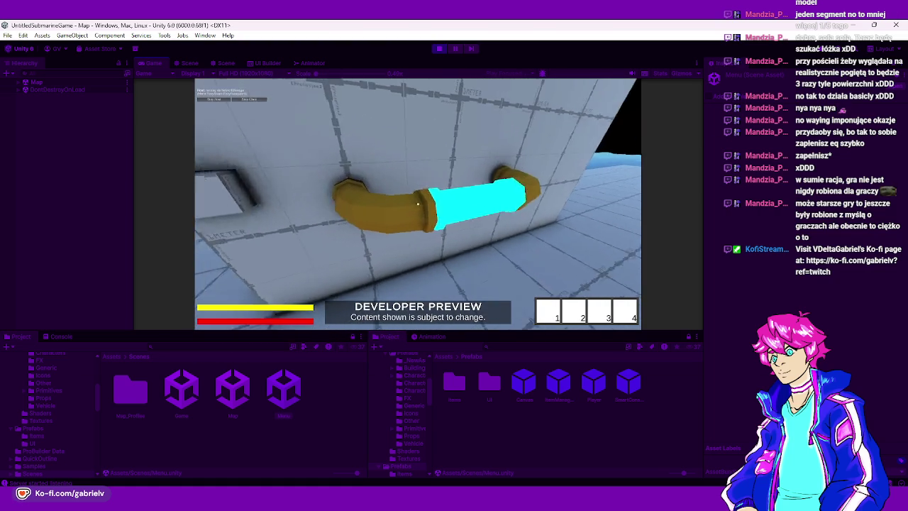
key(a)
key(Escape)
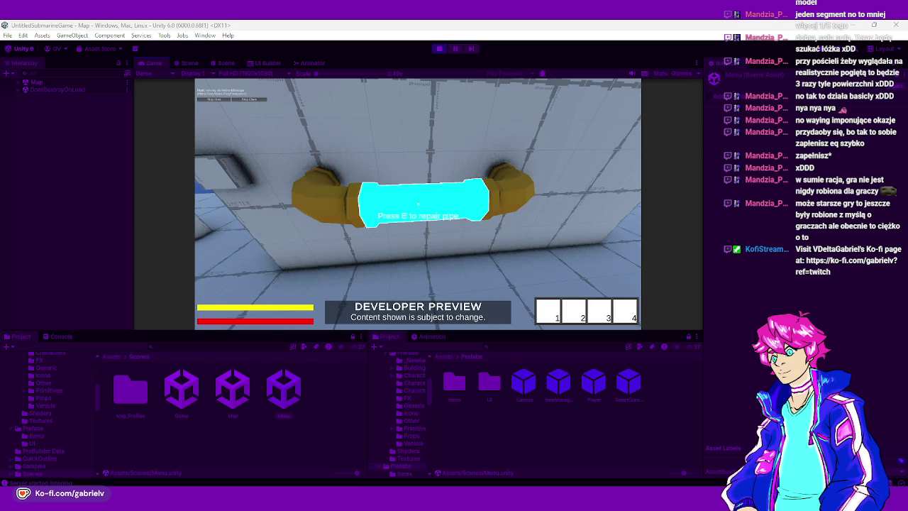
key(d)
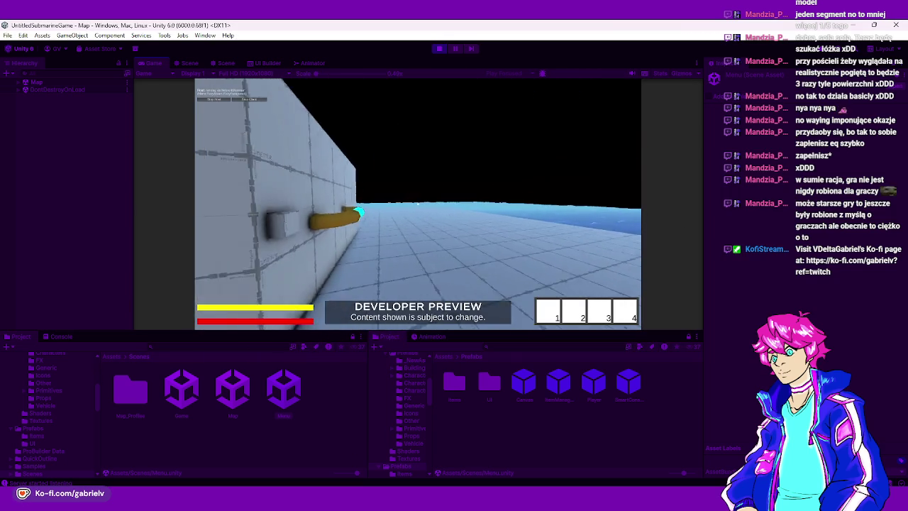
key(a)
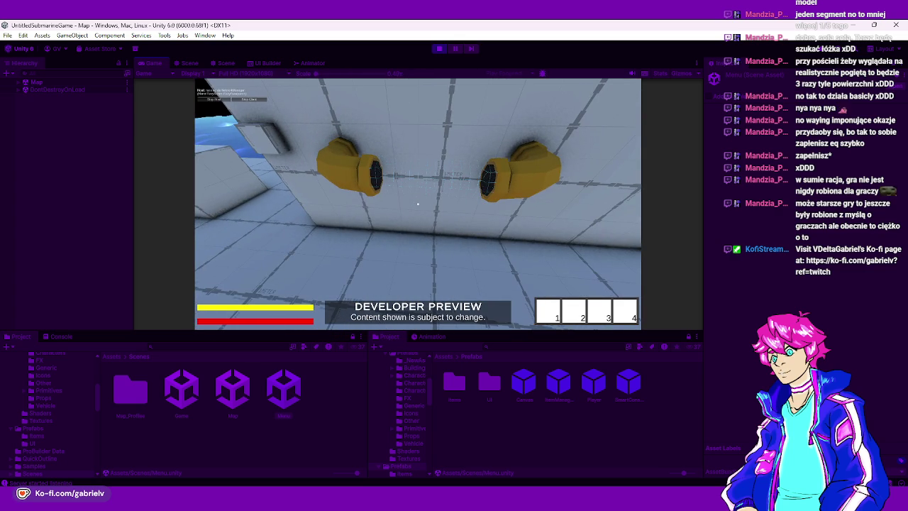
Spawn a pipe, carry it back, and install it to repair the broken wall pipe
key(s)
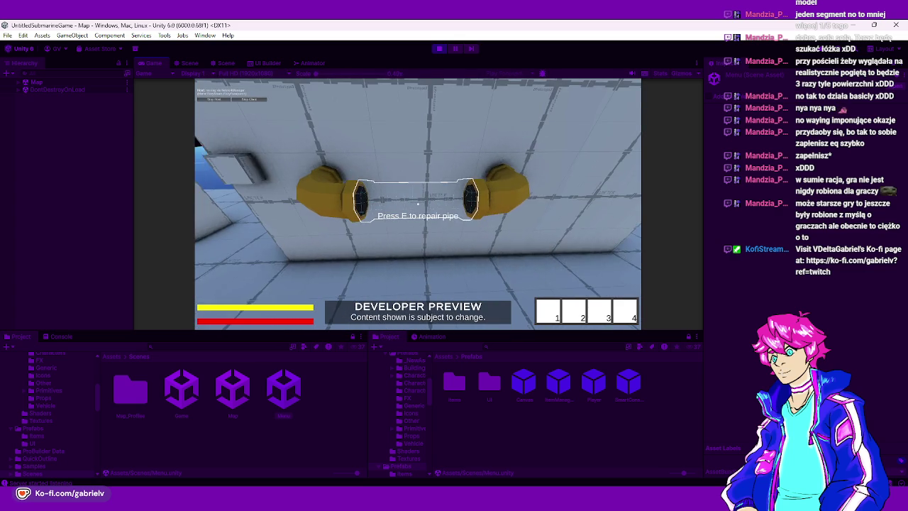
key(a)
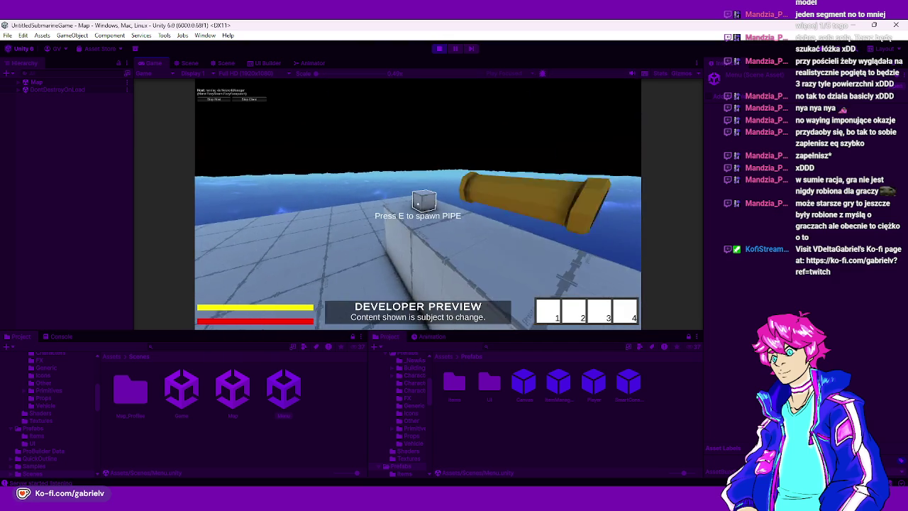
key(e)
key(w)
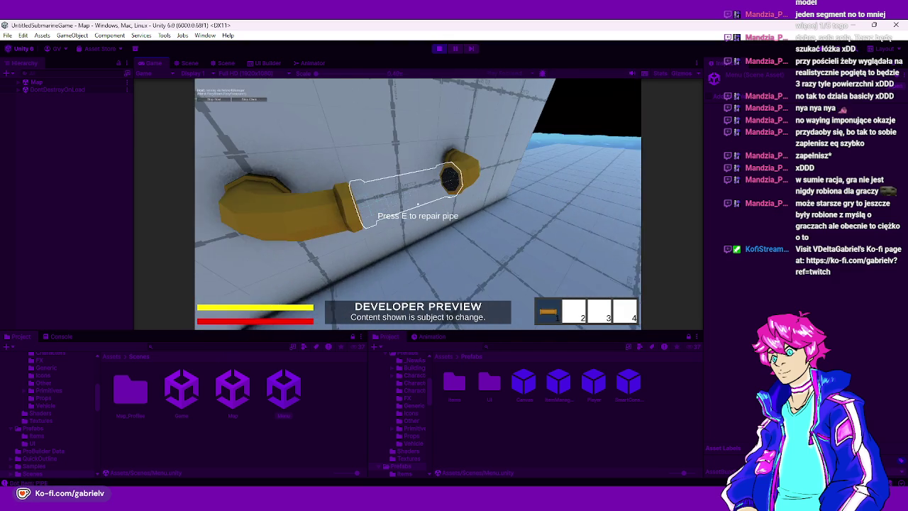
key(e)
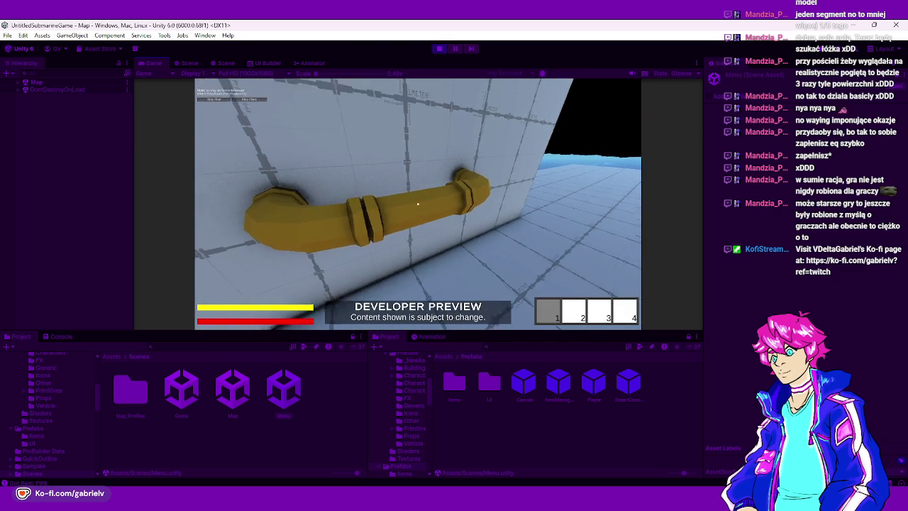
key(s)
Damage the wall pipe again and repair it with another held pipe
key(w)
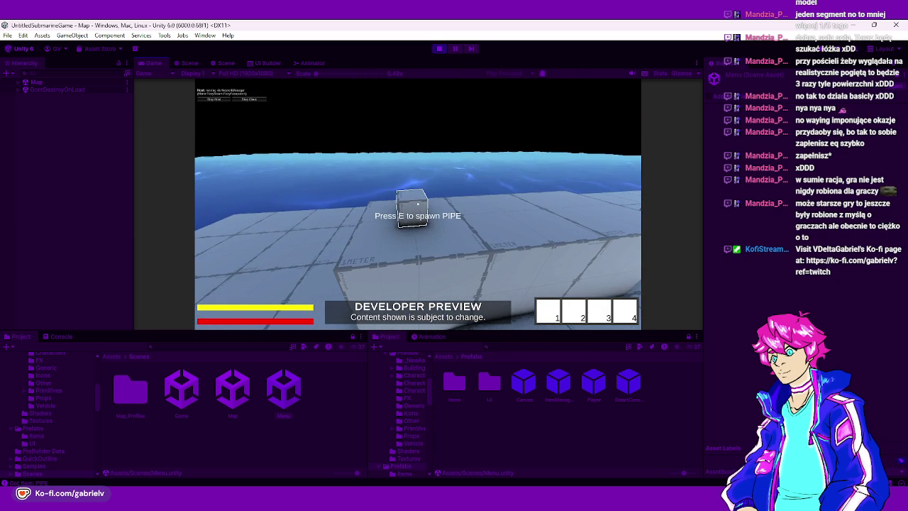
key(w)
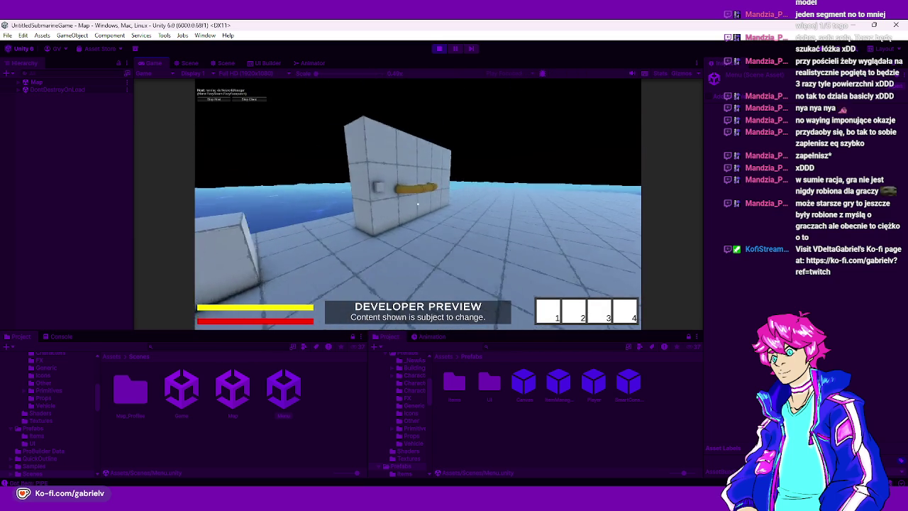
key(s)
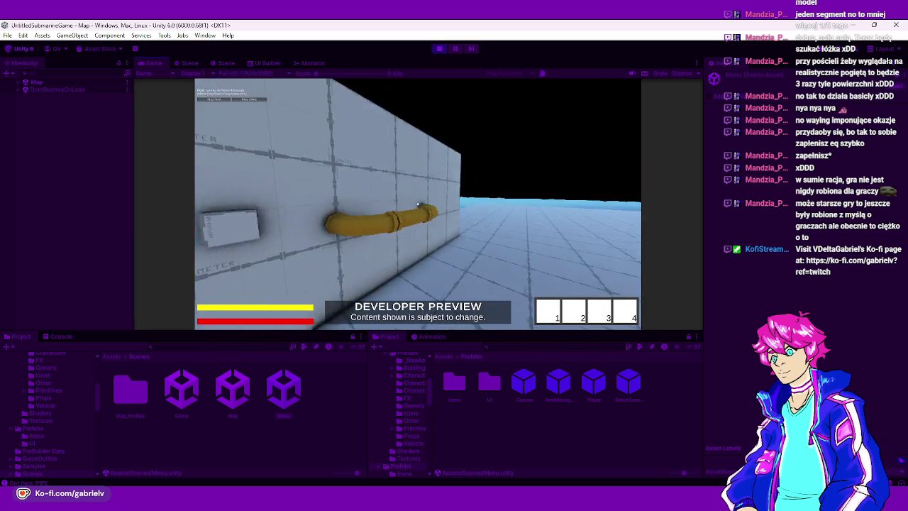
key(w)
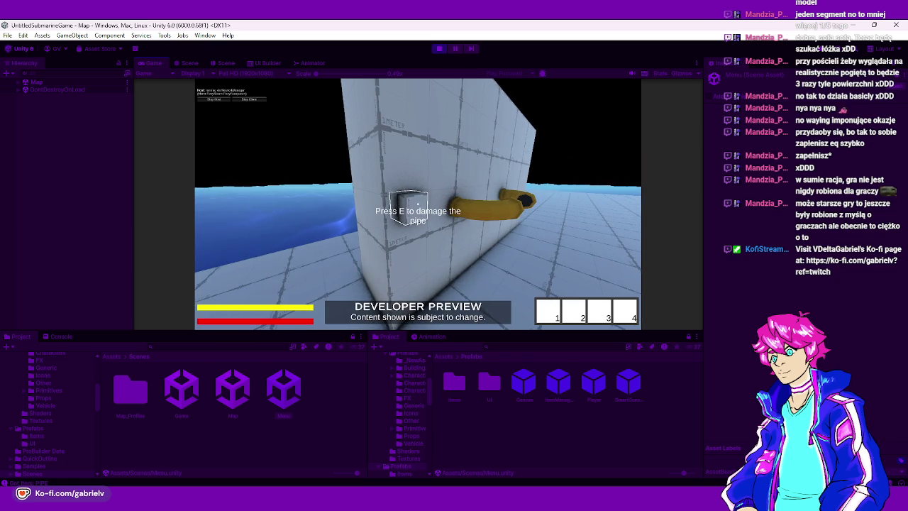
key(e)
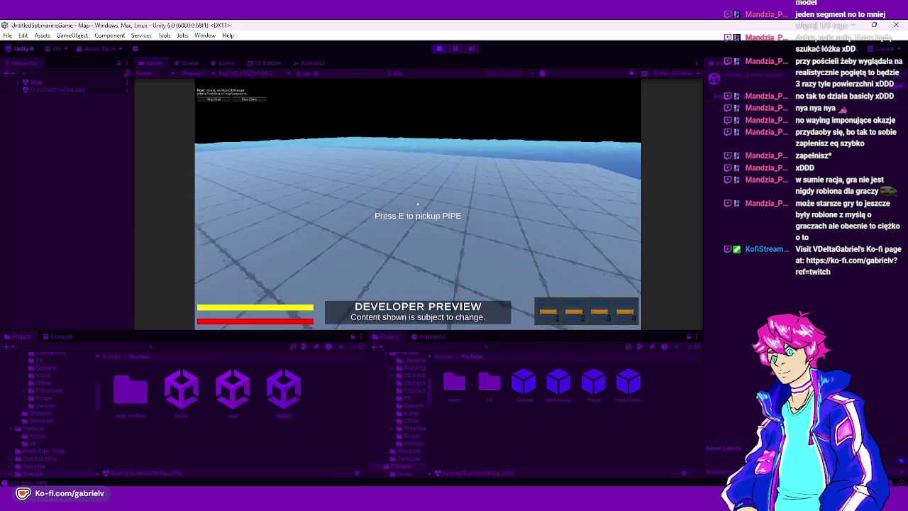
click(417, 203)
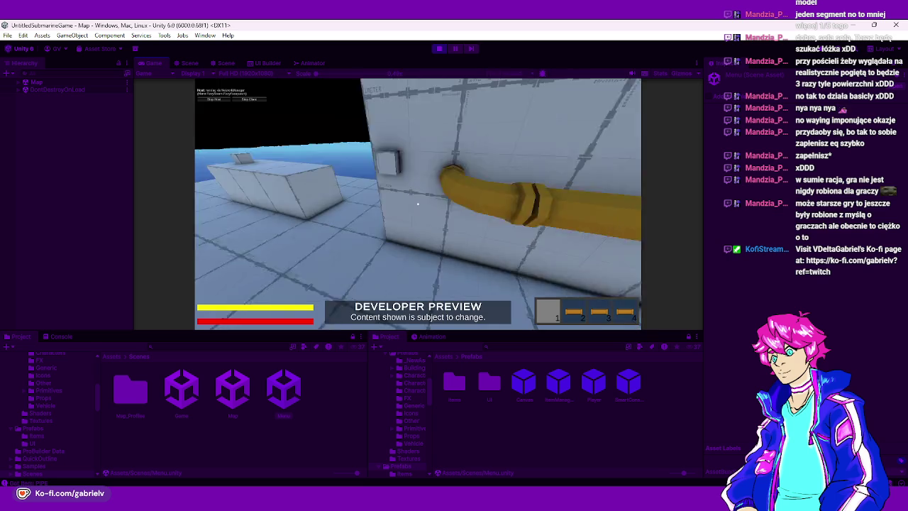
key(e)
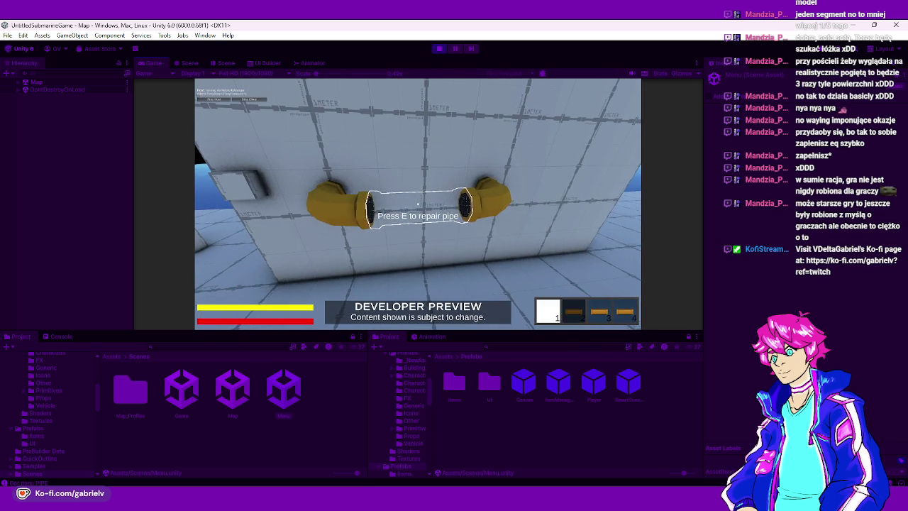
key(e)
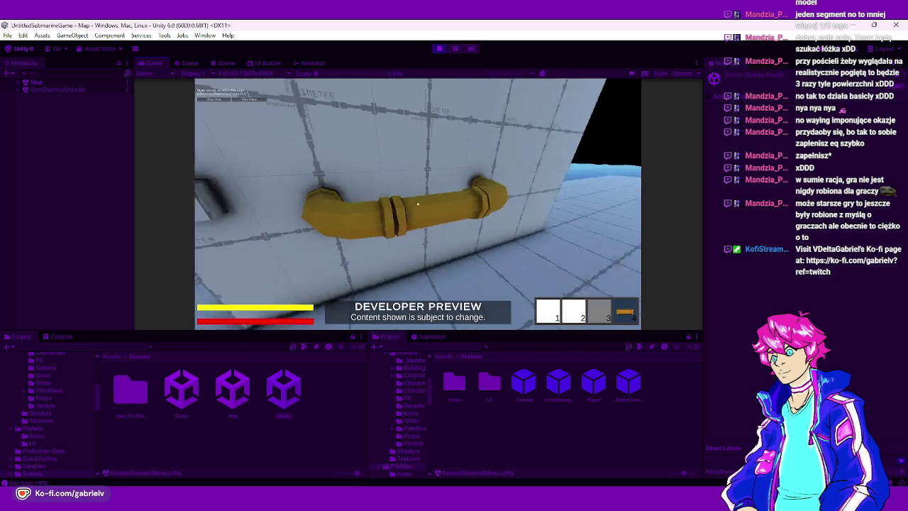
key(4)
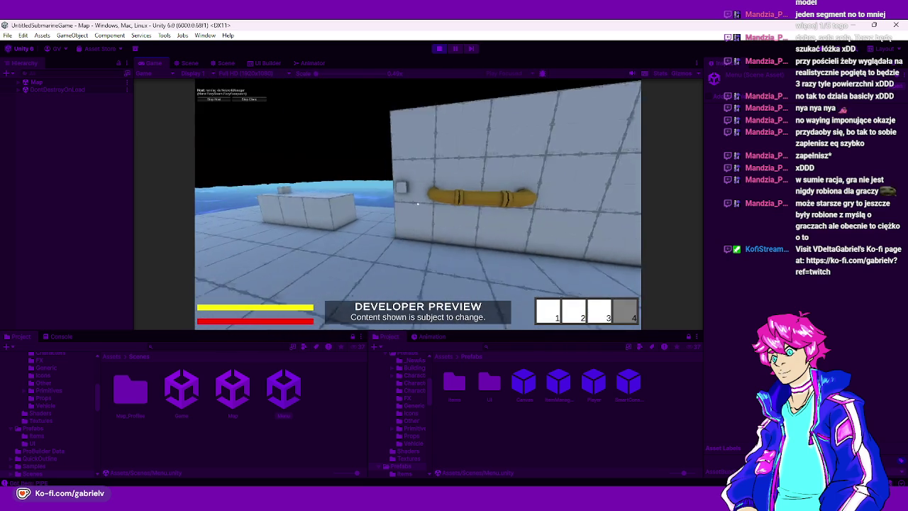
Pick up a yellow pipe, install it between the pipe ends, and stop the play test
key(s)
key(w)
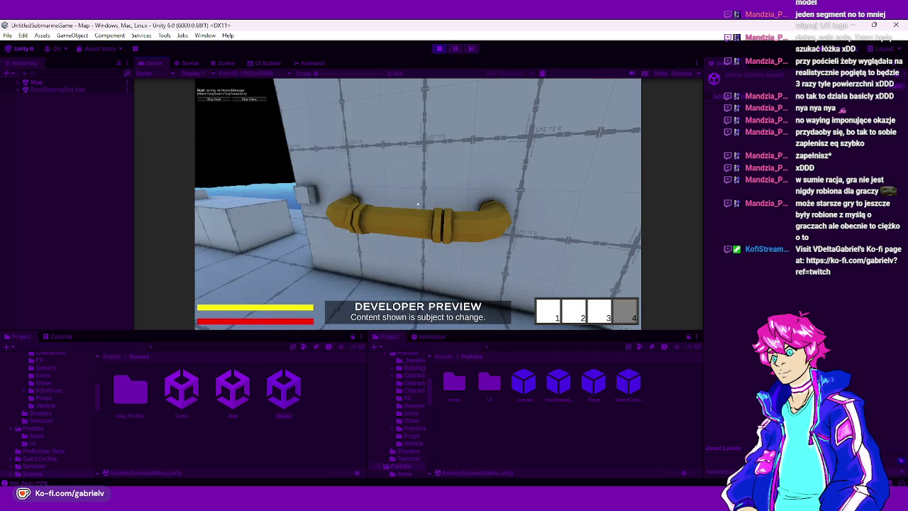
key(grave)
key(grave)
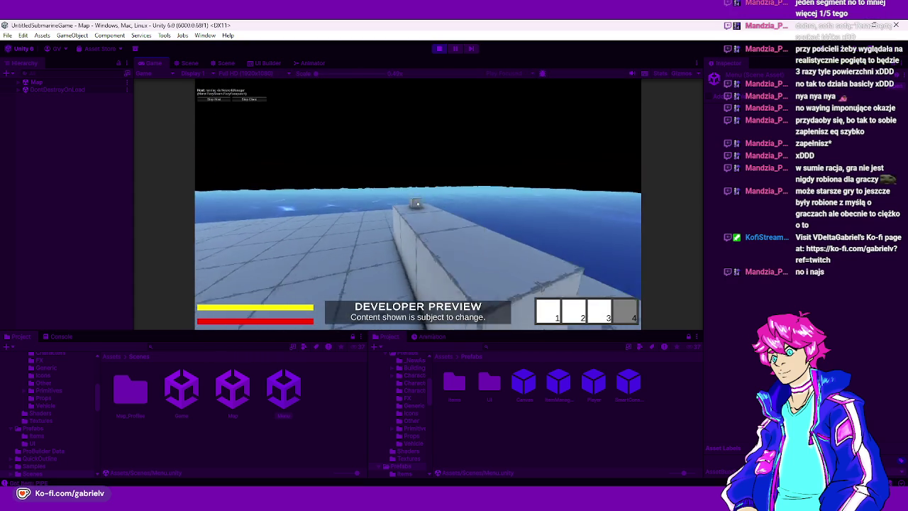
key(w)
key(w)
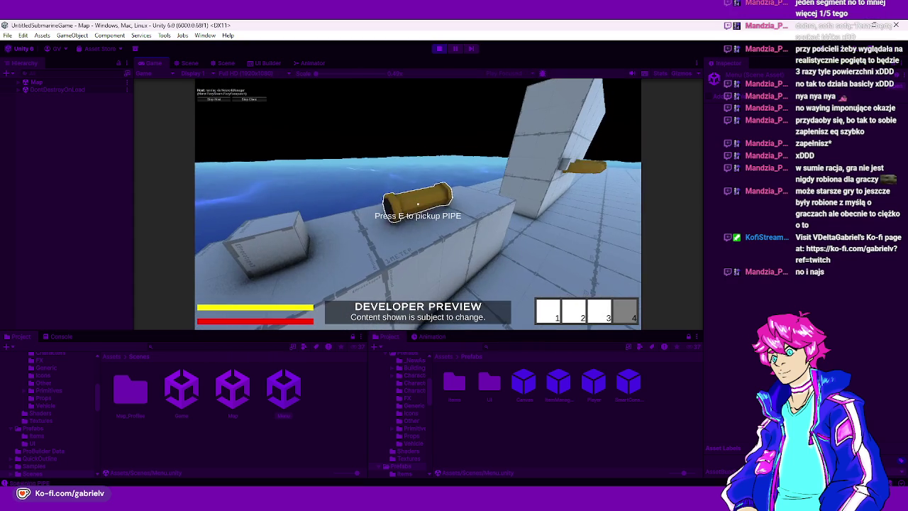
key(e)
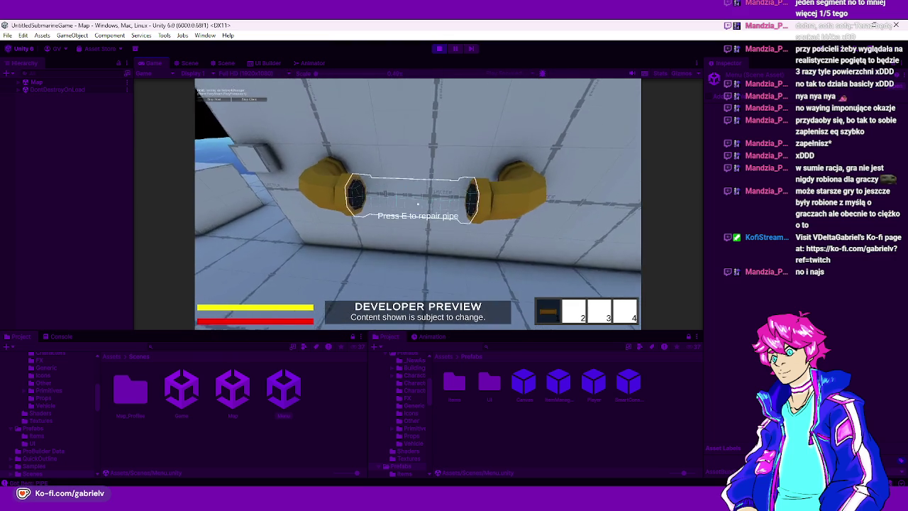
key(e)
key(s)
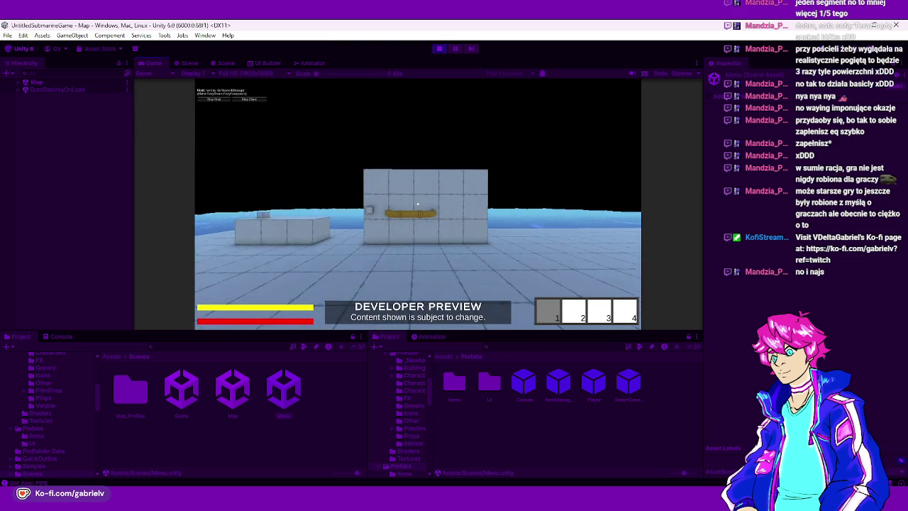
key(w)
key(w)
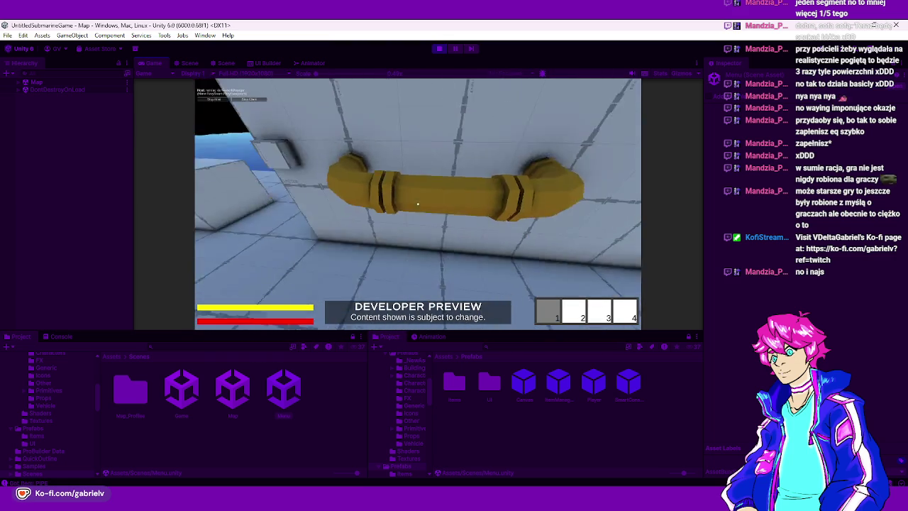
key(Escape)
click(439, 48)
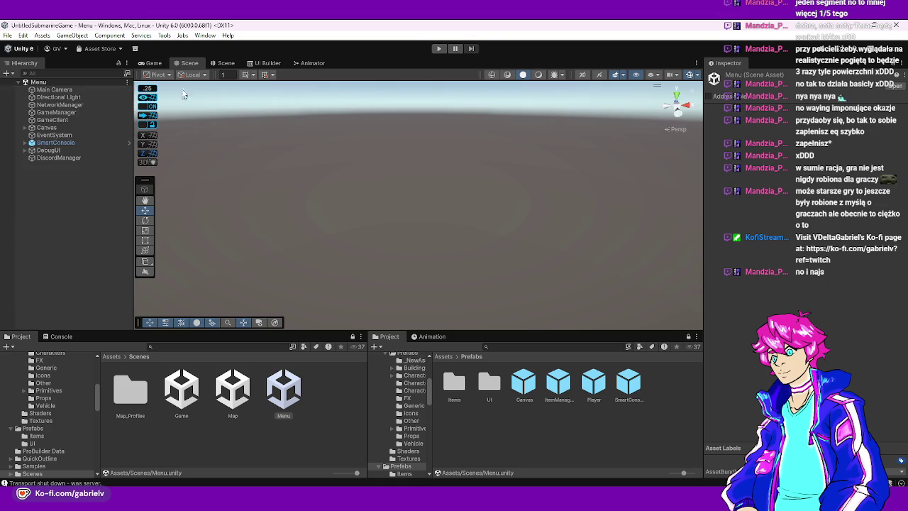
Return to the Scene view and open the Assets/Shaders folder
click(152, 63)
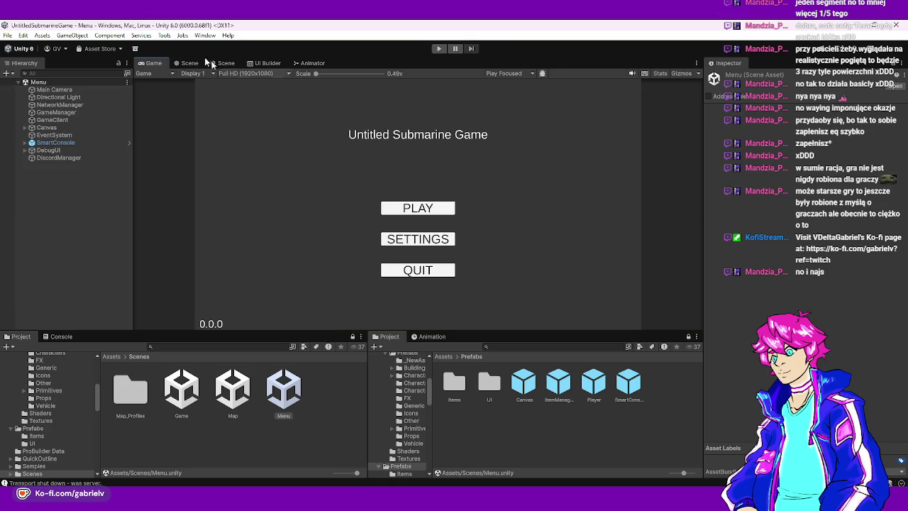
click(190, 63)
click(112, 356)
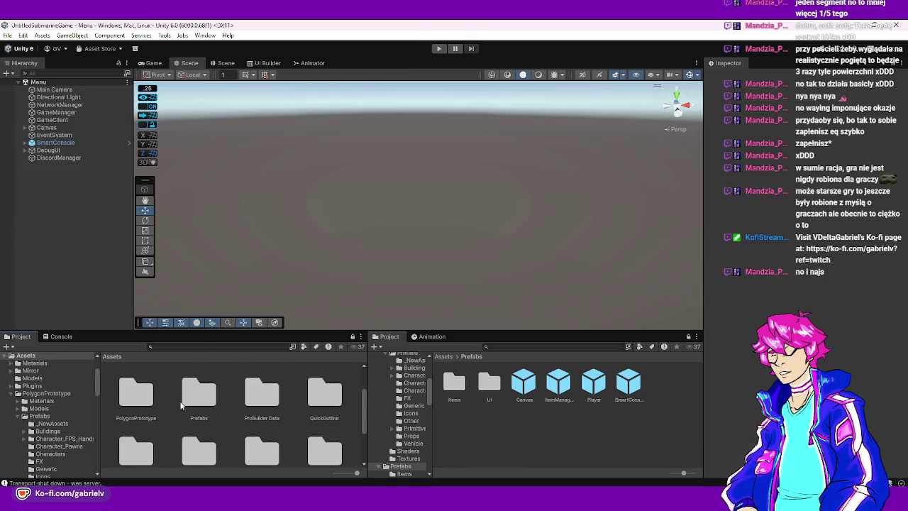
scroll(181, 405, down, 3)
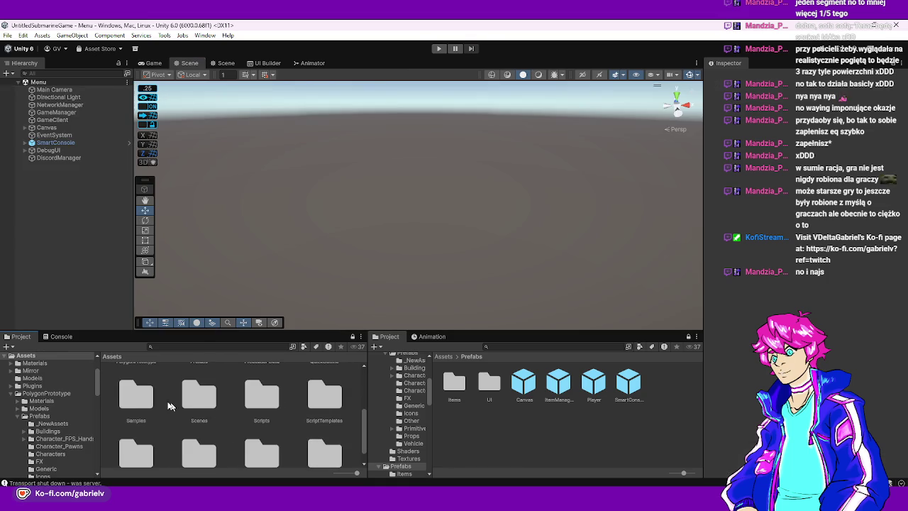
scroll(250, 403, down, 1)
double_click(199, 431)
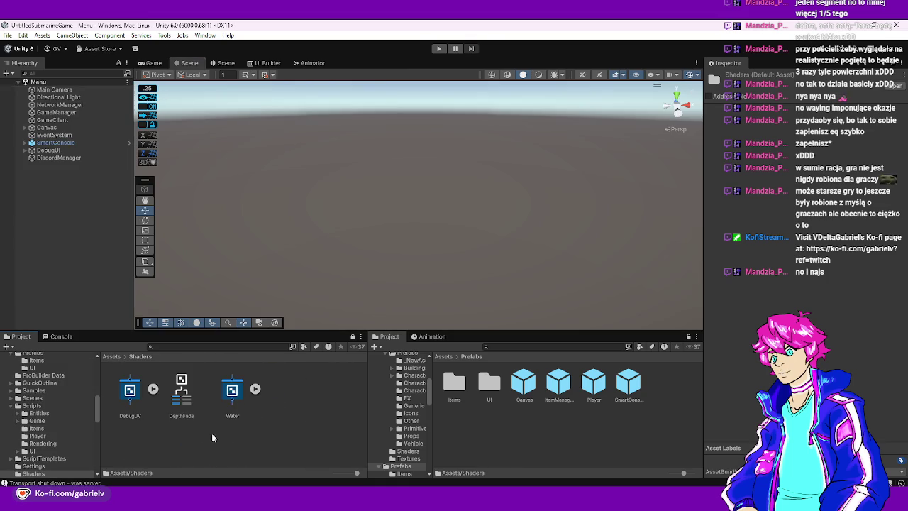
Create a URP Unlit Shader Graph named HoloMat and open it for editing
right_click(197, 431)
mouse_move(259, 161)
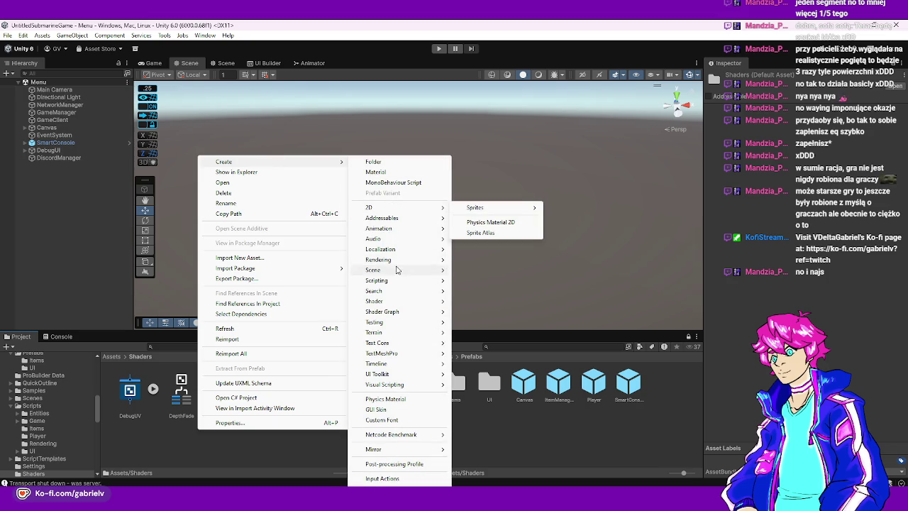
mouse_move(387, 312)
mouse_move(496, 312)
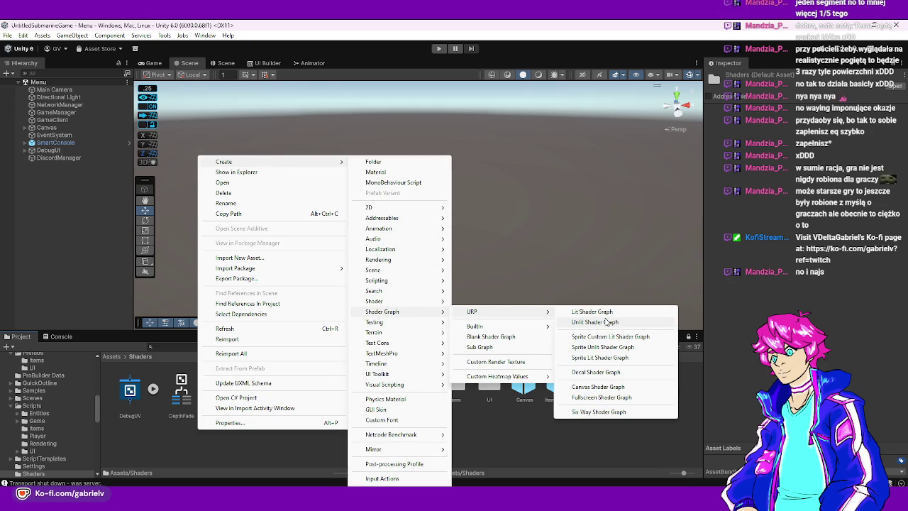
click(606, 322)
text(HoloMa)
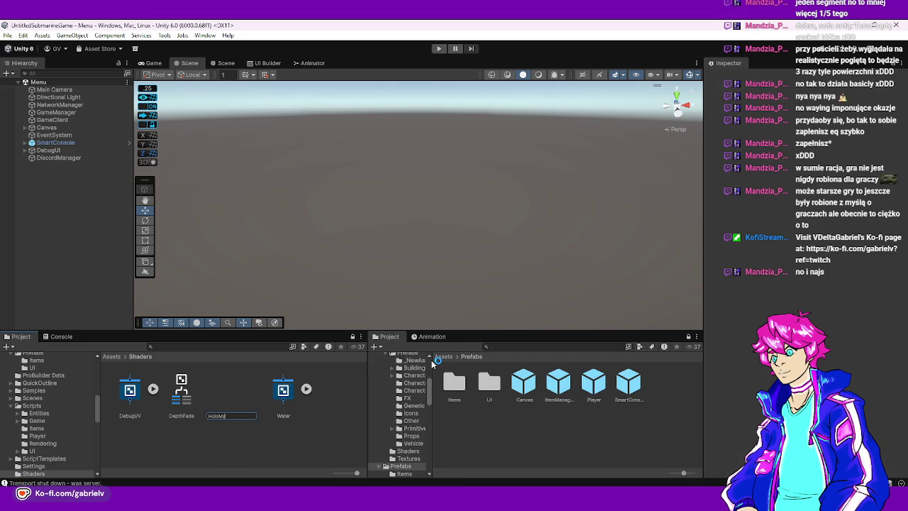
text(t)
key(Return)
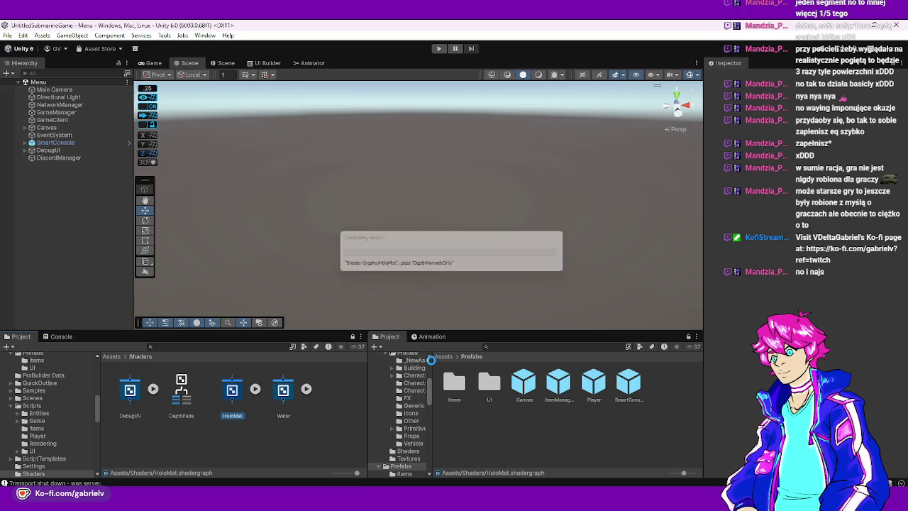
key(Return)
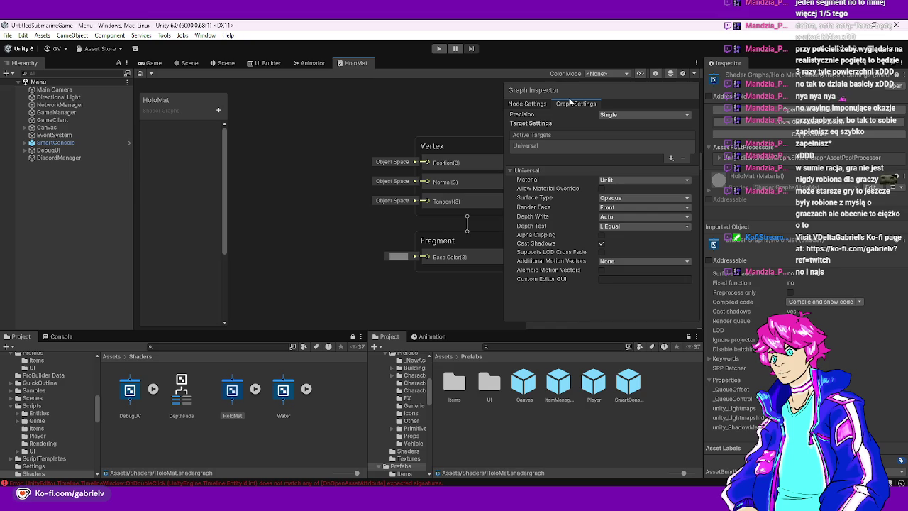
Detach the HoloMat graph into its own window and set Surface Type to Transparent
mouse_move(366, 64)
mouse_down()
mouse_move(403, 161)
mouse_move(432, 152)
mouse_move(555, 201)
mouse_up()
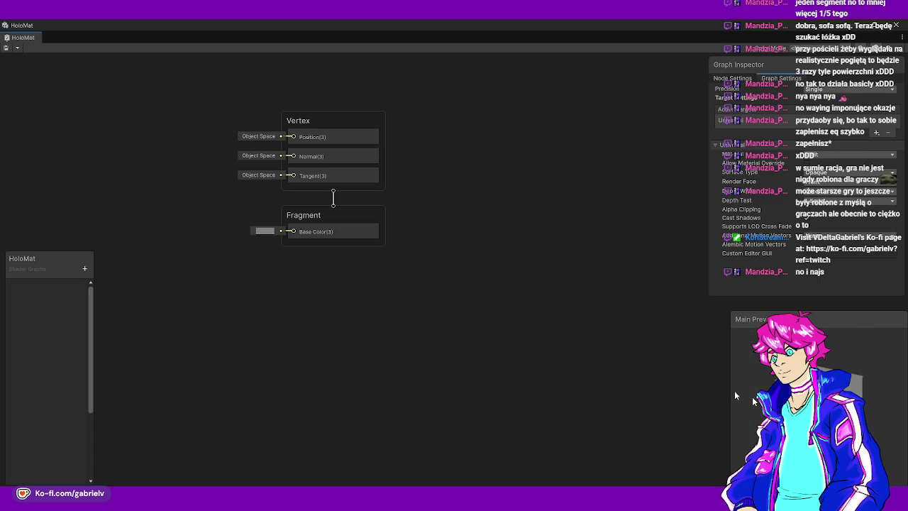
drag(365, 292, 417, 331)
scroll(304, 265, up, 3)
scroll(354, 308, down, 1)
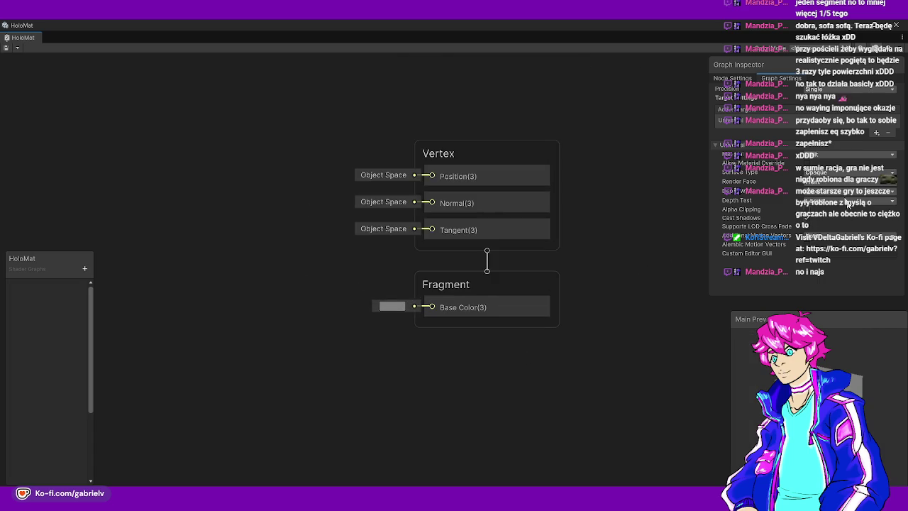
click(835, 172)
click(823, 197)
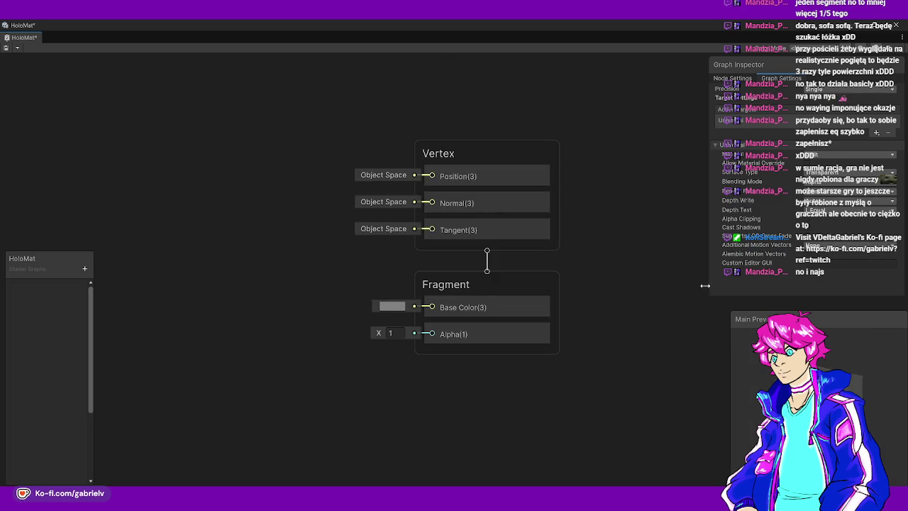
click(838, 185)
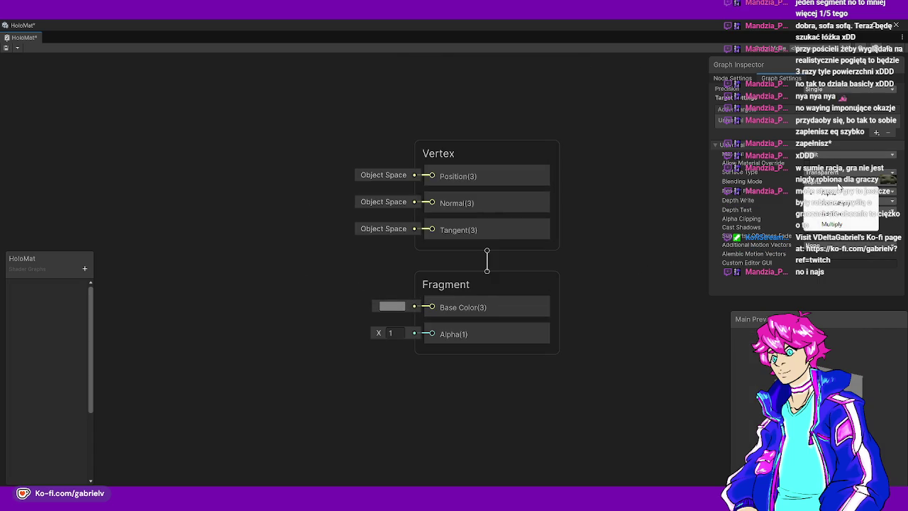
click(750, 198)
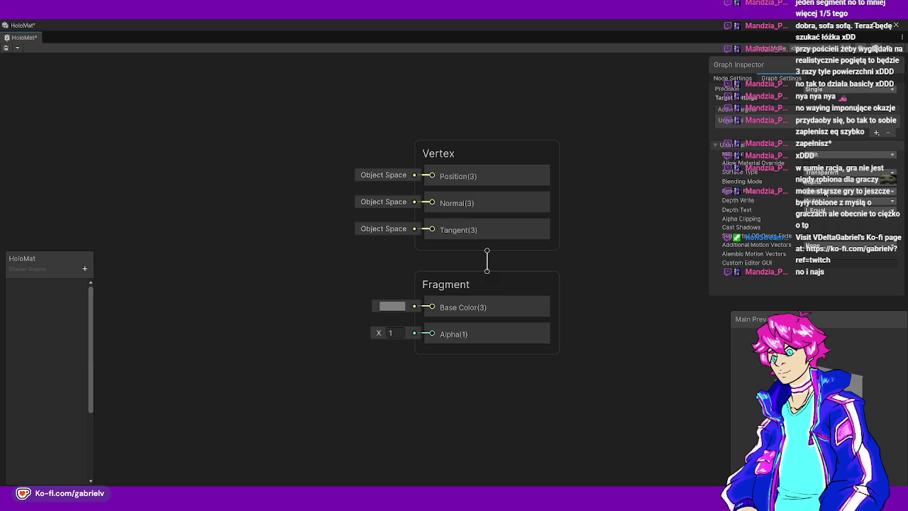
click(837, 200)
click(763, 194)
Set the Fragment stage's Alpha to 0.5
click(390, 333)
text(.5)
key(Return)
click(85, 268)
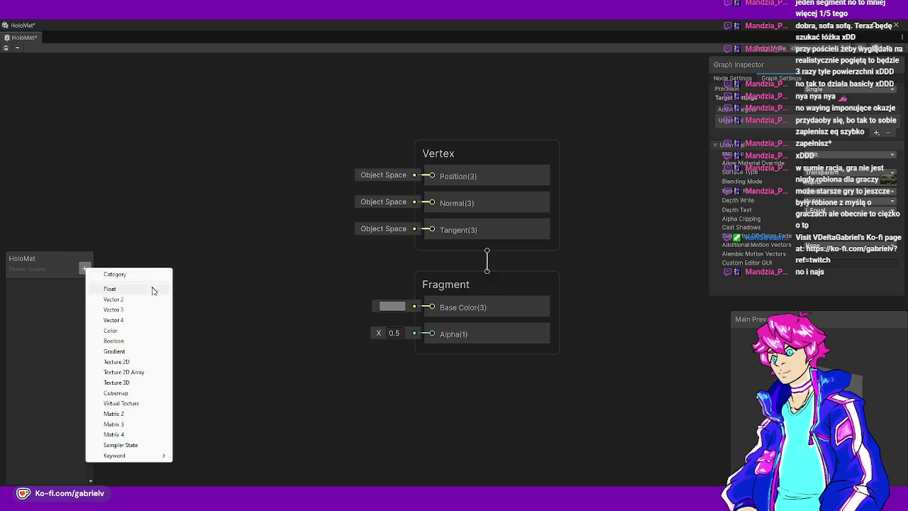
Add a Holo Color property, wire it into Fragment Base Color, and tint its default toward cyan
click(112, 331)
text(Holo Color)
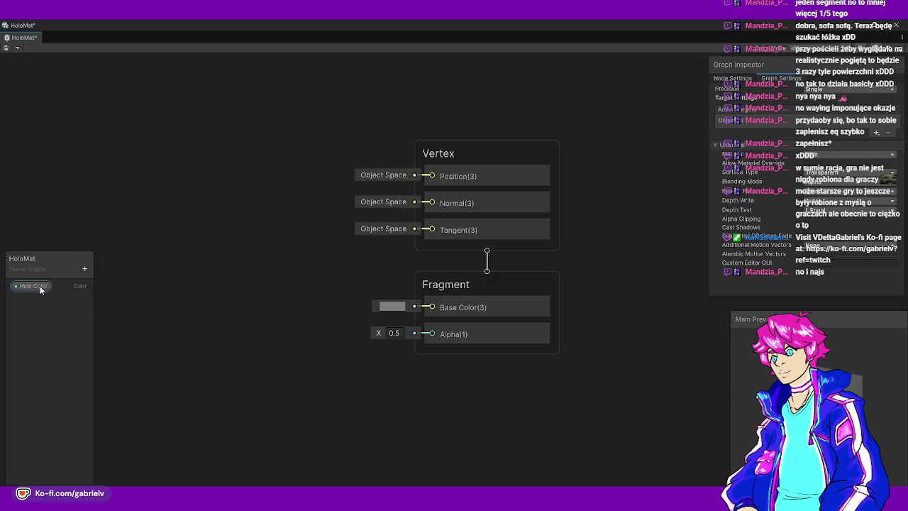
drag(40, 286, 239, 296)
mouse_move(431, 307)
mouse_down()
mouse_move(277, 310)
mouse_move(295, 308)
mouse_up()
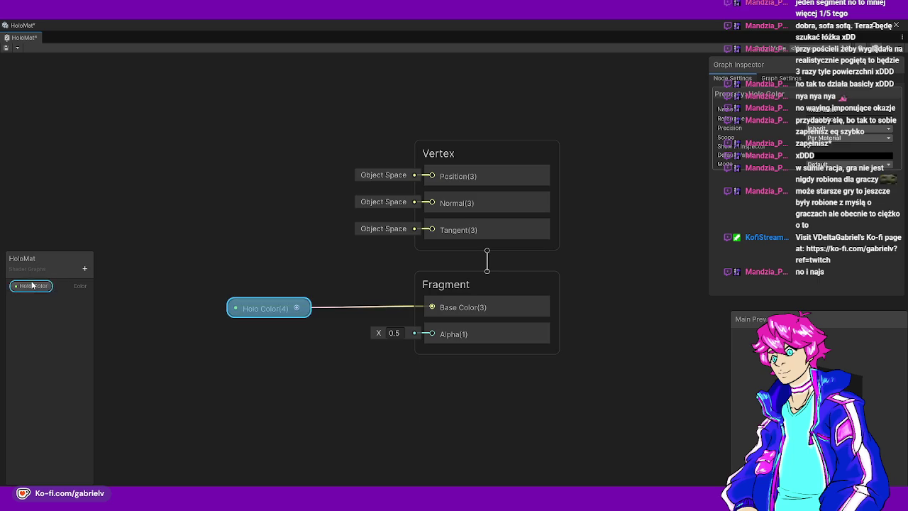
click(841, 157)
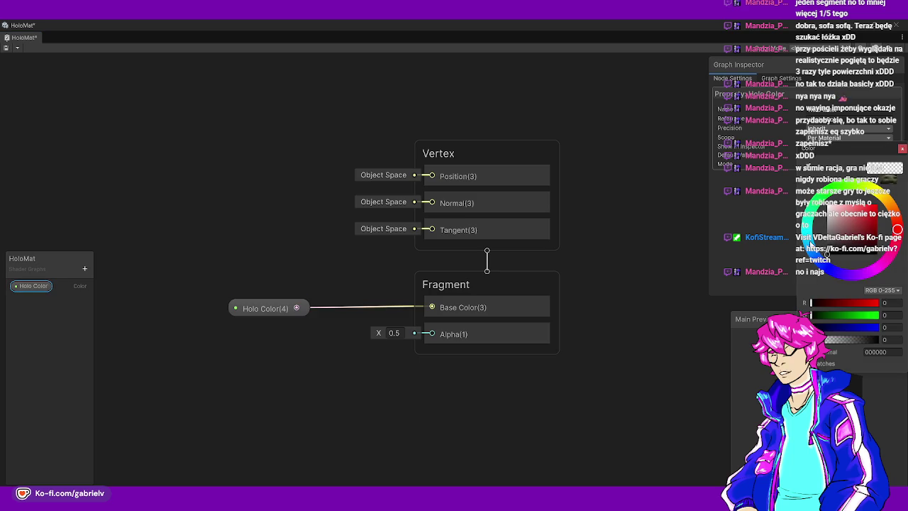
click(811, 243)
click(902, 151)
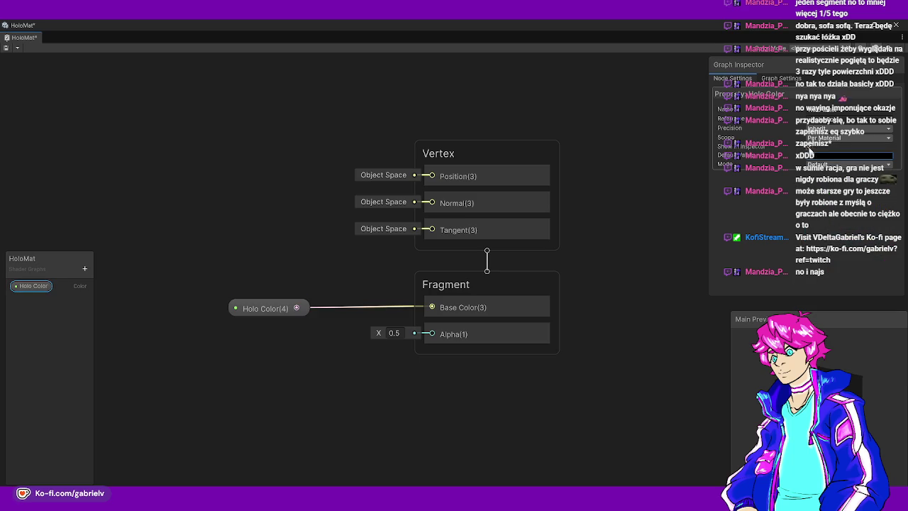
Switch Holo Color to HDR mode and set its default to bright cyan at intensity 2
click(823, 164)
click(822, 187)
click(822, 157)
click(826, 252)
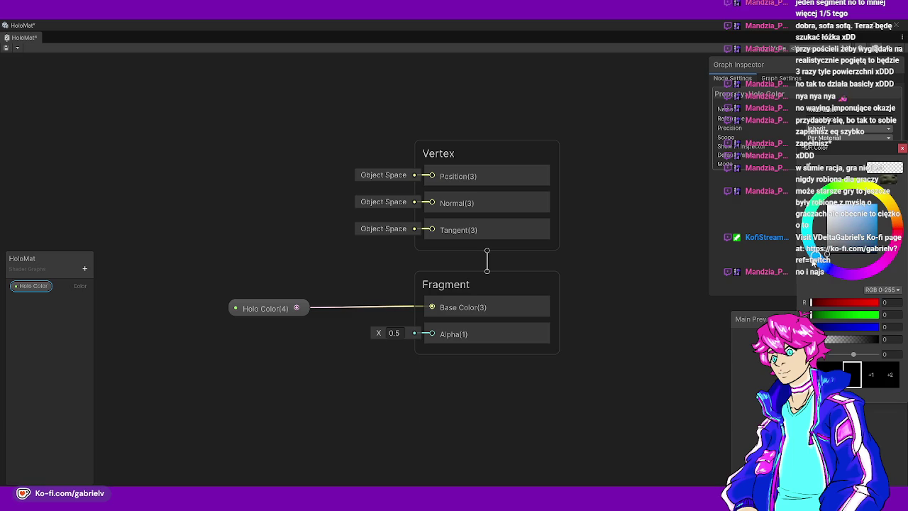
click(872, 212)
drag(876, 210, 876, 209)
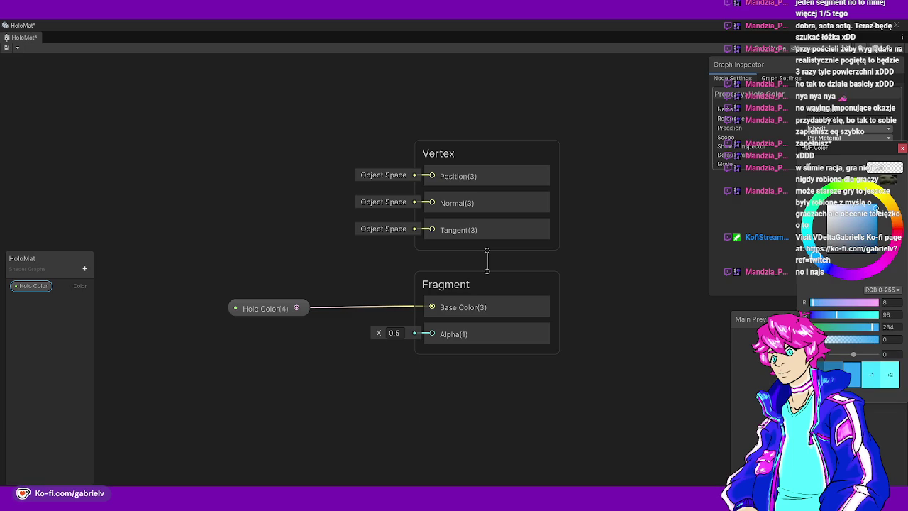
click(871, 372)
click(874, 376)
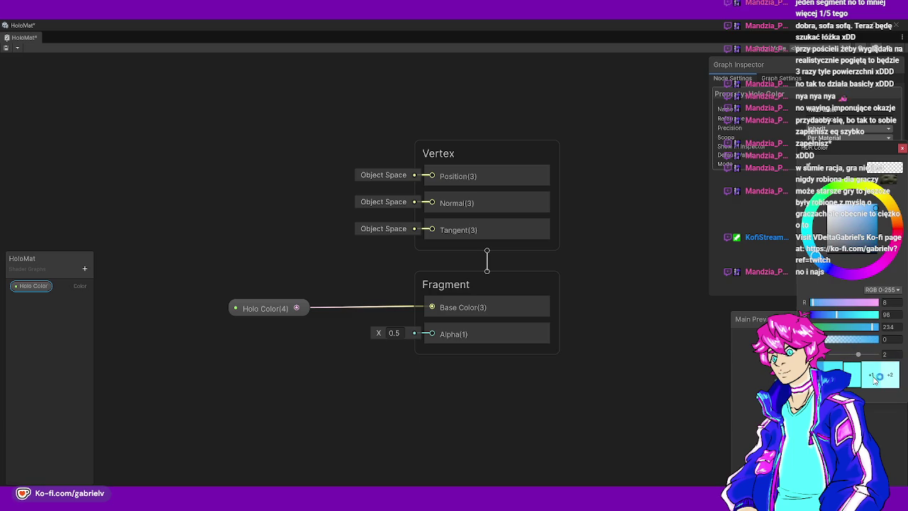
drag(811, 242, 810, 234)
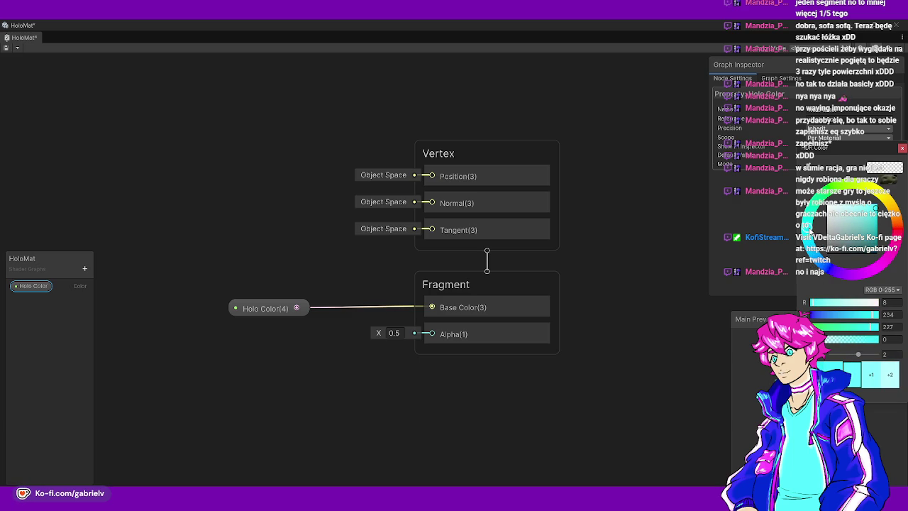
click(756, 244)
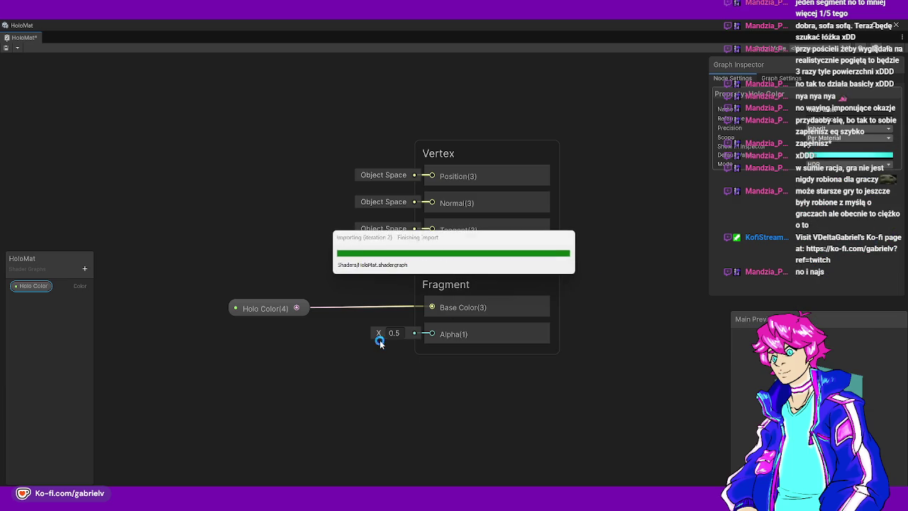
Add a Float property named Holo Opacity with default value 0.5 and save
click(85, 268)
click(69, 300)
text(Holo Opacity)
key(Return)
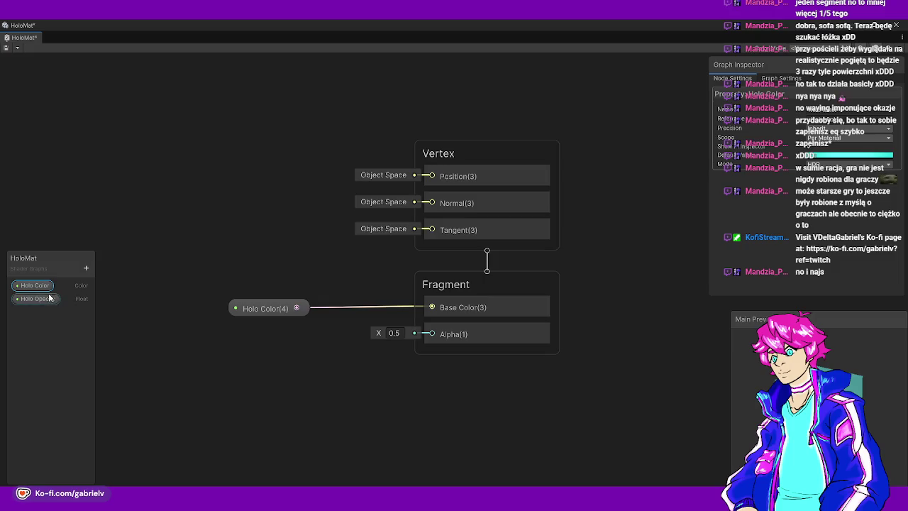
click(824, 156)
text(0.5)
key(ctrl+s)
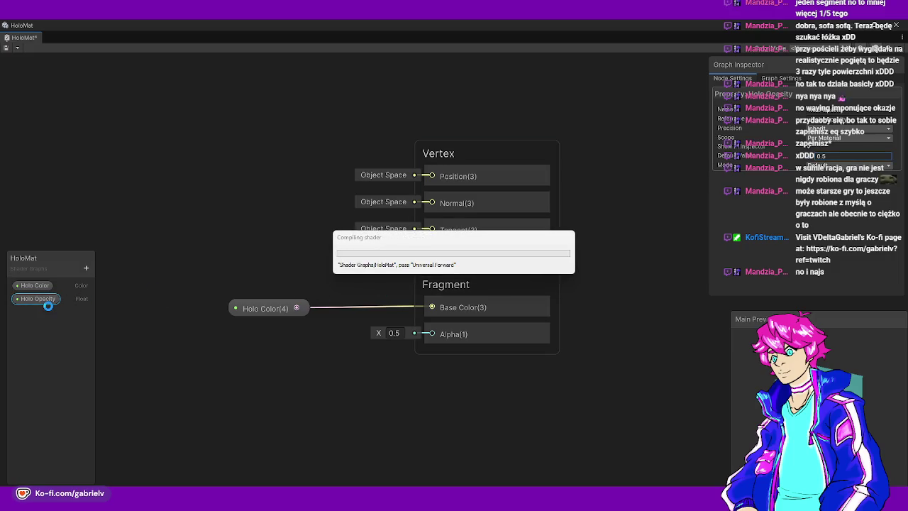
Place Holo Opacity on the canvas, connect it to Fragment Alpha, and save the graph
mouse_move(41, 298)
mouse_down()
mouse_move(273, 365)
mouse_move(268, 332)
mouse_up()
mouse_move(430, 334)
mouse_down()
mouse_move(298, 330)
mouse_move(362, 317)
mouse_up()
shift+click(290, 315)
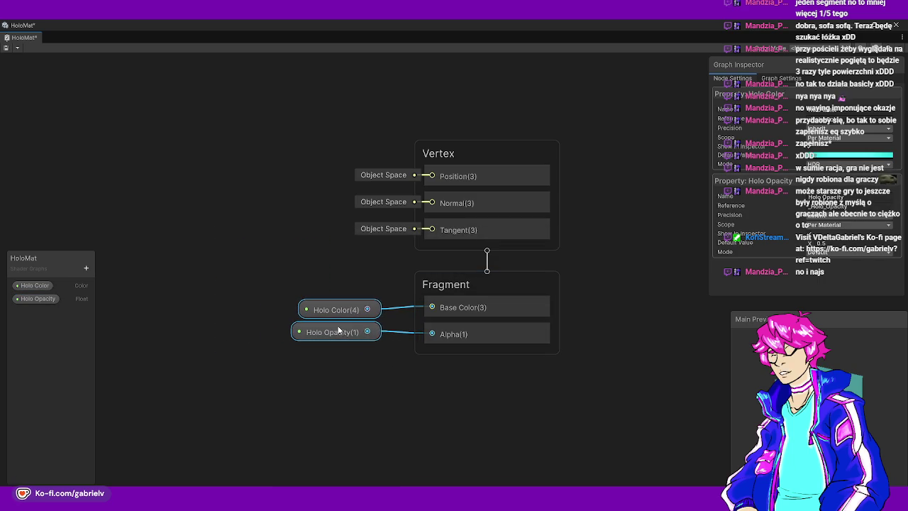
click(370, 402)
key(ctrl+s)
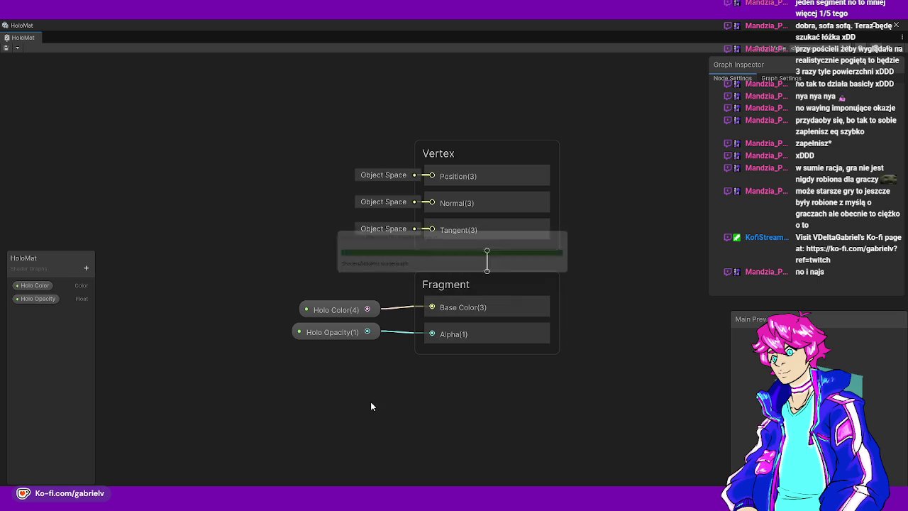
drag(289, 278, 365, 366)
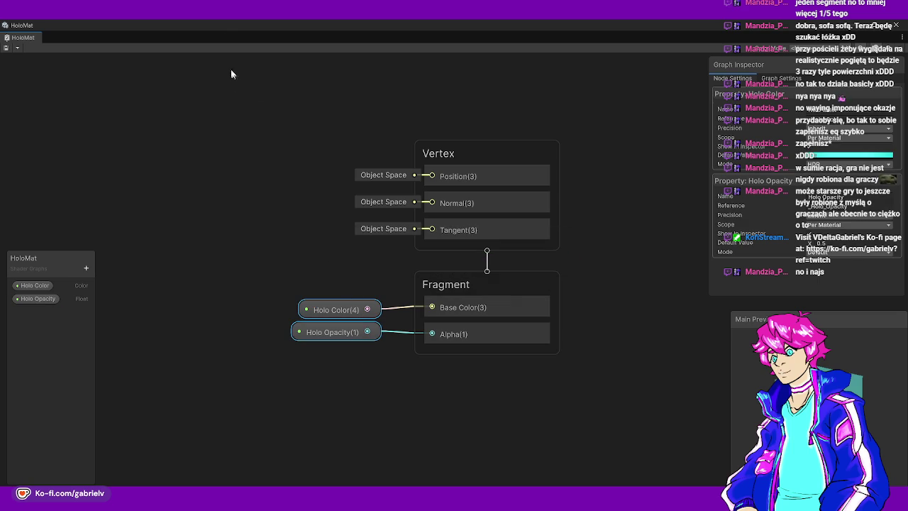
click(550, 394)
drag(291, 257, 371, 367)
click(302, 275)
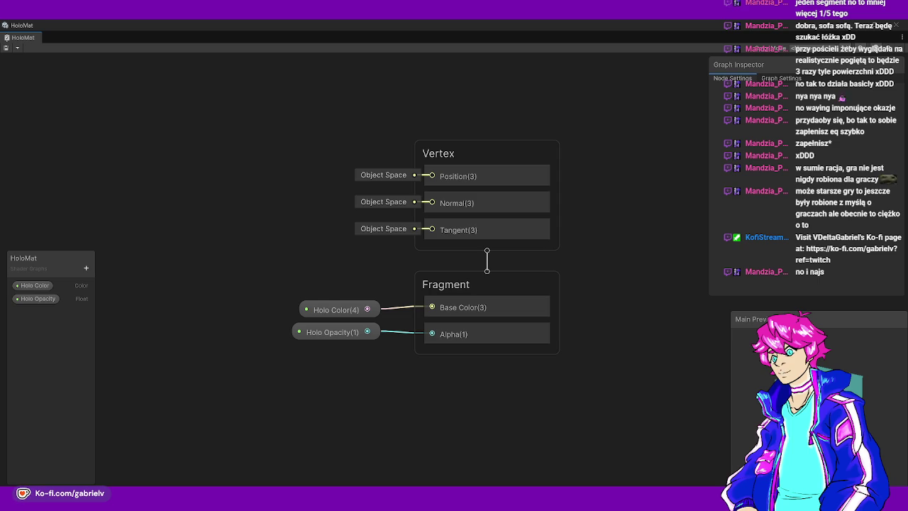
Create a new material named HoloMat in the Assets/Materials folder
key(alt+Tab)
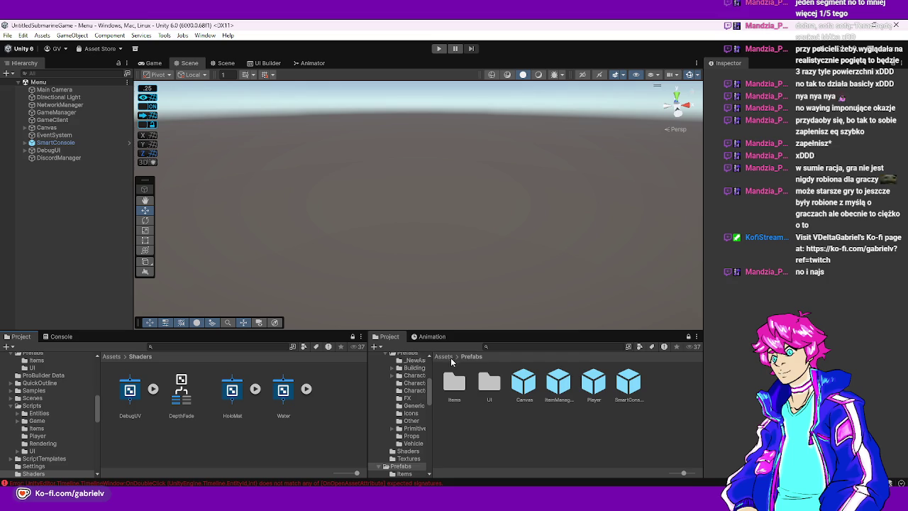
click(445, 356)
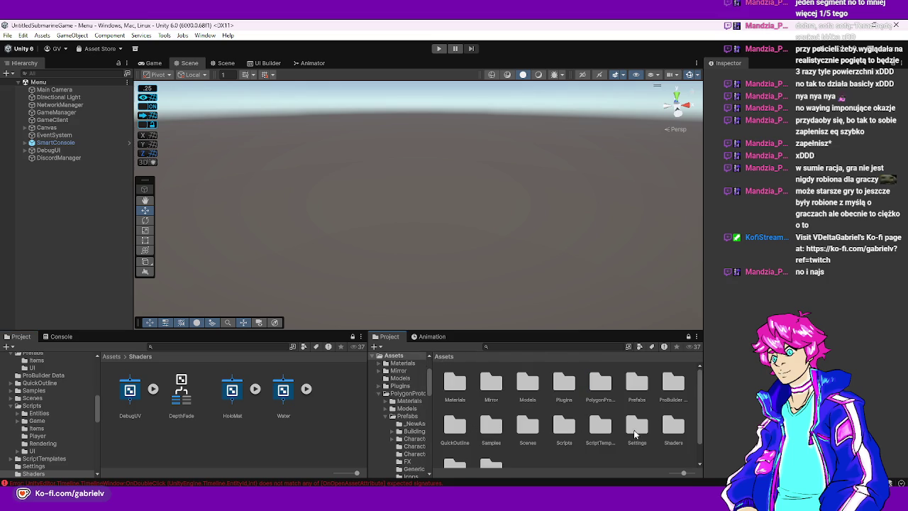
scroll(589, 429, down, 1)
scroll(487, 437, up, 1)
click(458, 386)
double_click(457, 387)
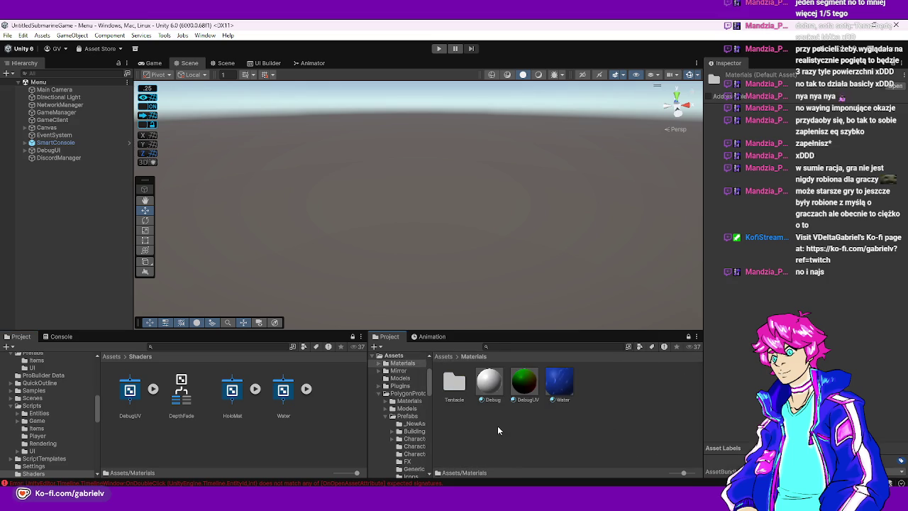
right_click(498, 424)
mouse_move(564, 160)
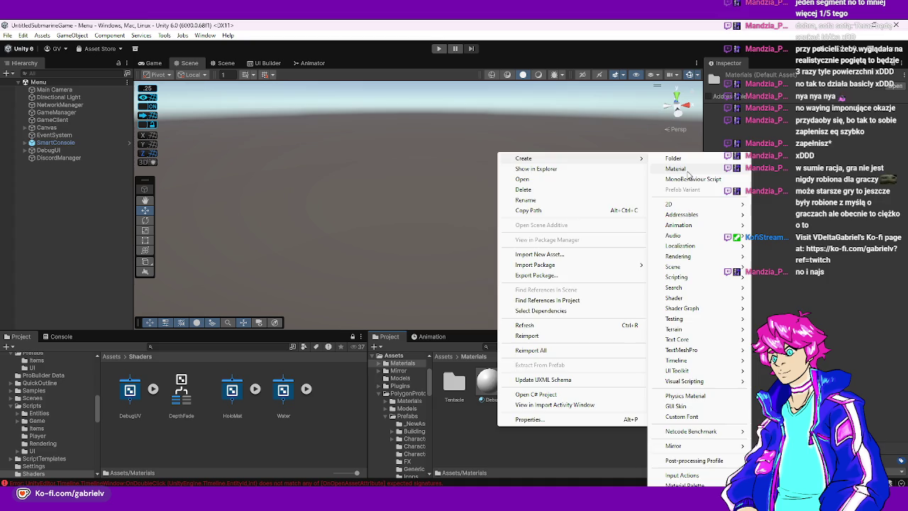
click(687, 171)
text(oloMat)
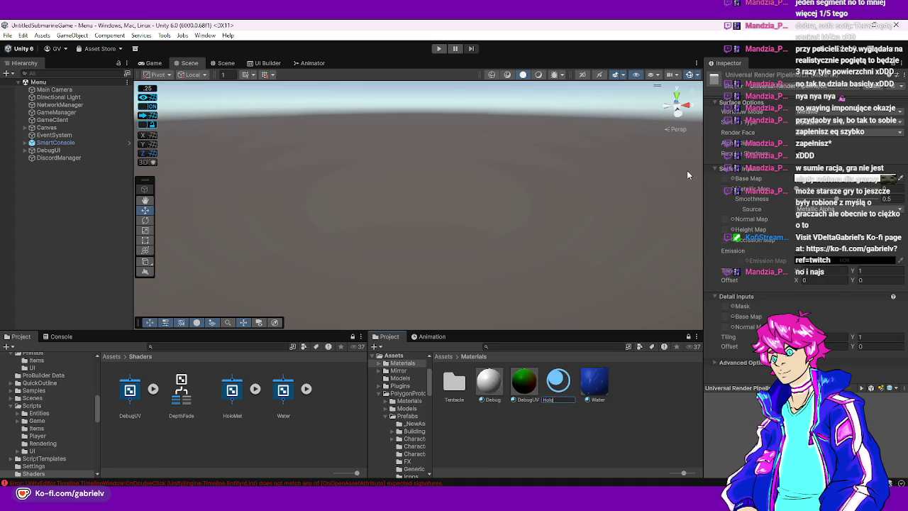
key(Return)
Assign the HoloMat shader to the HoloMat material
mouse_move(232, 390)
mouse_down()
mouse_move(241, 406)
mouse_move(554, 397)
mouse_move(559, 386)
mouse_up()
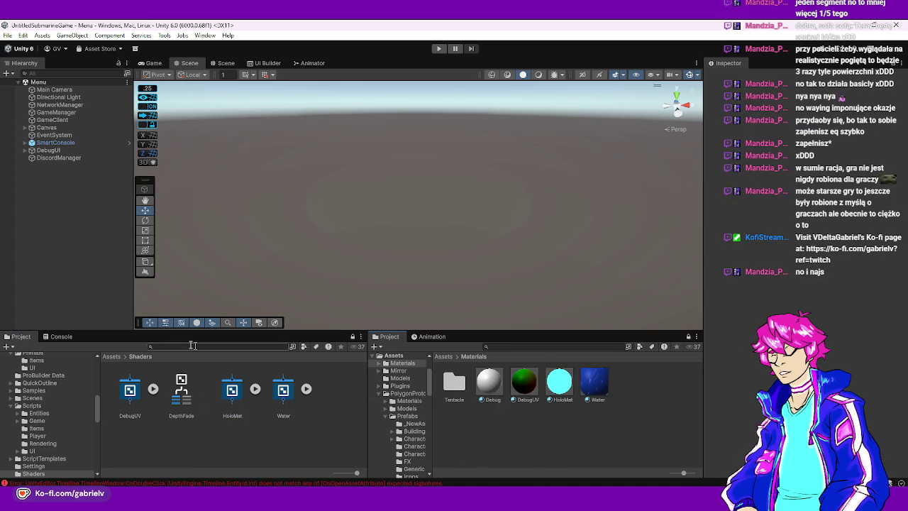
click(112, 356)
scroll(226, 403, down, 1)
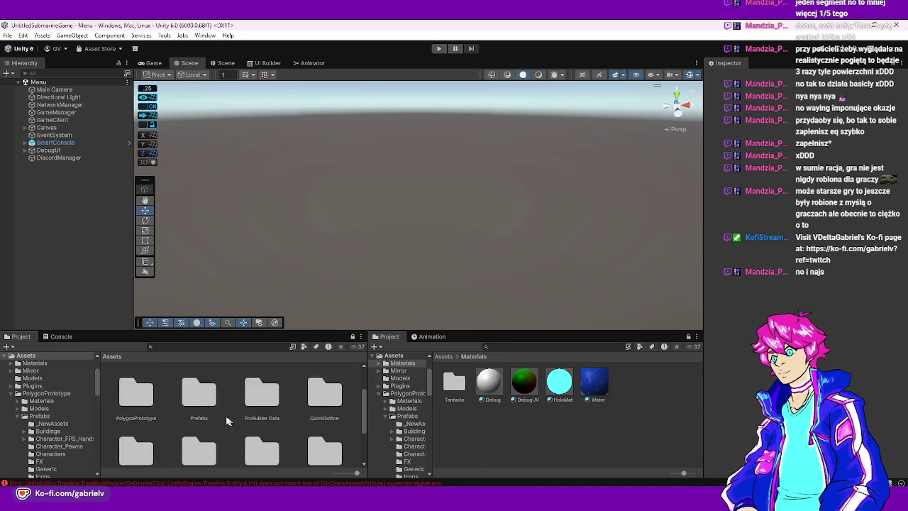
Open the Map scene from the Assets/Scenes folder
double_click(199, 420)
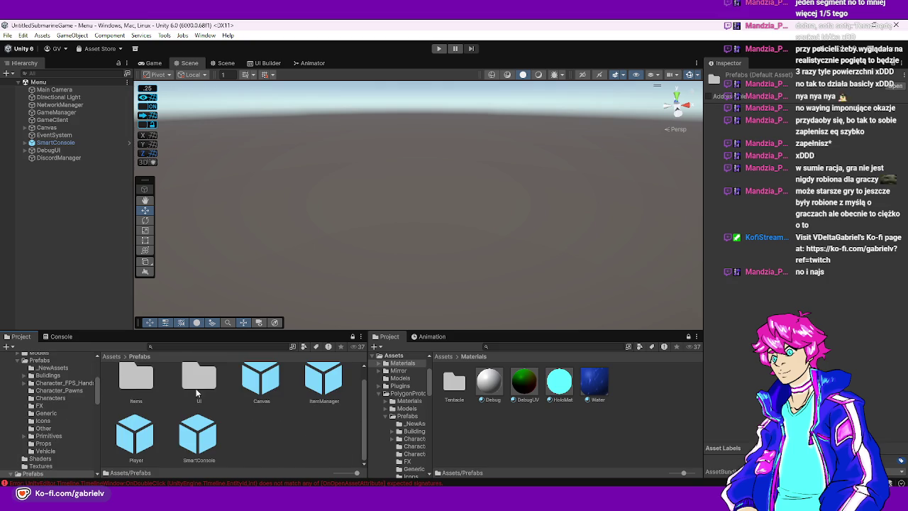
double_click(135, 383)
click(137, 357)
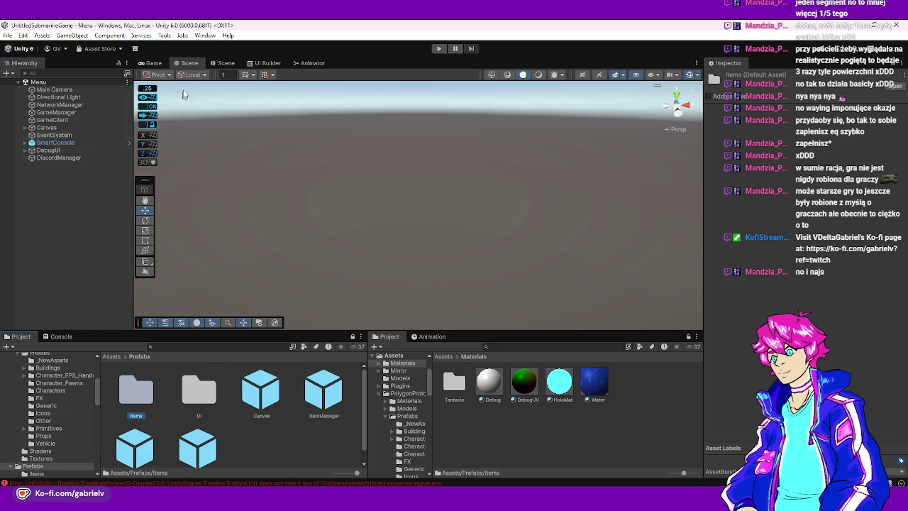
click(113, 356)
scroll(178, 412, down, 3)
double_click(186, 407)
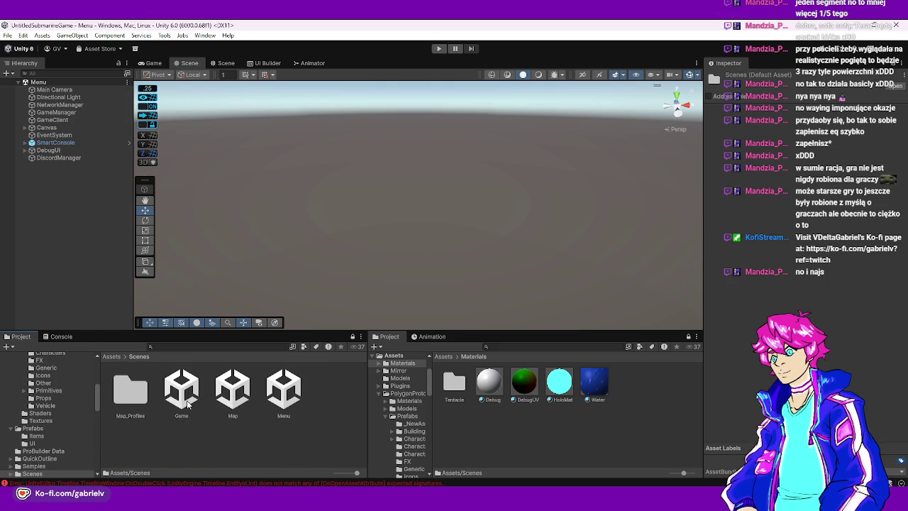
double_click(241, 401)
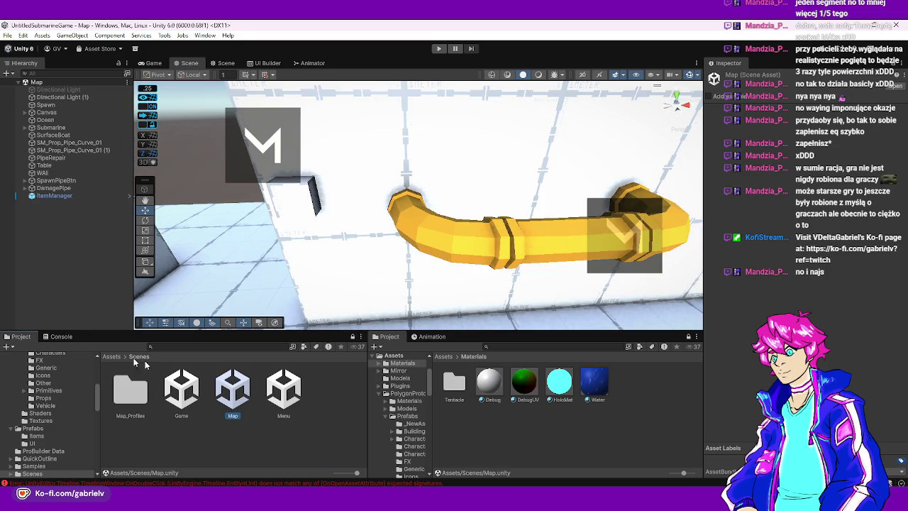
Select the PipeRepair pipe and frame it in the Scene view
click(567, 248)
drag(567, 248, 424, 243)
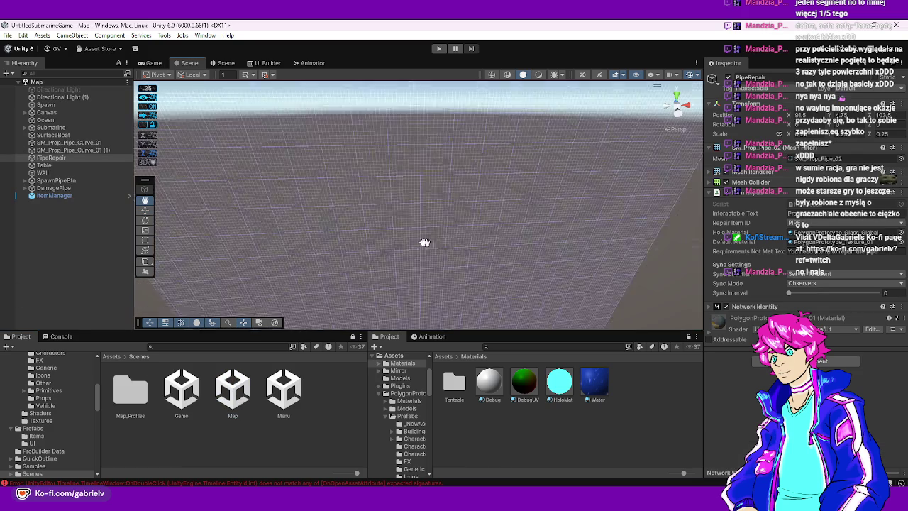
key(w)
key(f)
scroll(454, 209, down, 10)
scroll(482, 166, up, 10)
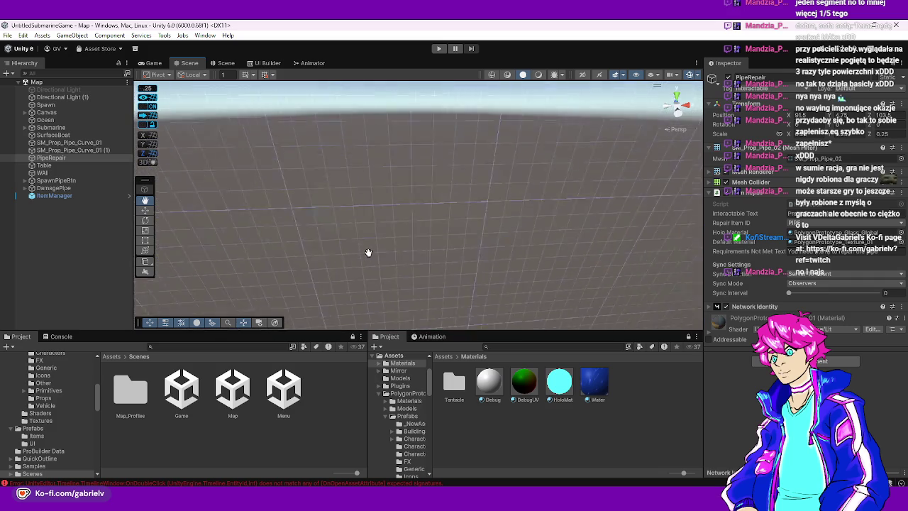
key(f)
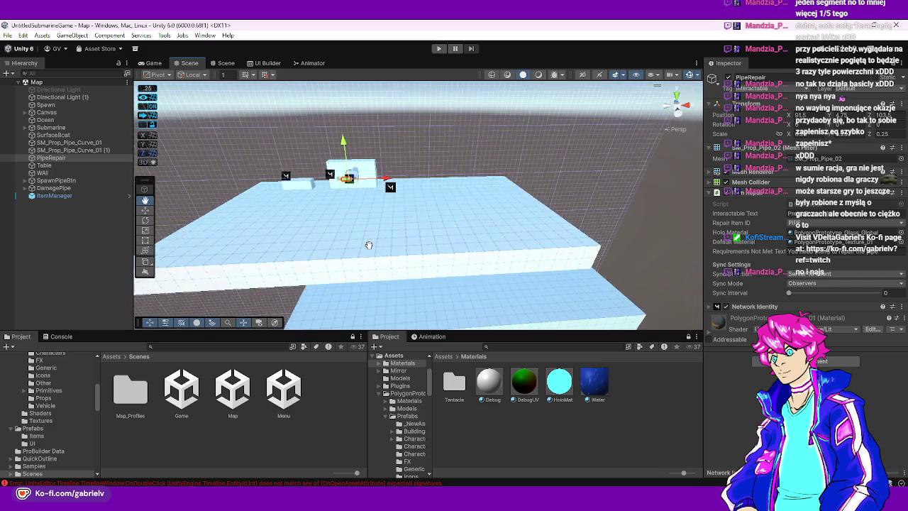
scroll(388, 184, down, 10)
key(f)
scroll(380, 168, up, 8)
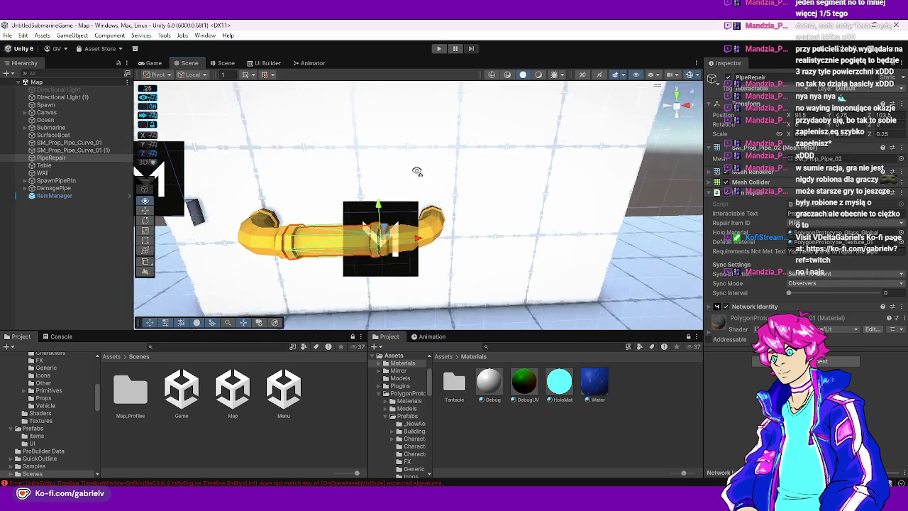
drag(417, 172, 571, 329)
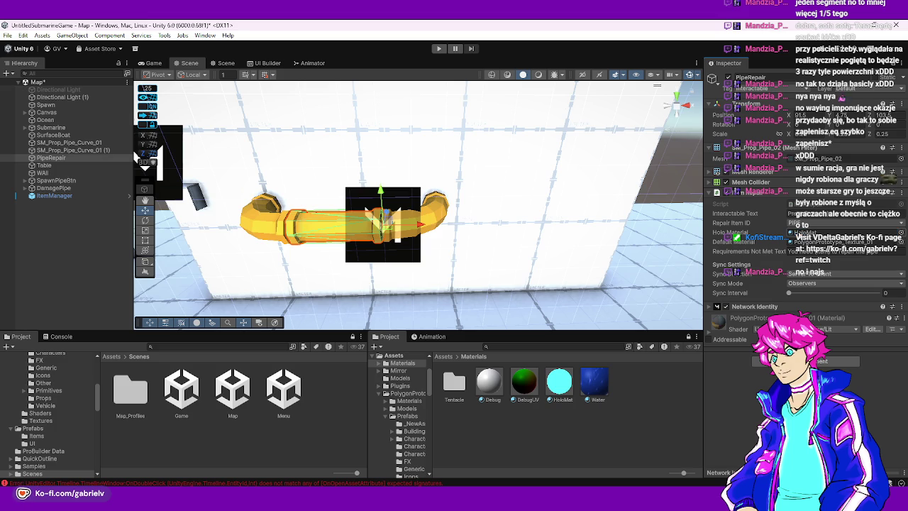
Apply HoloMat to the pipe's middle section and reopen the HoloMat shader graph
click(581, 417)
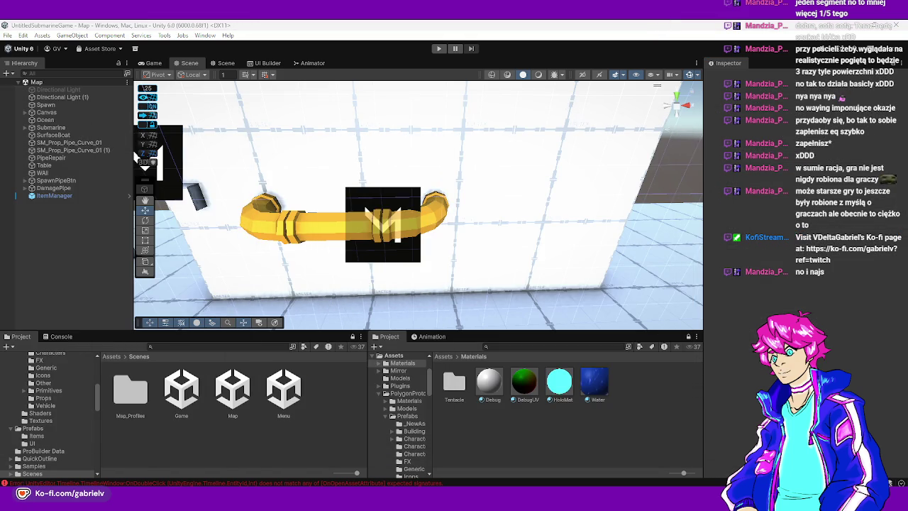
scroll(361, 219, up, 5)
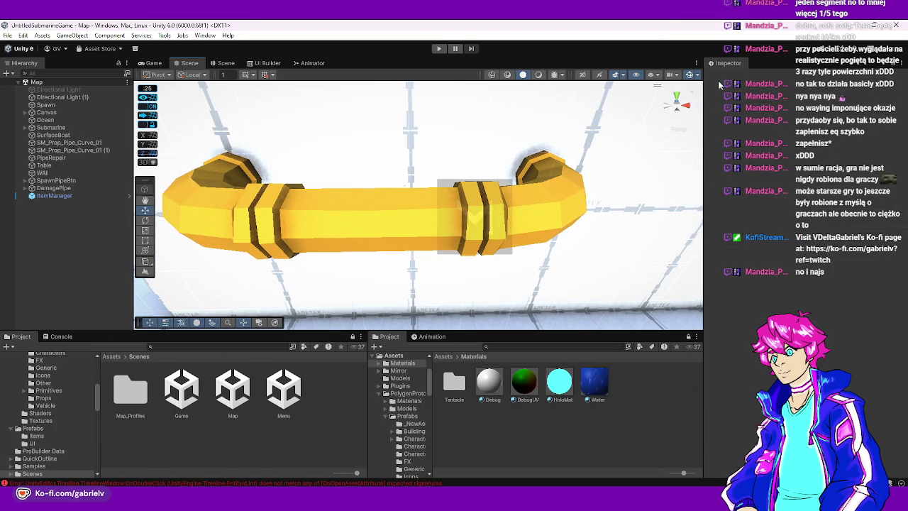
drag(559, 383, 356, 213)
mouse_move(504, 217)
mouse_down()
mouse_move(496, 207)
mouse_move(512, 168)
mouse_up()
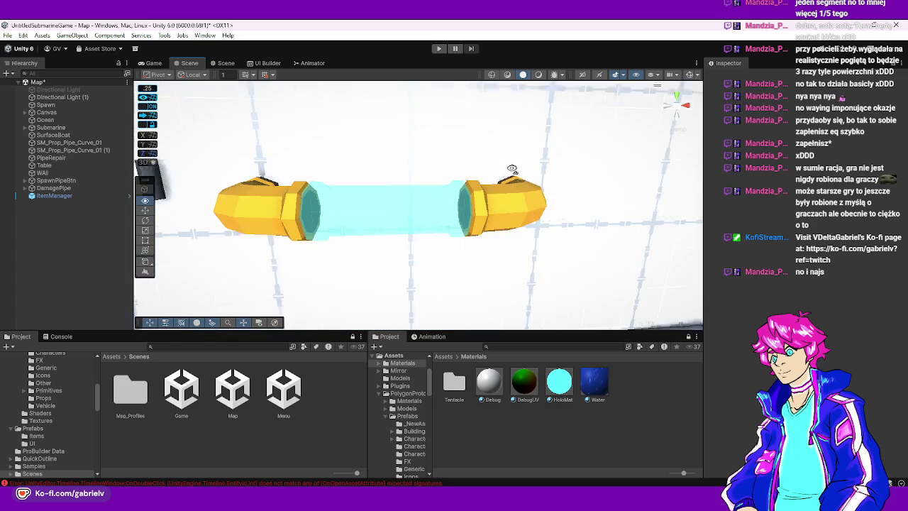
double_click(559, 383)
mouse_move(782, 159)
mouse_down()
mouse_move(745, 208)
mouse_move(786, 246)
mouse_move(757, 136)
mouse_up()
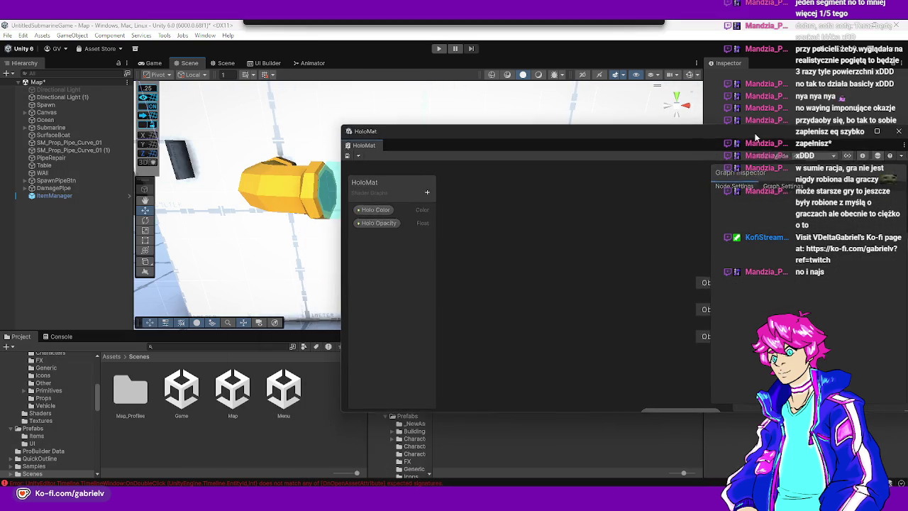
Maximize the Shader Graph and spread out the Holo Color and Holo Opacity nodes
double_click(757, 134)
mouse_move(398, 301)
mouse_down()
mouse_move(216, 204)
mouse_move(180, 204)
mouse_up()
drag(394, 327, 201, 429)
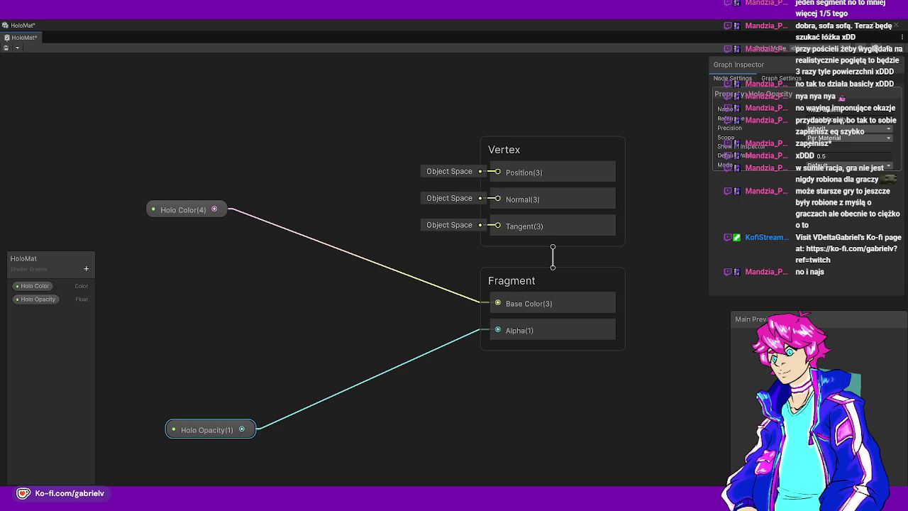
drag(279, 284, 430, 279)
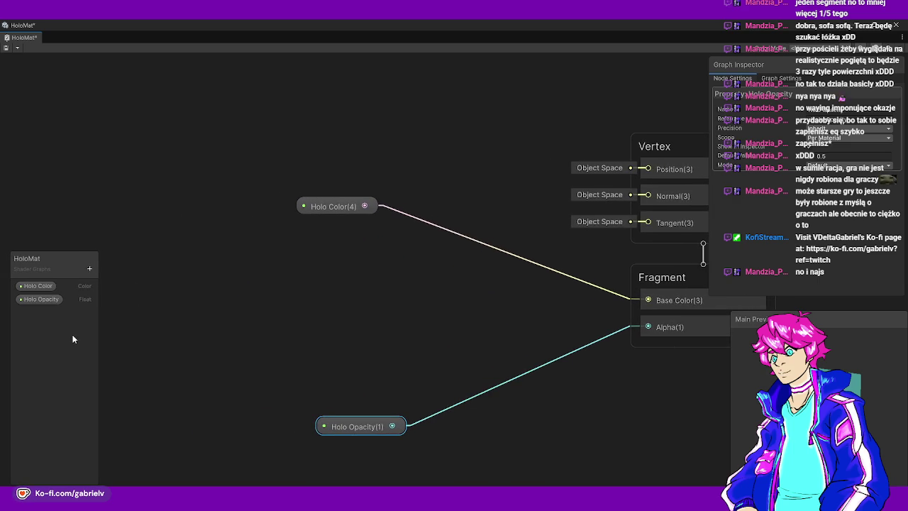
Add a new Blackboard category named Base Config
click(89, 268)
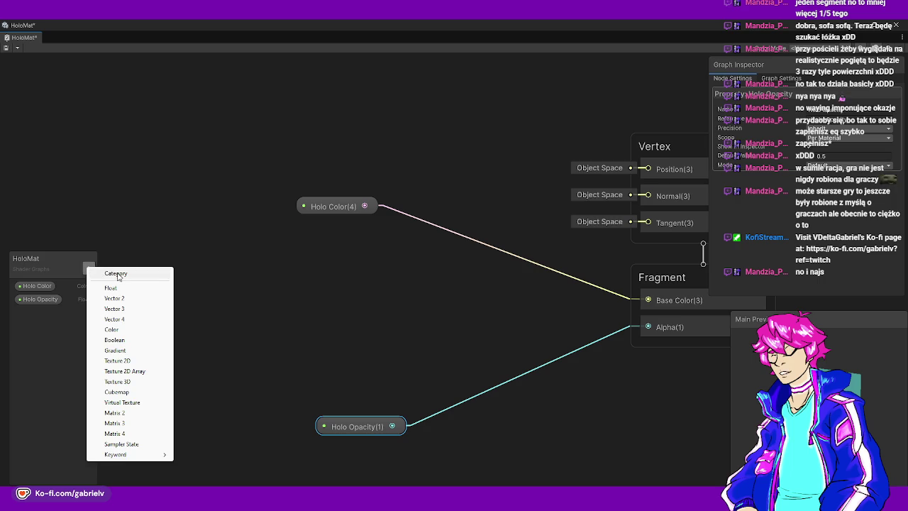
click(107, 277)
key(Return)
double_click(47, 313)
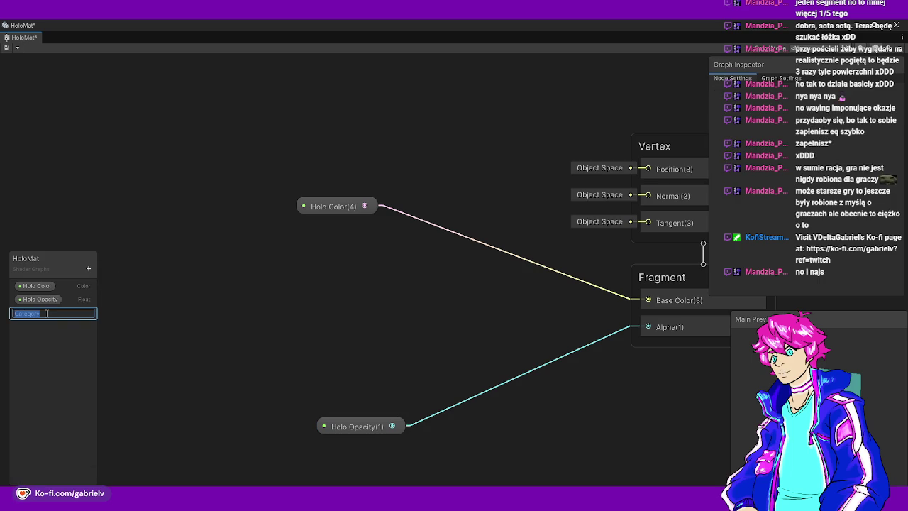
text(Base Config)
key(Return)
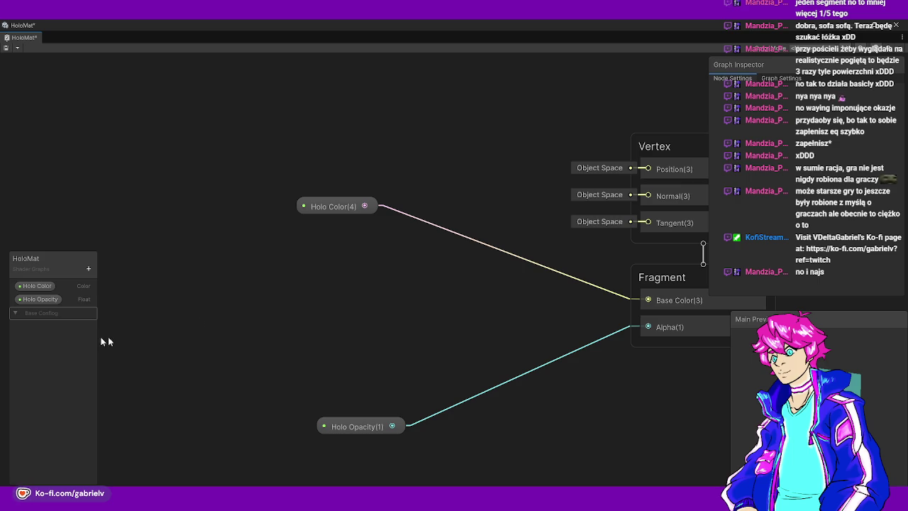
double_click(40, 313)
text(Config)
key(Return)
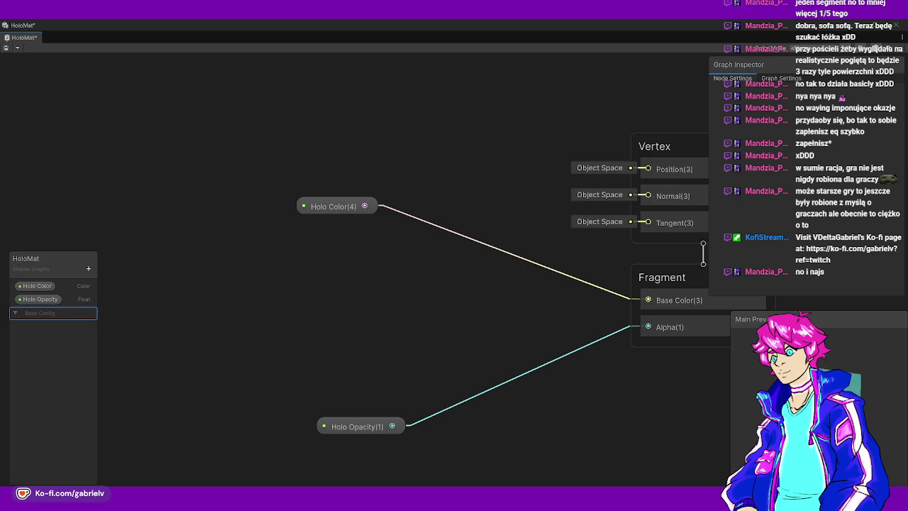
Move Holo Opacity and Holo Color into the Base Config category
drag(39, 298, 41, 312)
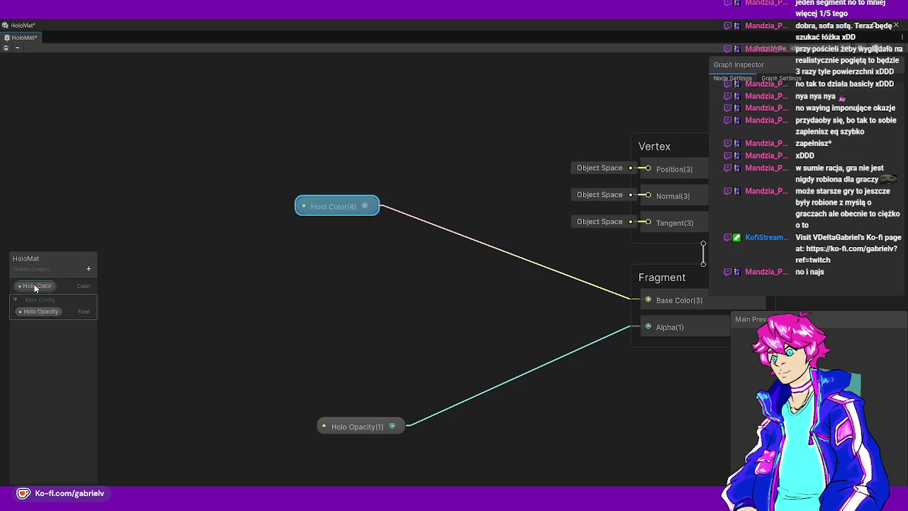
drag(39, 288, 38, 299)
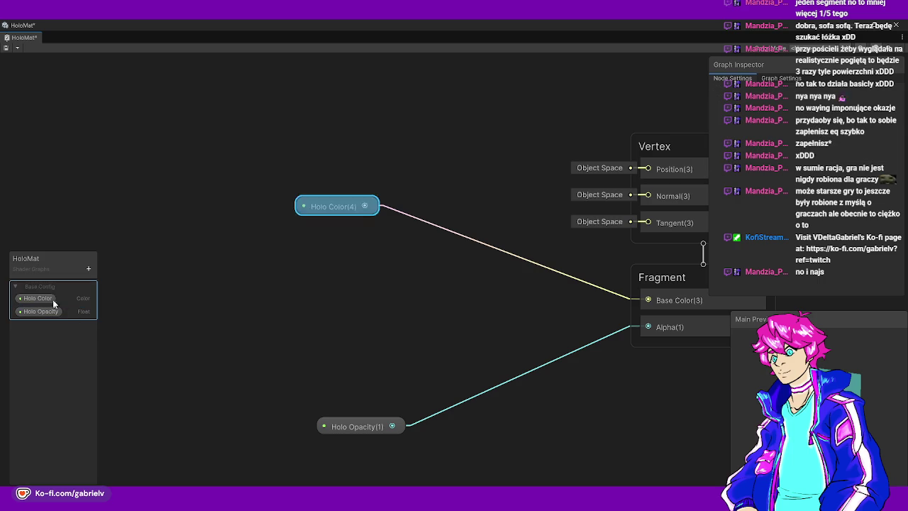
right_click(37, 351)
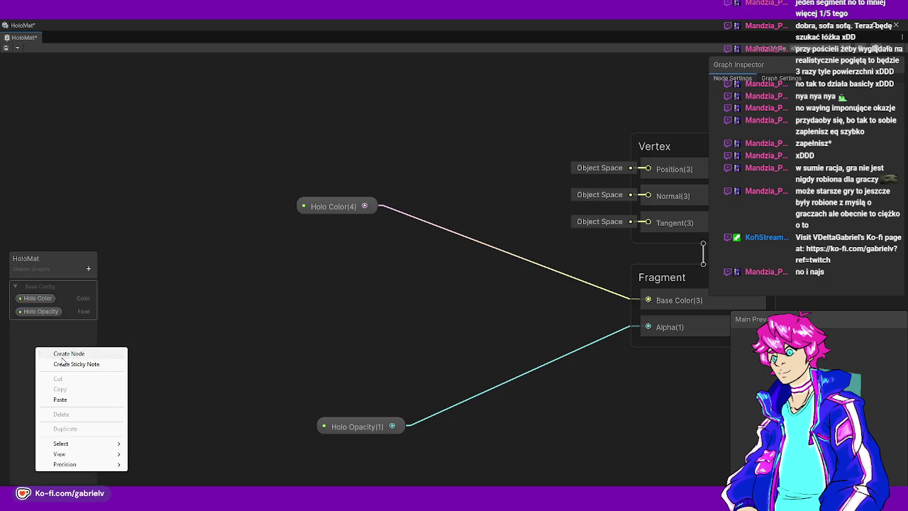
Add a second Blackboard category named Scan Lines below Base Config
click(88, 268)
click(113, 276)
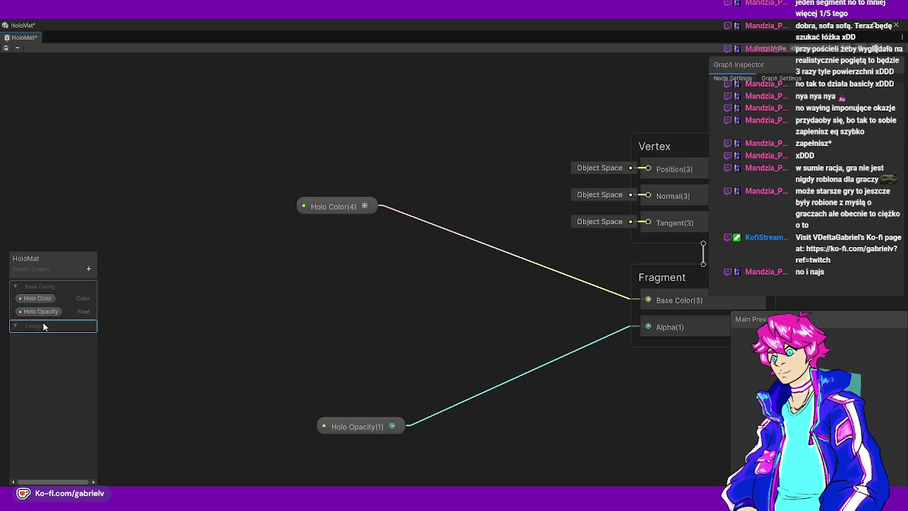
text(Scan Lines)
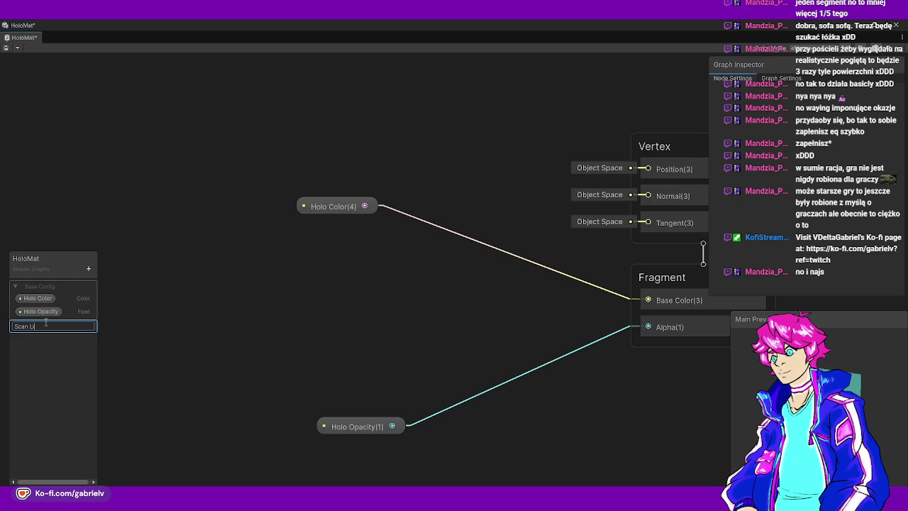
key(Return)
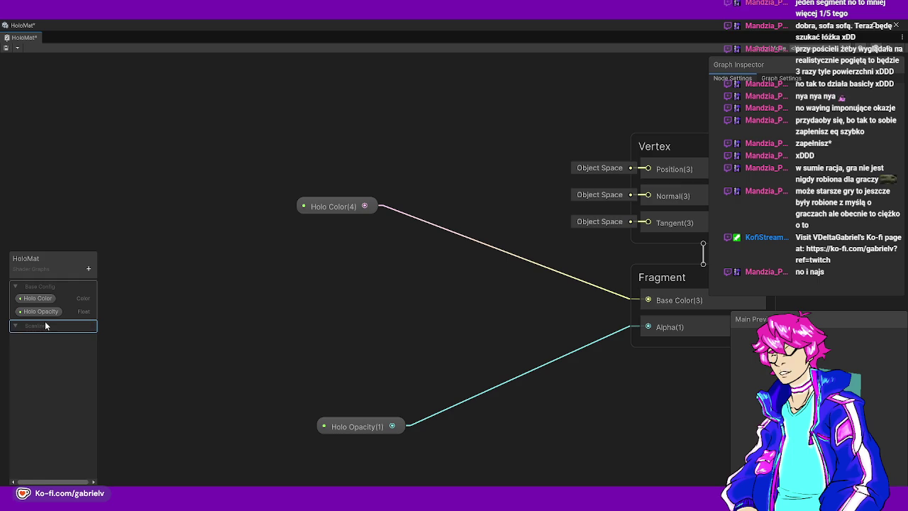
right_click(45, 327)
click(27, 357)
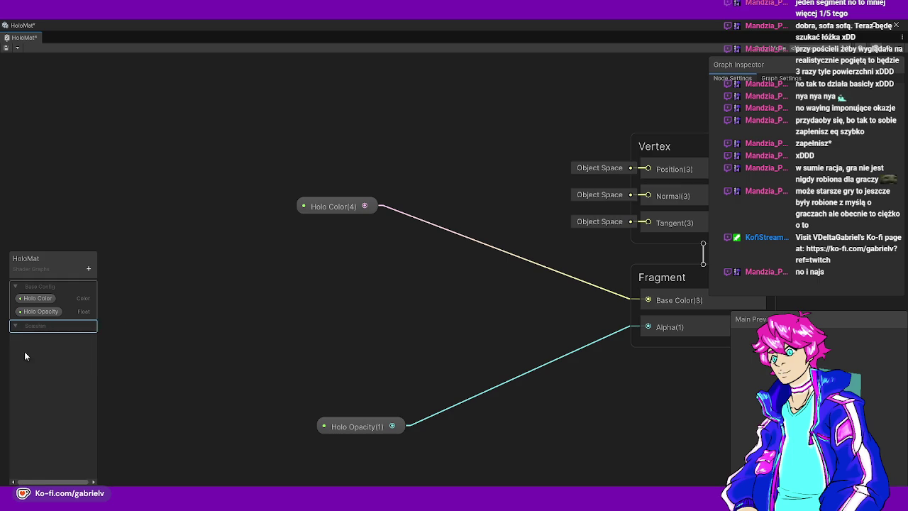
Add a Line Color colour property and a Line Width float property
click(89, 269)
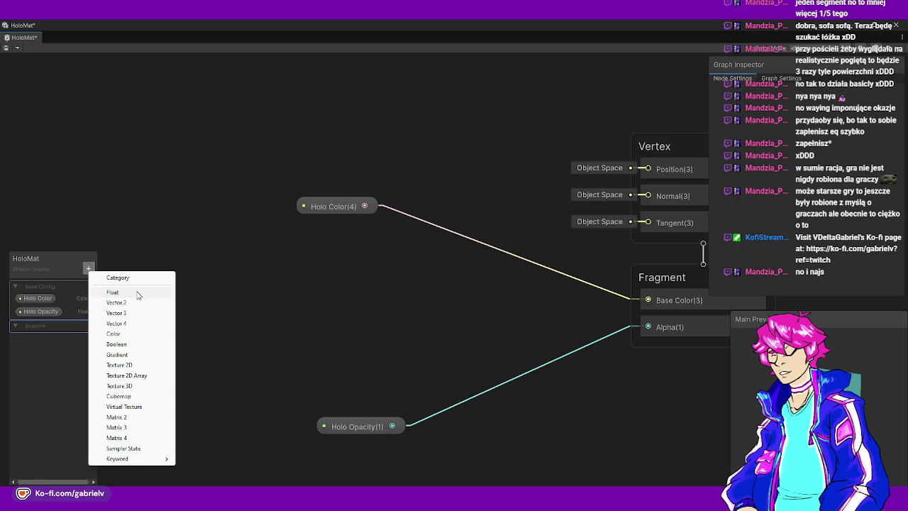
click(126, 339)
text(Line Color)
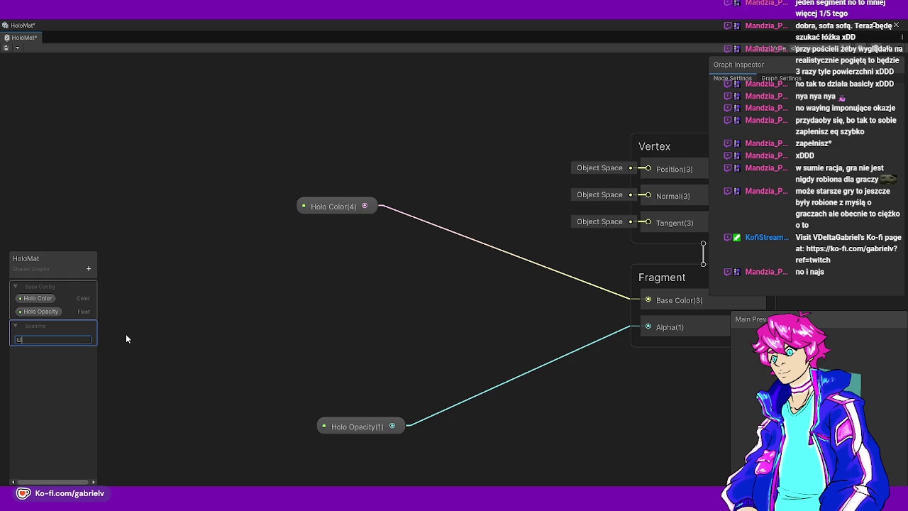
key(Return)
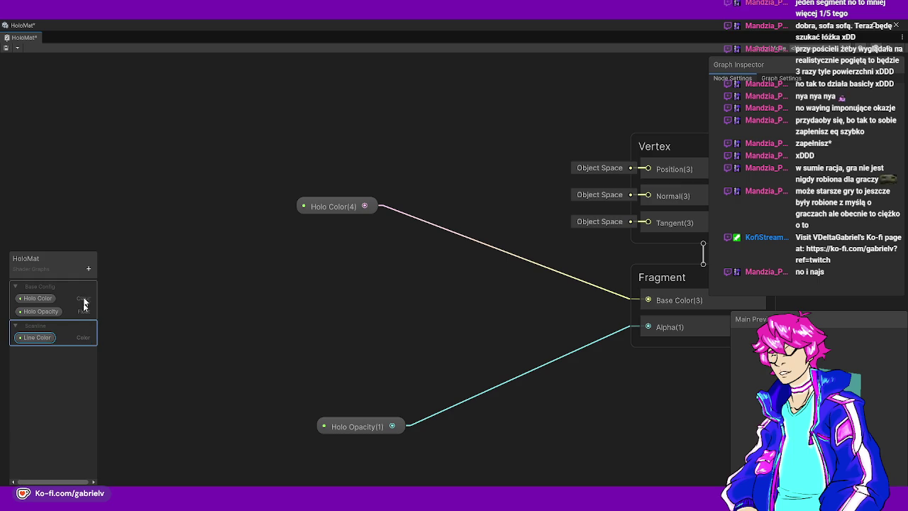
click(89, 269)
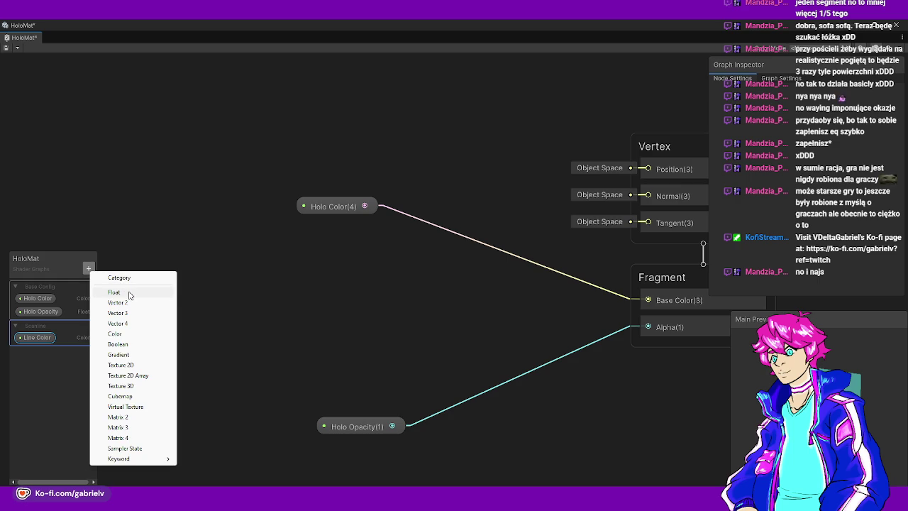
click(130, 293)
text(Line Wid)
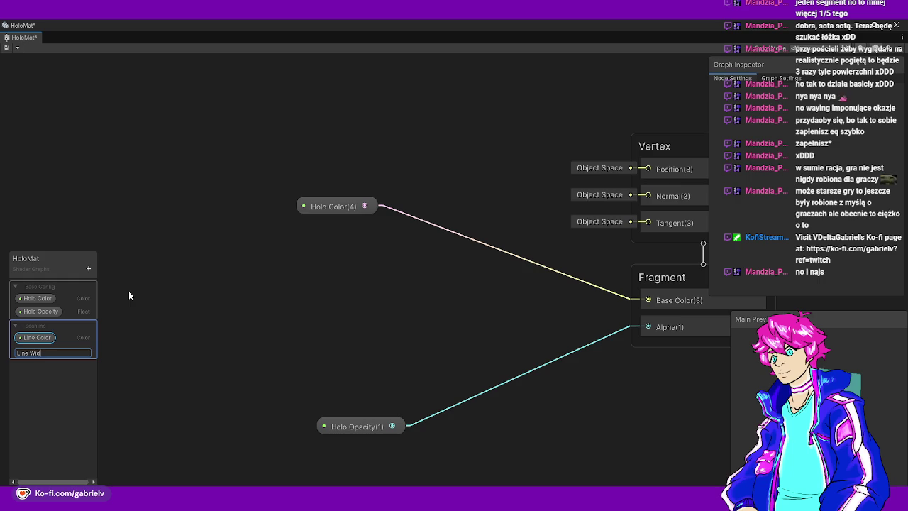
text(th)
key(Return)
click(45, 353)
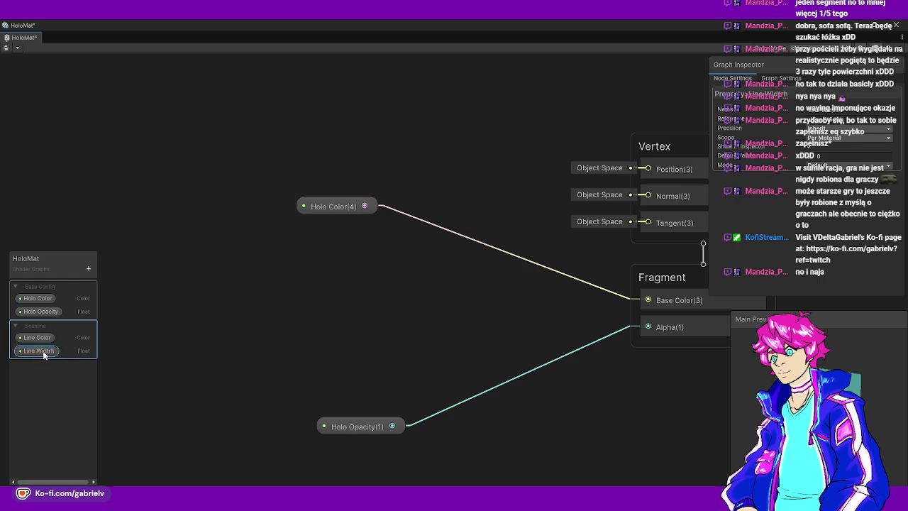
key(Return)
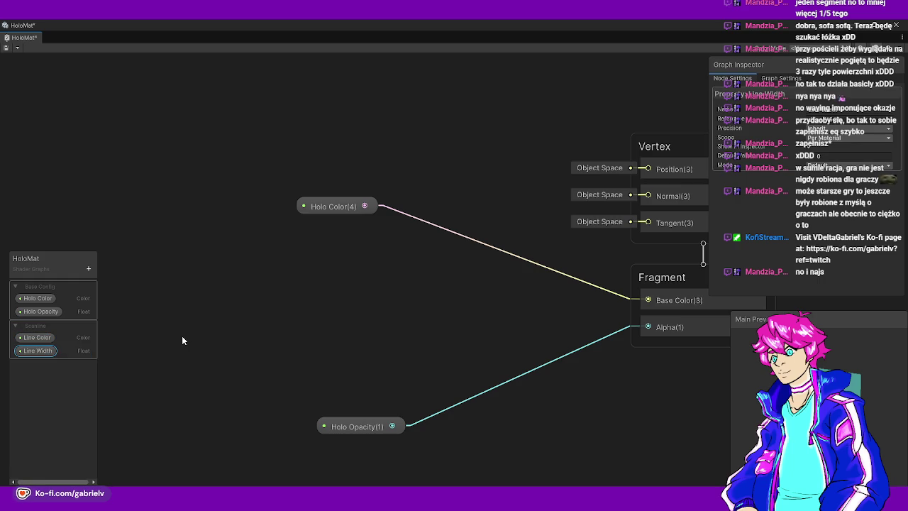
Add a Scroll Speed float property and save the shader graph
click(88, 269)
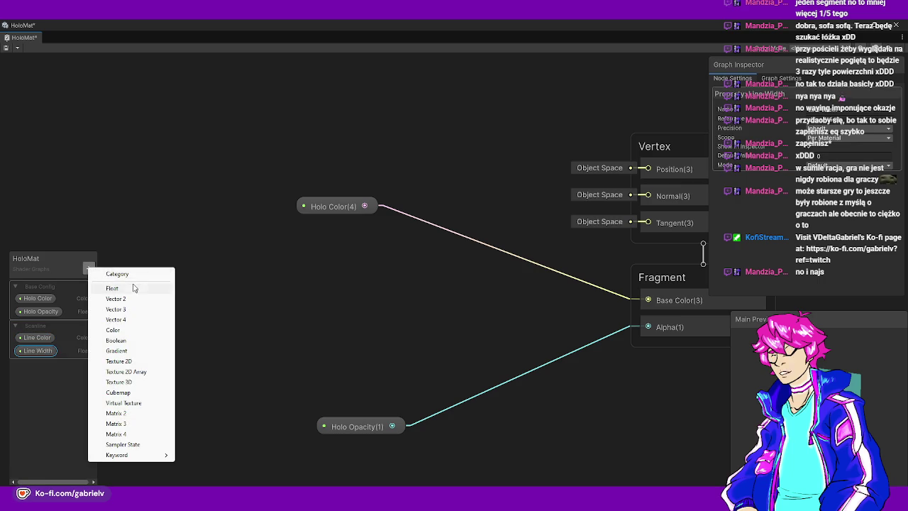
click(132, 289)
text(peed)
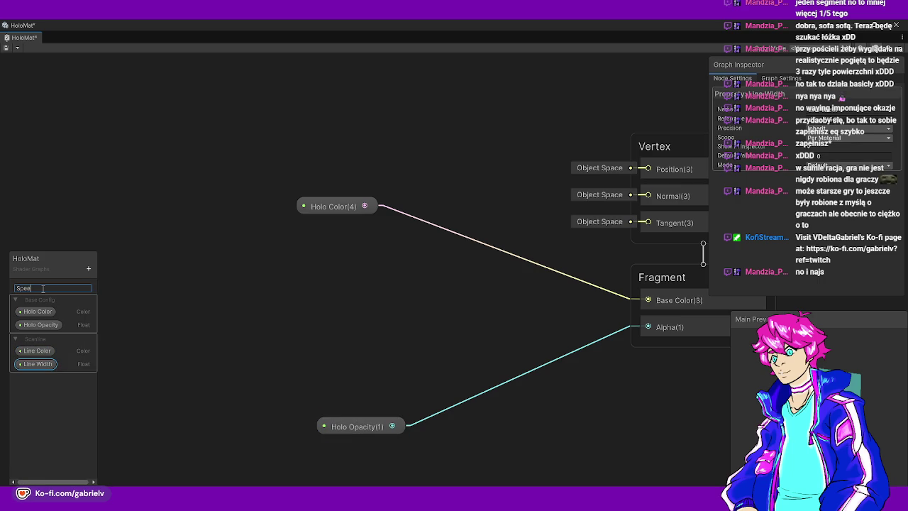
key(Return)
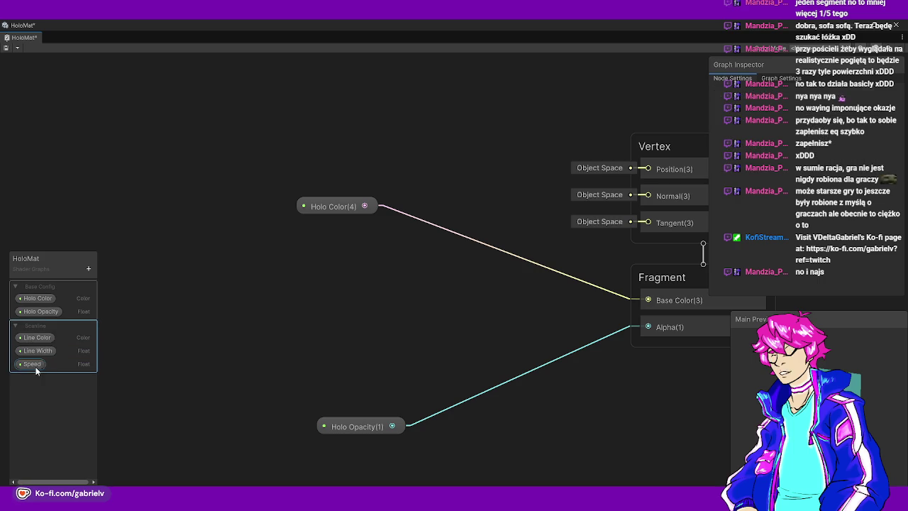
text(ed)
key(Return)
click(829, 155)
key(ctrl+s)
Set Line Width's default to 0.05 and check Line Color's default colour
click(38, 351)
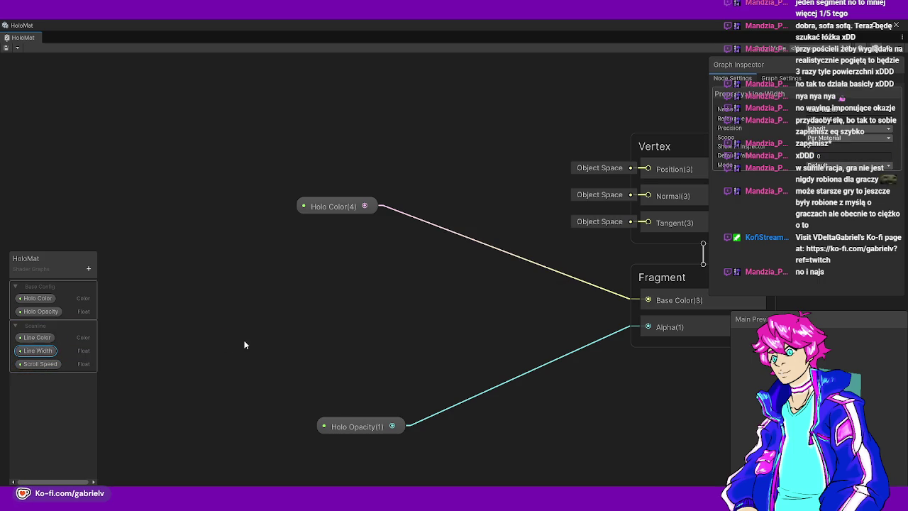
click(831, 155)
text(.05)
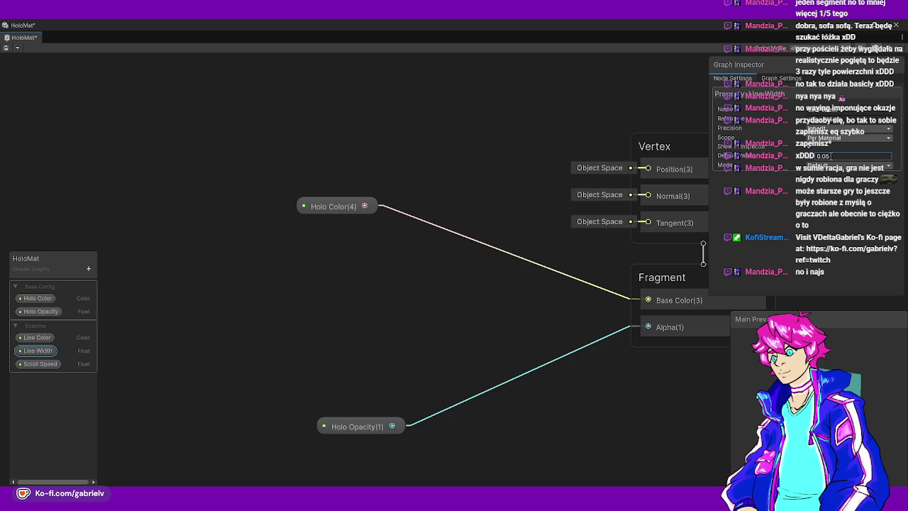
click(37, 338)
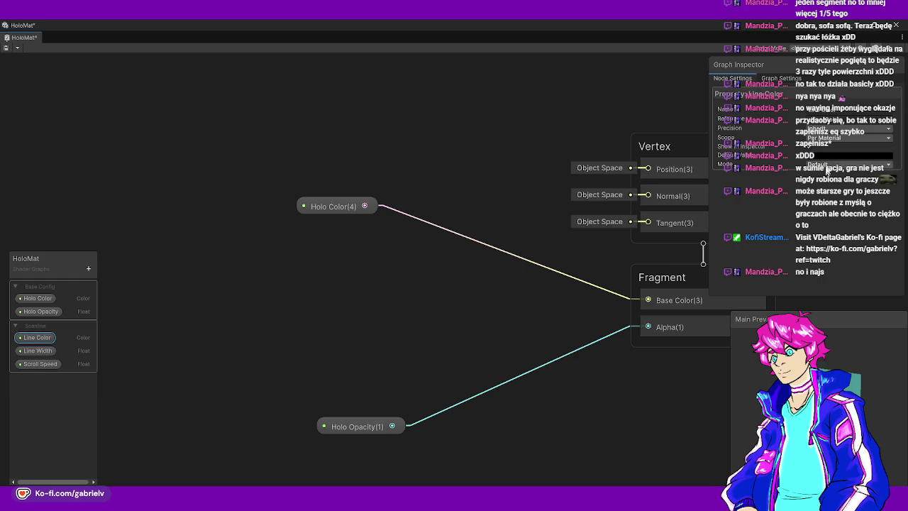
click(828, 157)
click(746, 210)
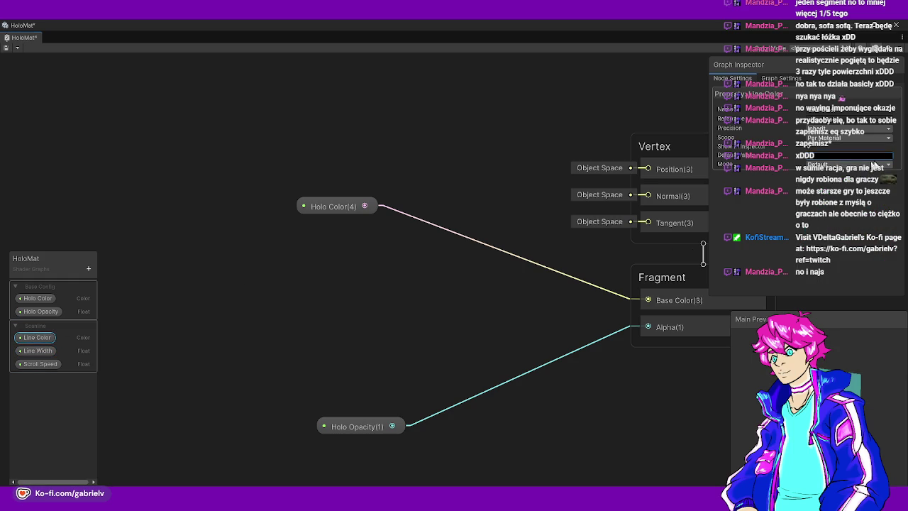
click(37, 297)
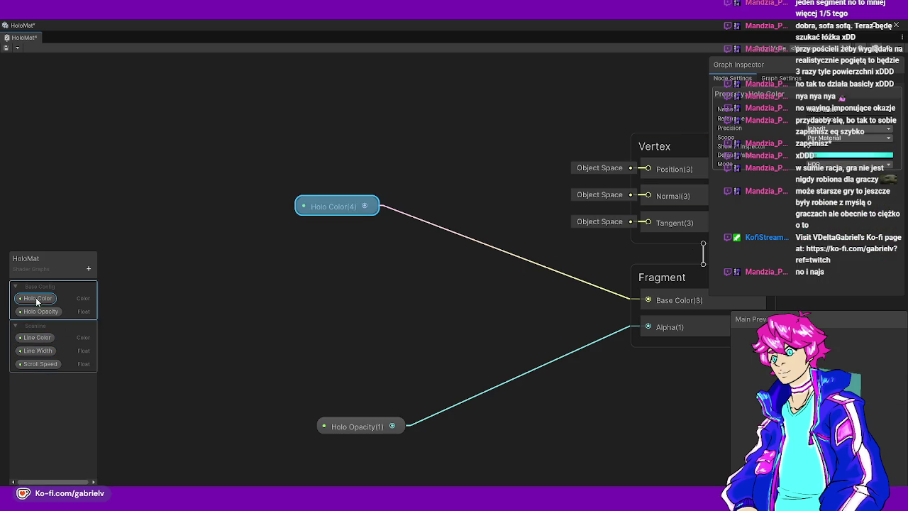
Paste Holo Color's cyan into Line Color's default and brighten it to RGB 16, 246, 240
click(835, 160)
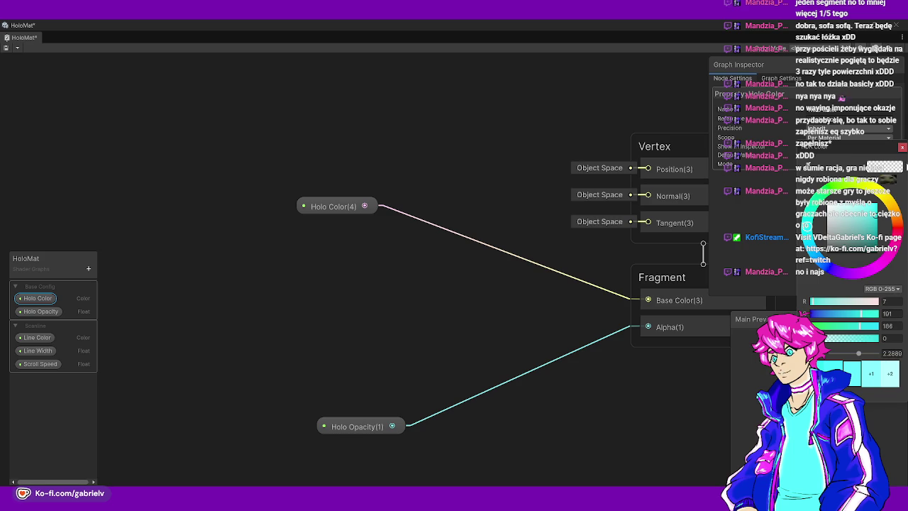
click(894, 155)
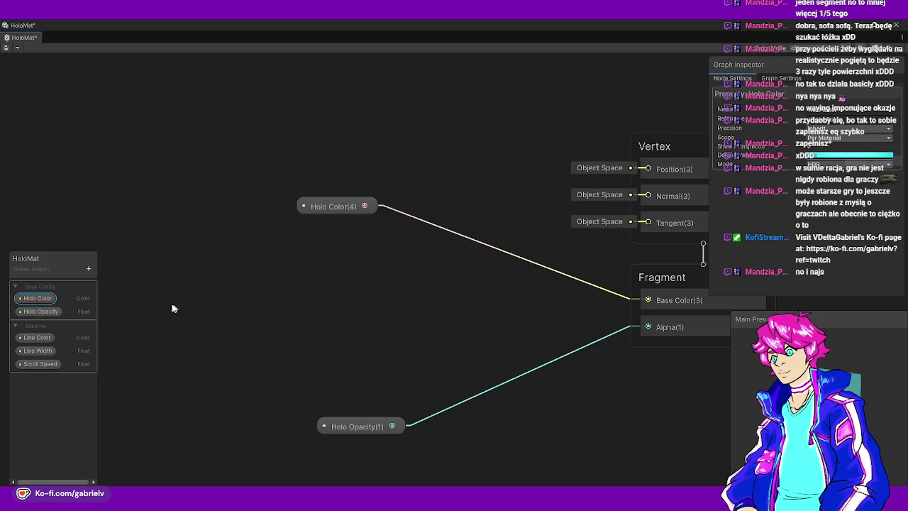
click(37, 337)
right_click(808, 156)
click(837, 177)
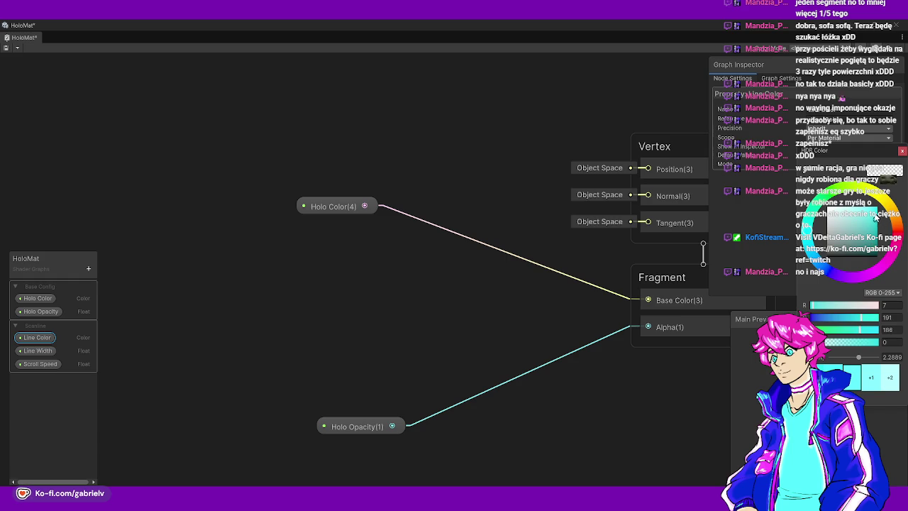
drag(876, 217, 876, 212)
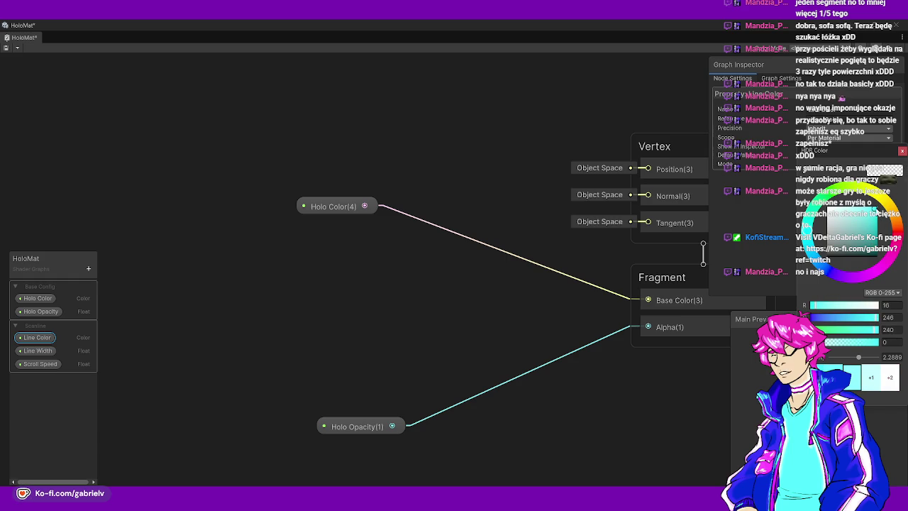
click(903, 152)
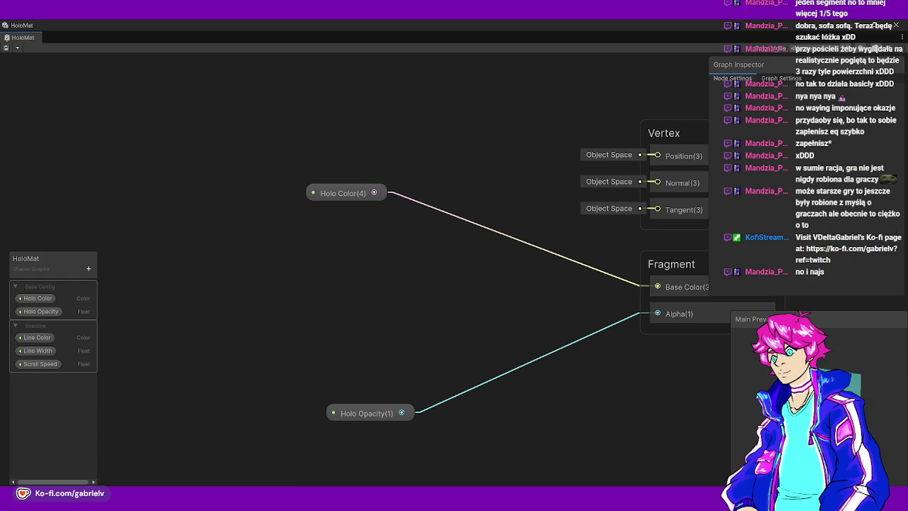
right_click(181, 265)
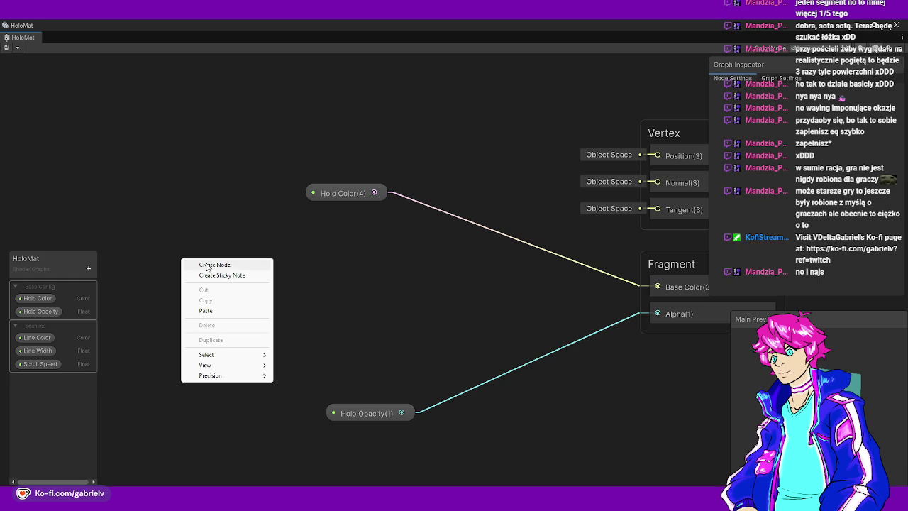
Add a UV node feeding a new Split node and move Holo Color out of the way
click(206, 263)
text(uv)
key(Return)
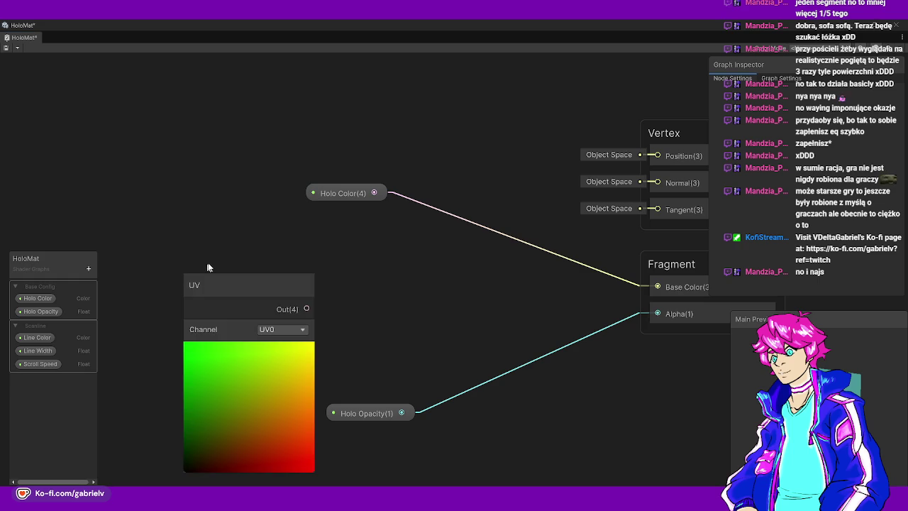
click(243, 289)
drag(234, 292, 153, 260)
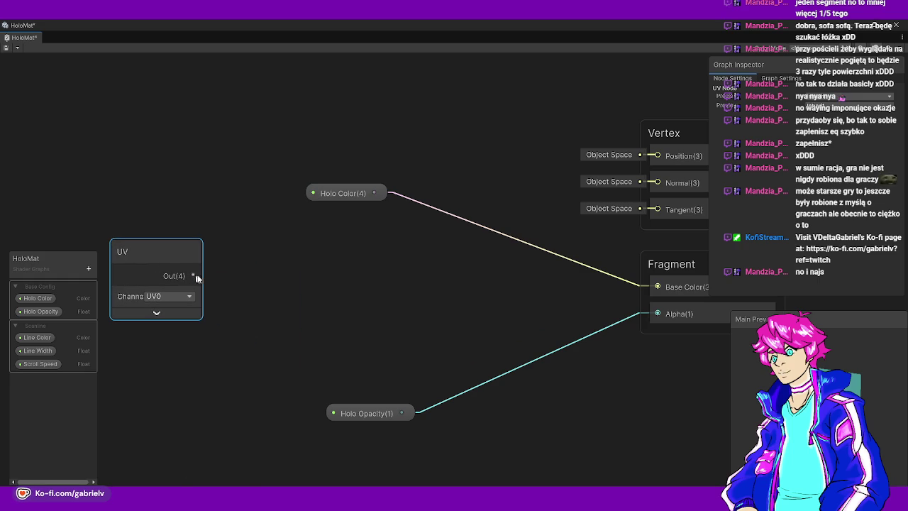
drag(250, 281, 256, 281)
text(split)
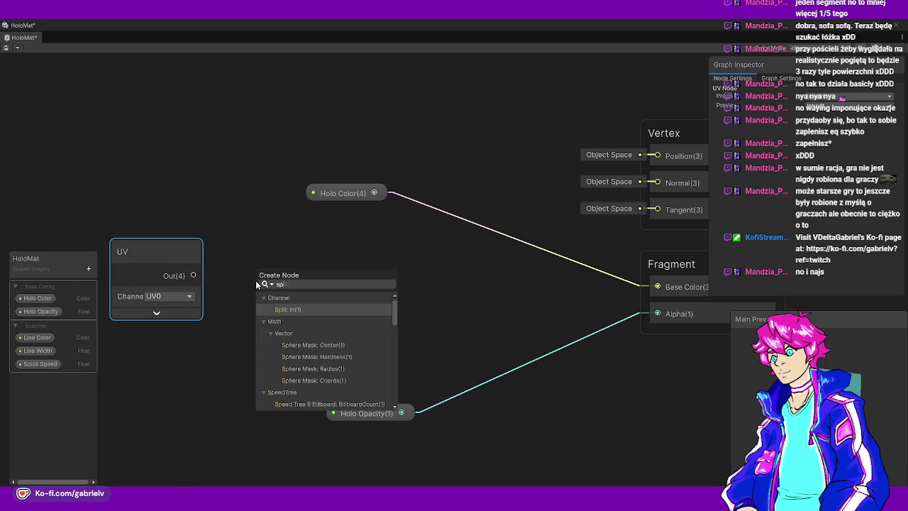
key(Return)
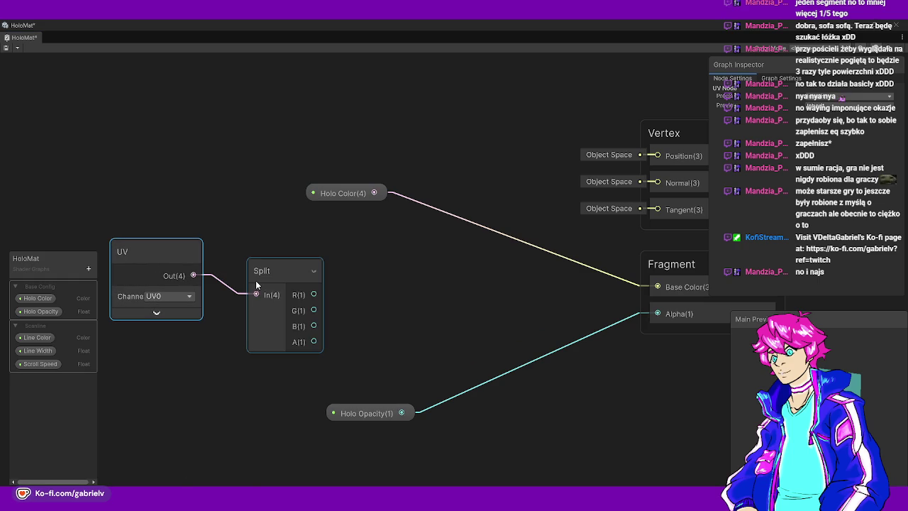
mouse_move(270, 260)
mouse_down()
mouse_move(228, 240)
mouse_move(314, 218)
mouse_up()
mouse_move(405, 300)
mouse_down()
mouse_move(416, 280)
mouse_move(284, 268)
mouse_up()
drag(399, 203, 572, 166)
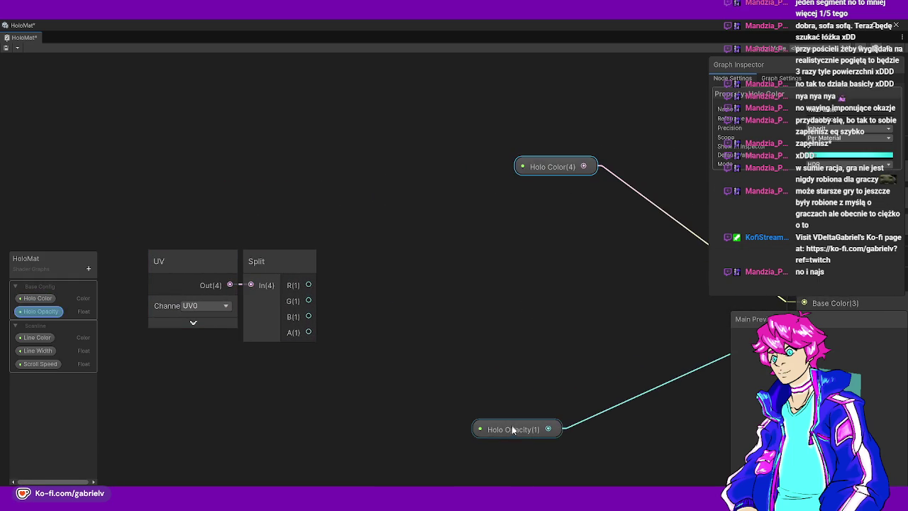
mouse_move(471, 305)
mouse_down()
mouse_move(494, 297)
mouse_move(447, 274)
mouse_up()
Add a Time node and arrange it beneath the UV and Split nodes
right_click(203, 226)
click(238, 231)
text(time)
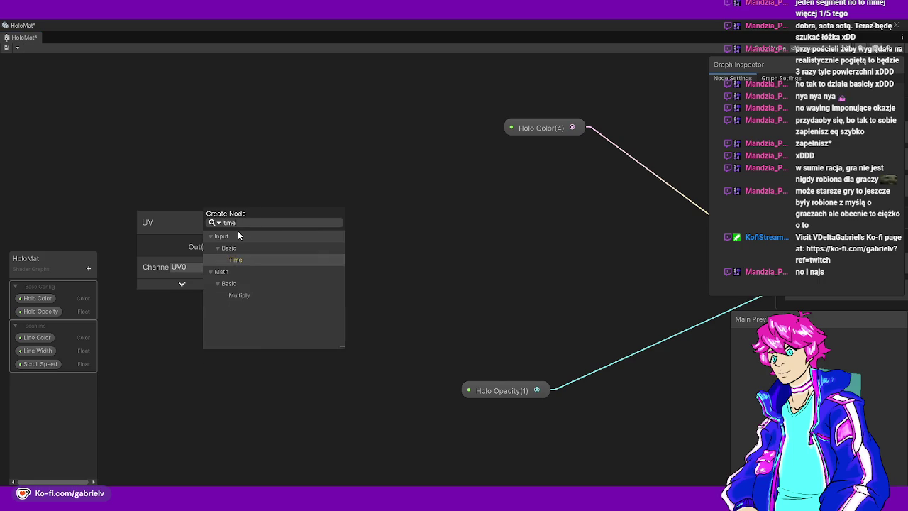
key(Return)
mouse_move(245, 399)
mouse_down()
mouse_move(326, 347)
mouse_move(266, 330)
mouse_up()
mouse_move(166, 189)
mouse_down()
mouse_move(243, 270)
mouse_move(259, 312)
mouse_move(162, 203)
mouse_move(128, 204)
mouse_up()
drag(259, 231, 351, 313)
click(350, 313)
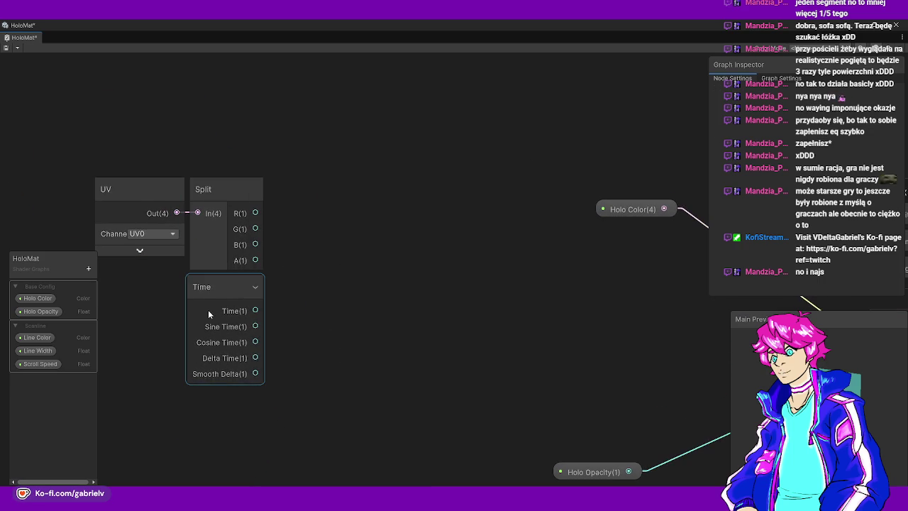
drag(224, 298, 221, 360)
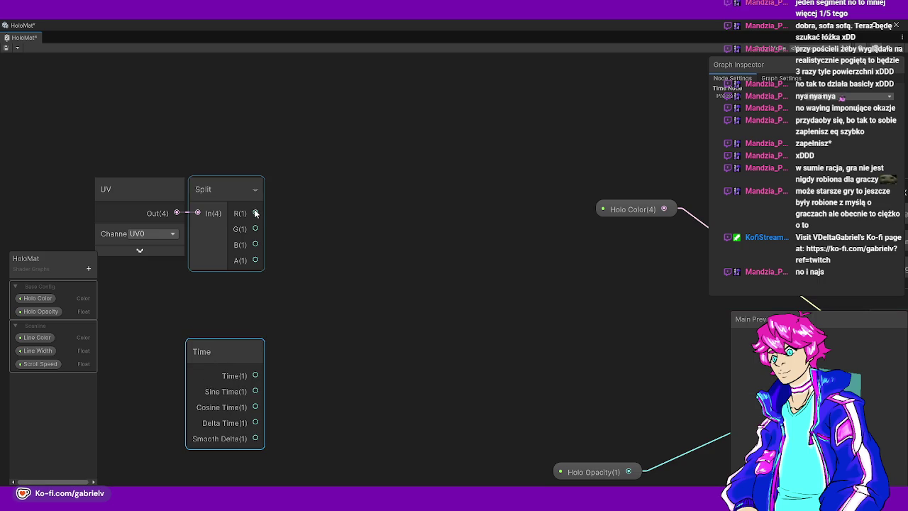
drag(331, 251, 332, 250)
Create an Add node fed by Split's R channel and place it above Time
text(add)
key(Return)
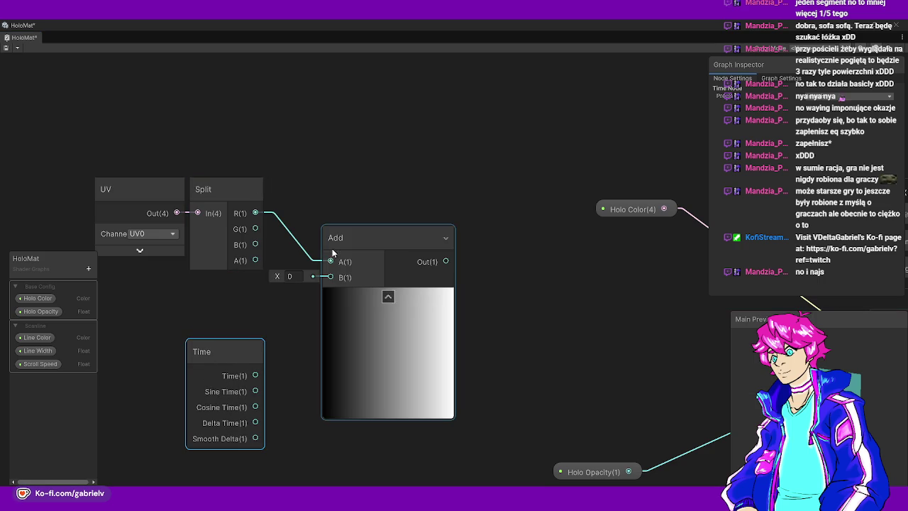
drag(225, 353, 141, 353)
key(a)
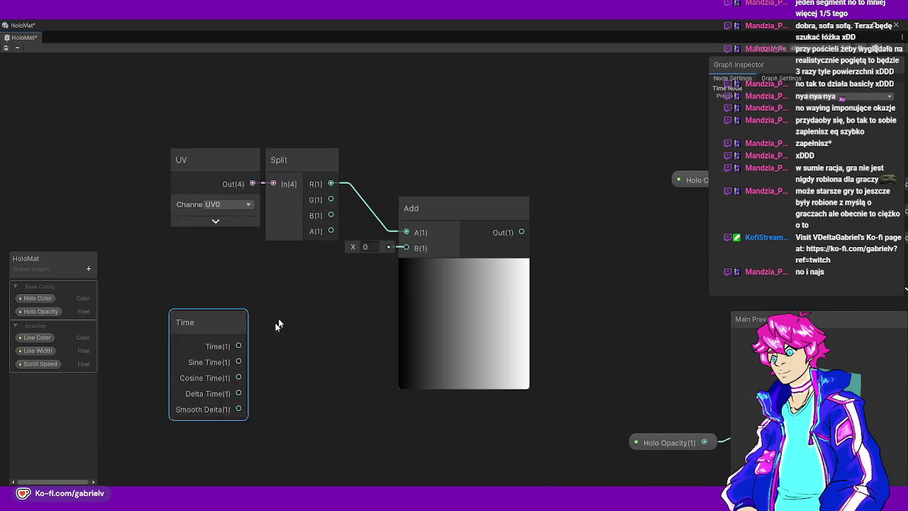
drag(460, 183, 525, 135)
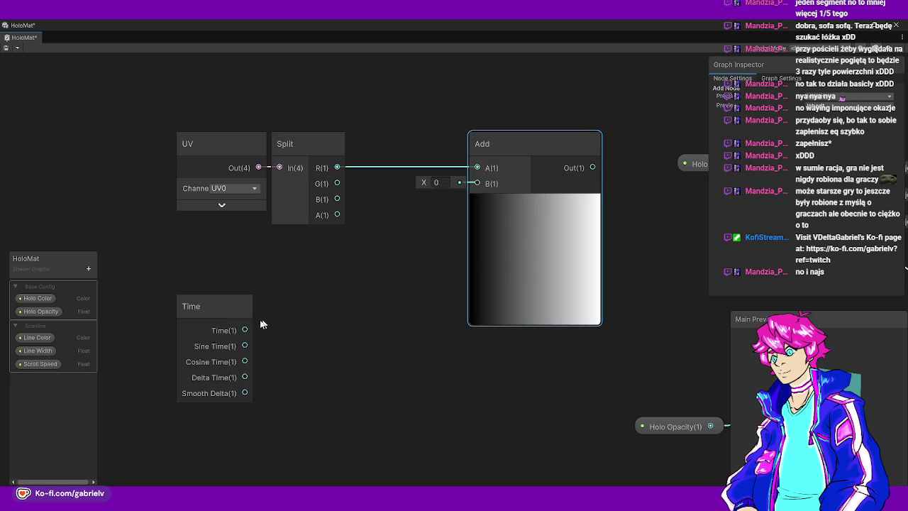
Create a Multiply node with Time in input B and the Scroll Speed property in A
drag(301, 303, 301, 303)
text(mul)
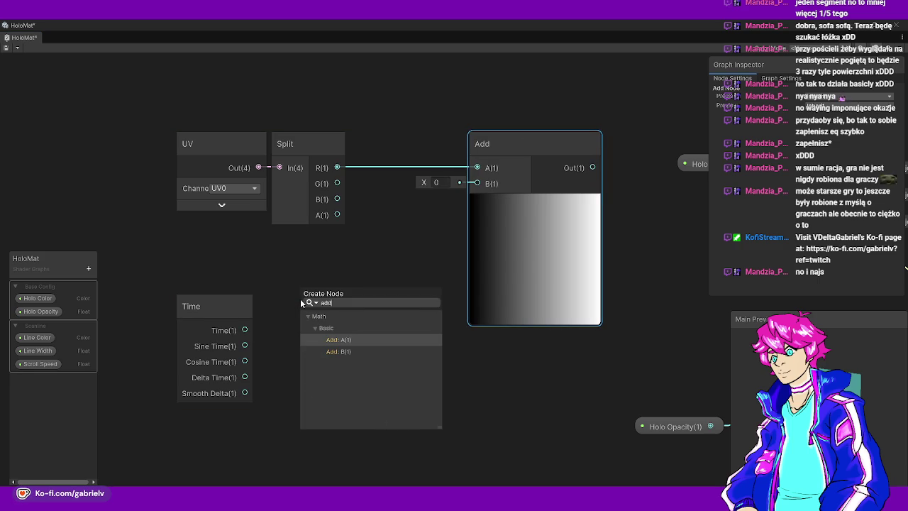
key(BackSpace)
key(BackSpace)
key(BackSpace)
text(mul)
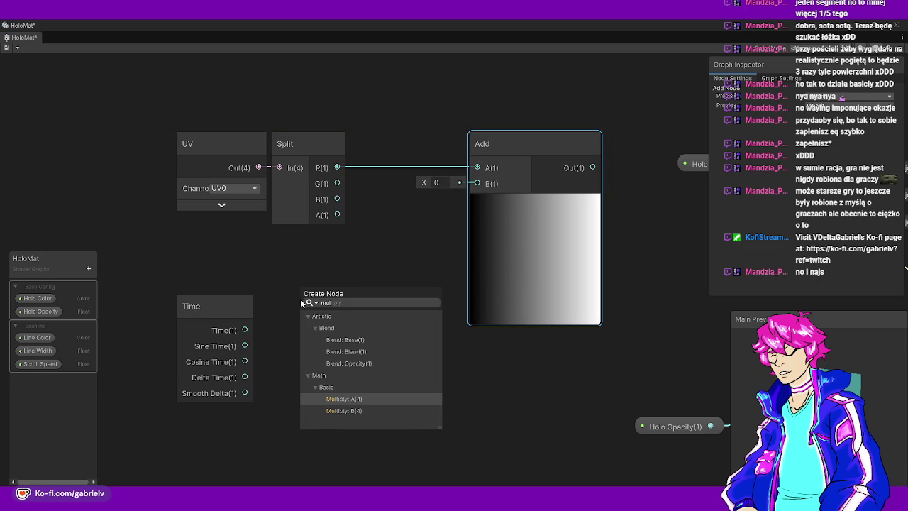
key(Down)
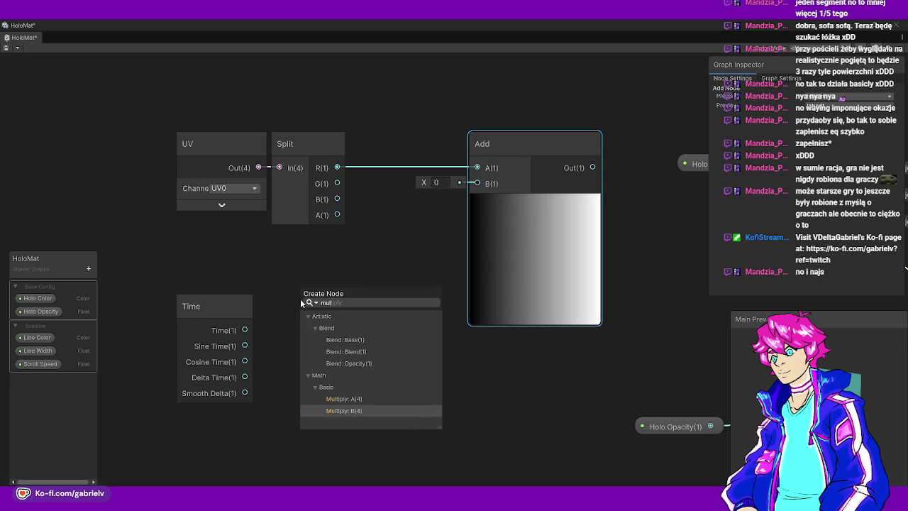
key(Up)
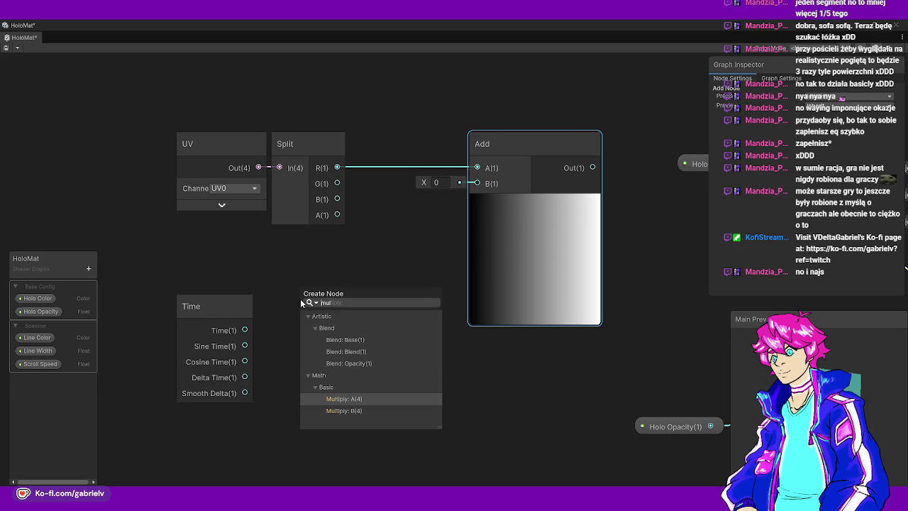
key(Down)
key(Return)
mouse_move(47, 362)
mouse_down()
mouse_move(199, 275)
mouse_move(301, 297)
mouse_up()
mouse_move(358, 275)
mouse_down()
mouse_move(346, 267)
mouse_move(333, 281)
mouse_move(342, 283)
mouse_up()
Wire Multiply's output into Add's B and drive Multiply B with Sine Time instead
mouse_move(401, 308)
mouse_down()
mouse_move(461, 191)
mouse_move(476, 183)
mouse_up()
mouse_move(179, 239)
mouse_down()
mouse_move(334, 293)
mouse_move(298, 238)
mouse_move(271, 253)
mouse_move(311, 243)
mouse_up()
click(378, 305)
drag(525, 157, 447, 156)
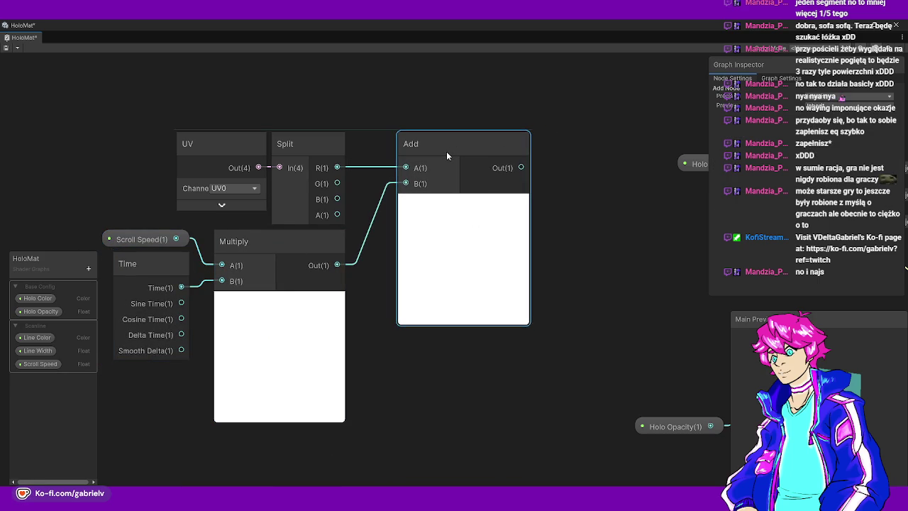
click(400, 341)
key(a)
click(248, 291)
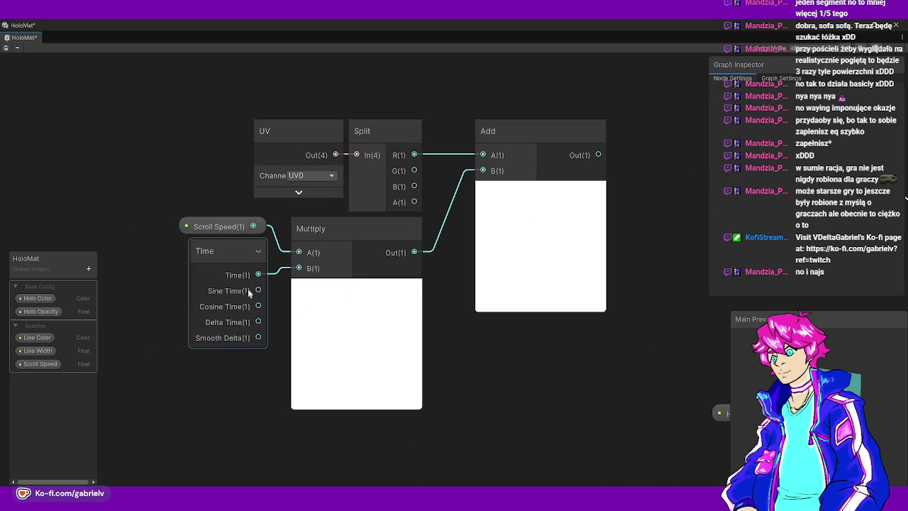
drag(303, 263, 300, 267)
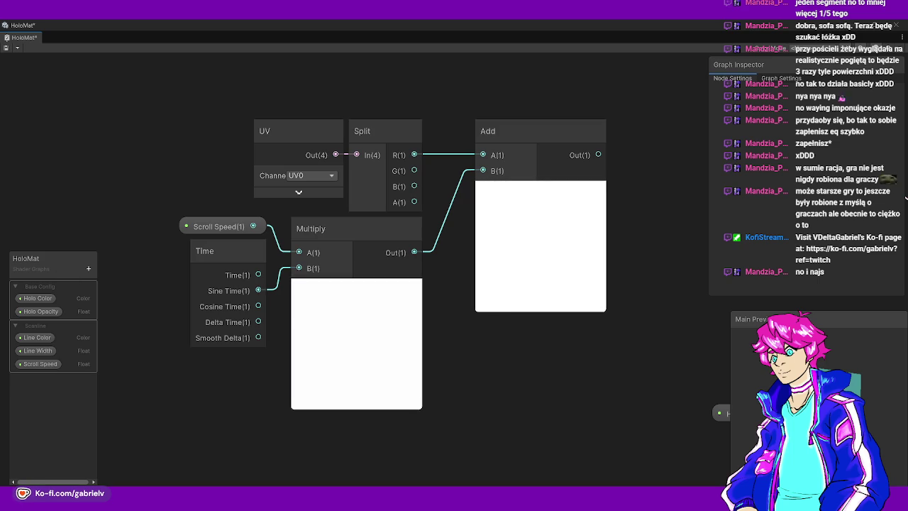
Rearrange the UV-to-Add node group and clear space to the right of Add
drag(344, 293, 76, 385)
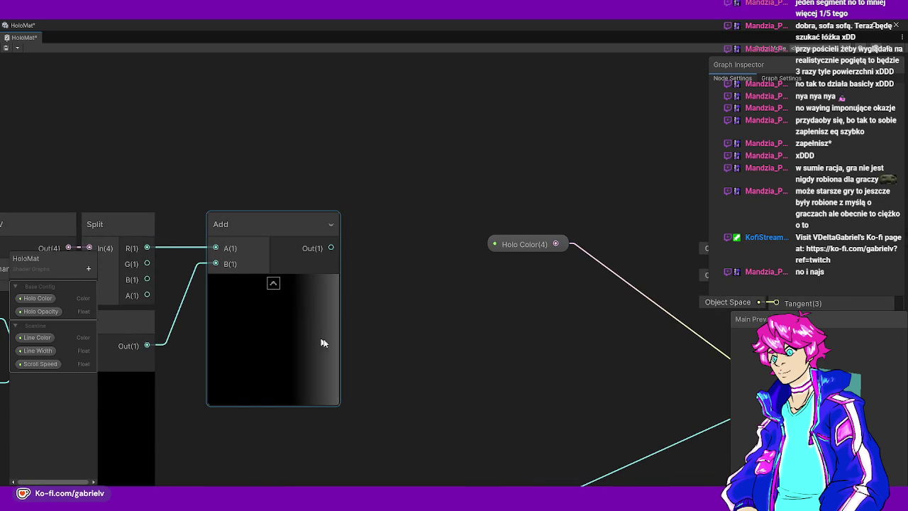
scroll(354, 281, down, 4)
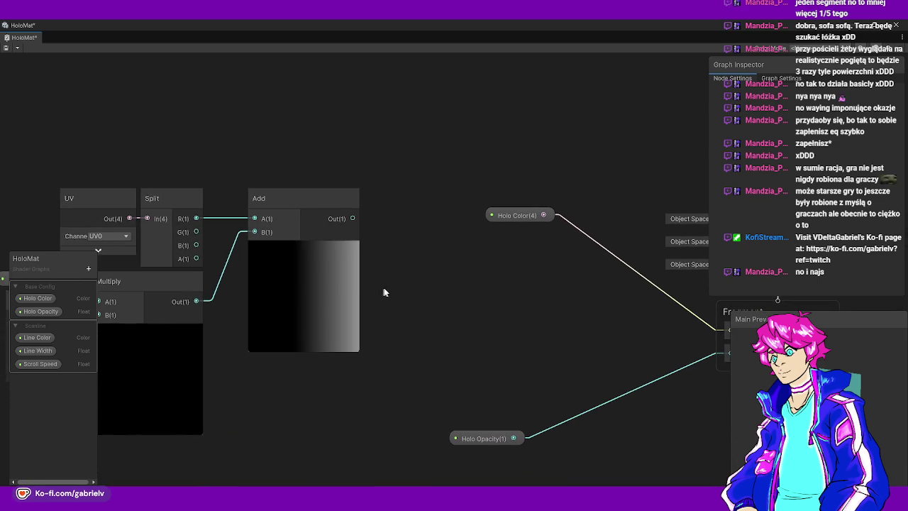
scroll(384, 292, down, 2)
scroll(366, 300, down, 2)
scroll(410, 276, up, 2)
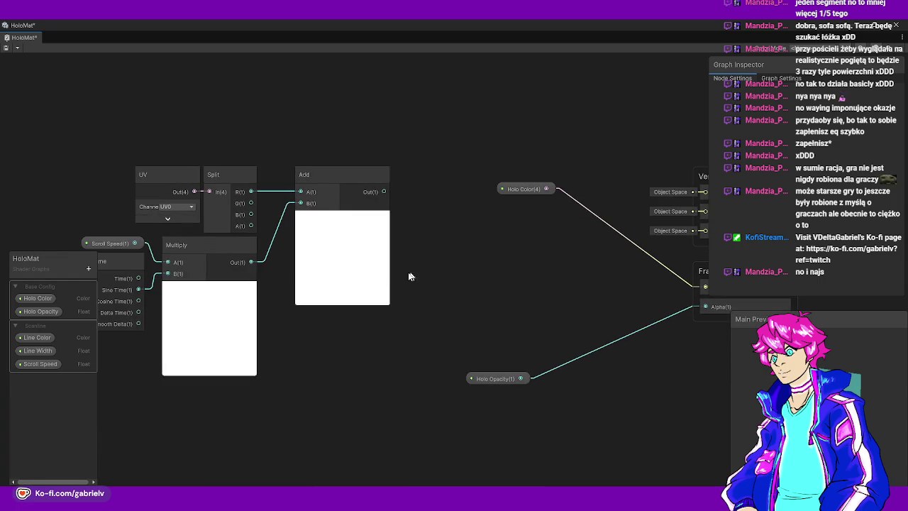
mouse_move(116, 154)
mouse_down()
mouse_move(348, 310)
mouse_move(375, 349)
mouse_move(293, 353)
mouse_up()
click(220, 365)
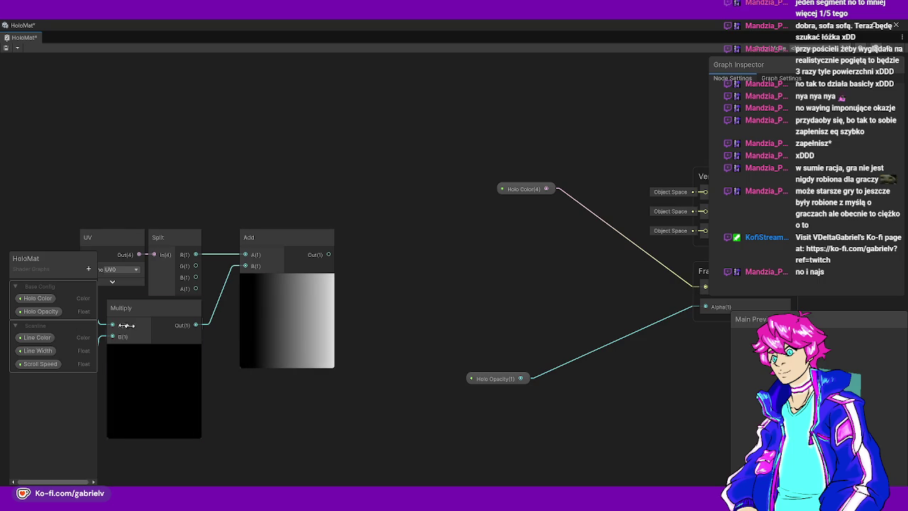
drag(191, 287, 263, 289)
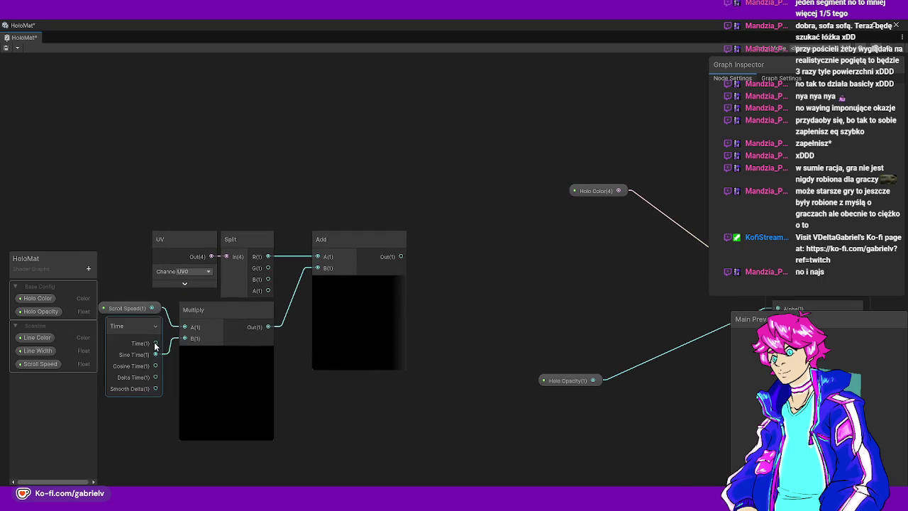
scroll(431, 309, up, 2)
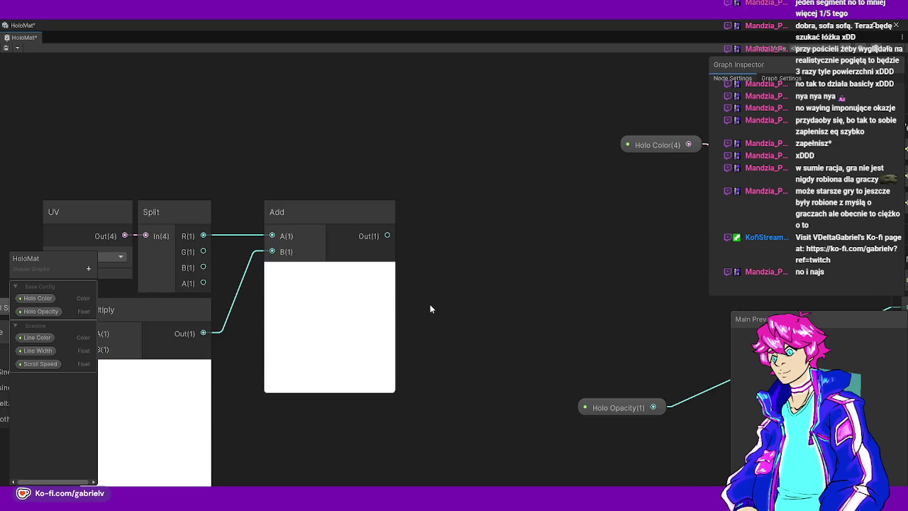
drag(458, 293, 315, 298)
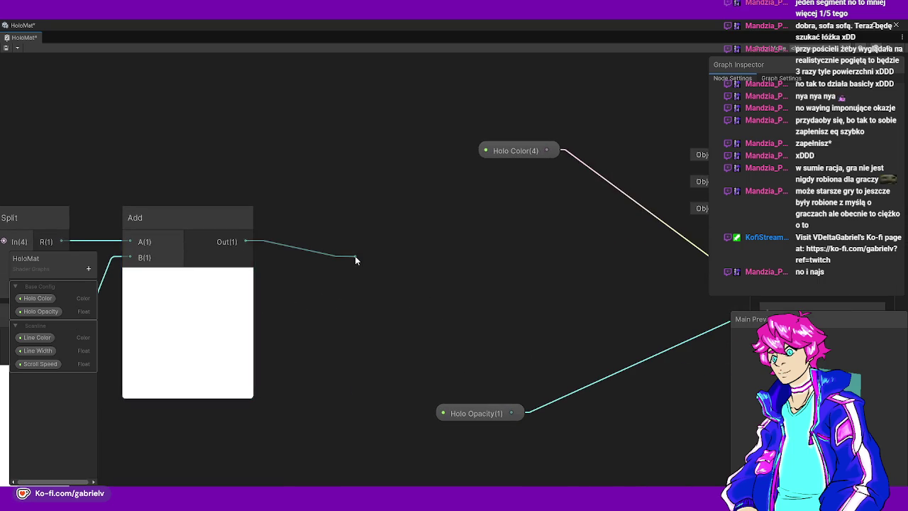
drag(356, 260, 384, 258)
Create a Subtract node fed by Add's output and collapse both node previews
text(sub)
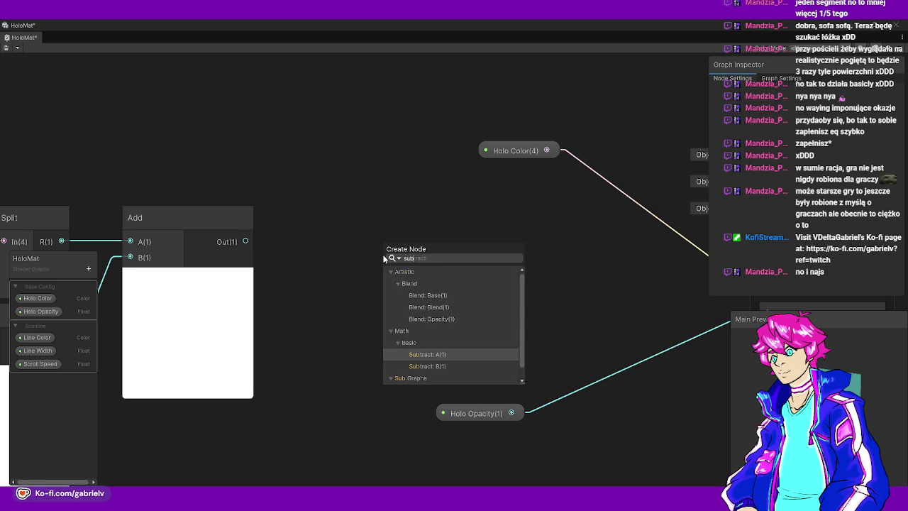
key(Return)
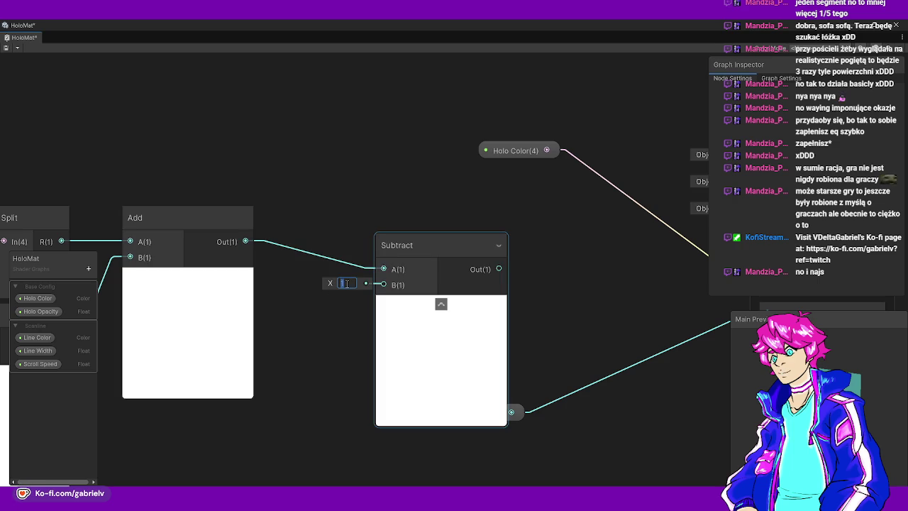
mouse_move(416, 261)
mouse_down()
mouse_move(330, 224)
mouse_move(311, 232)
mouse_up()
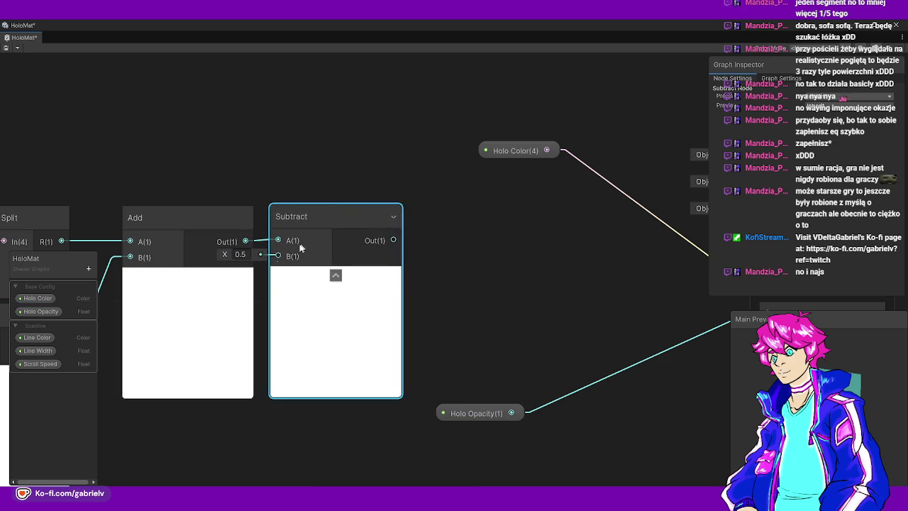
click(335, 275)
click(188, 276)
mouse_move(295, 220)
mouse_down()
mouse_move(236, 220)
mouse_move(324, 220)
mouse_move(270, 219)
mouse_up()
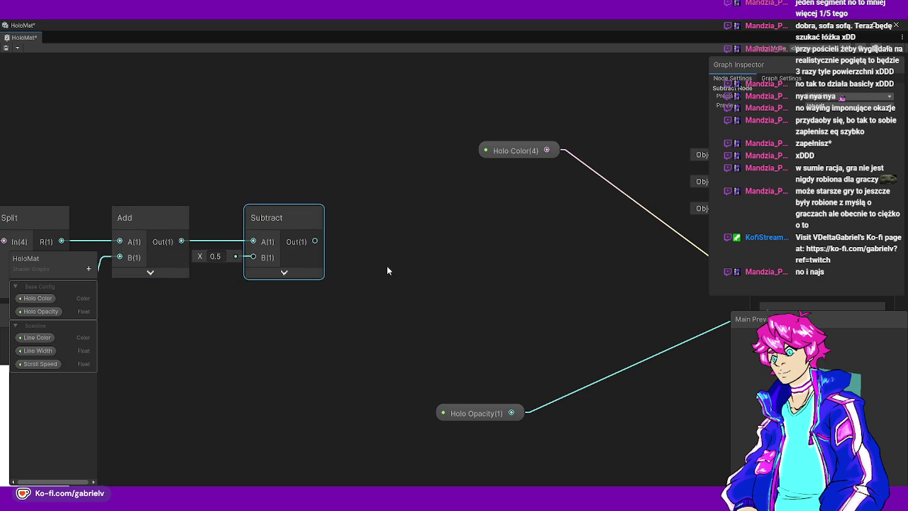
drag(387, 267, 338, 276)
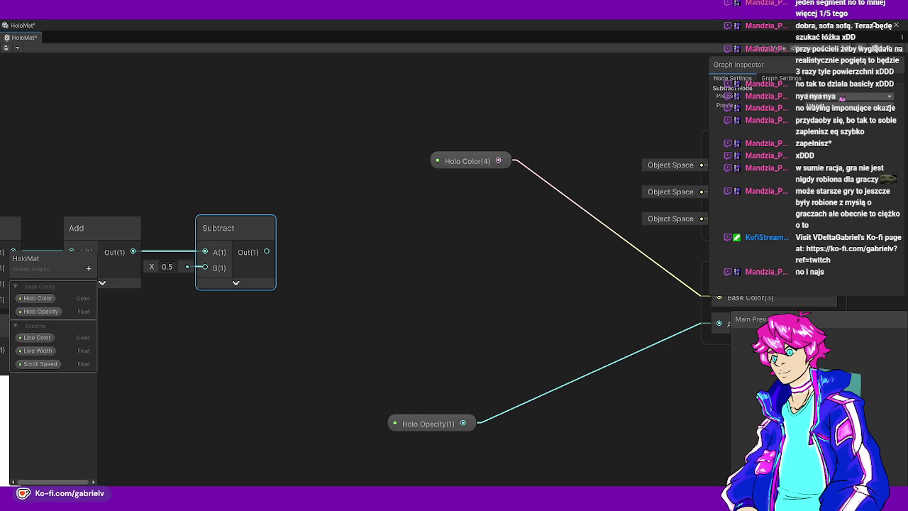
Insert a Fraction node between Add and Subtract
mouse_move(163, 364)
mouse_down()
mouse_move(353, 276)
mouse_move(312, 276)
mouse_up()
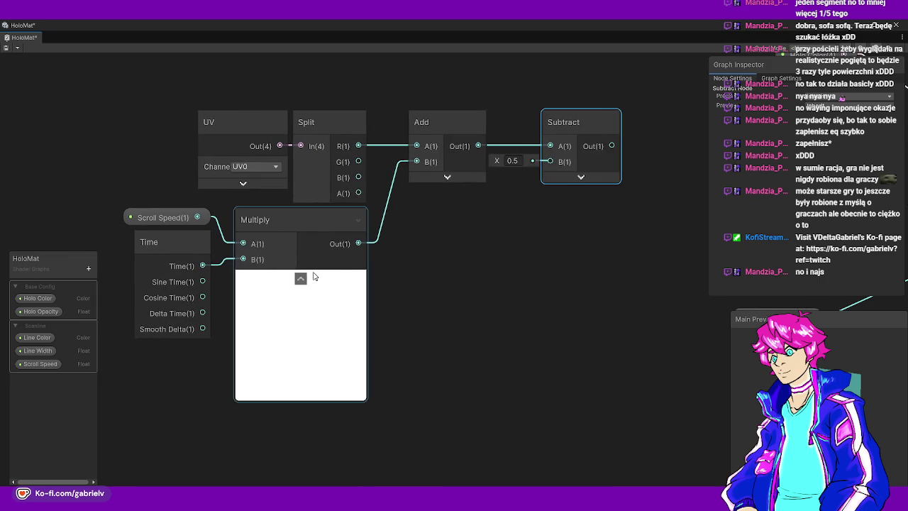
drag(424, 261, 358, 226)
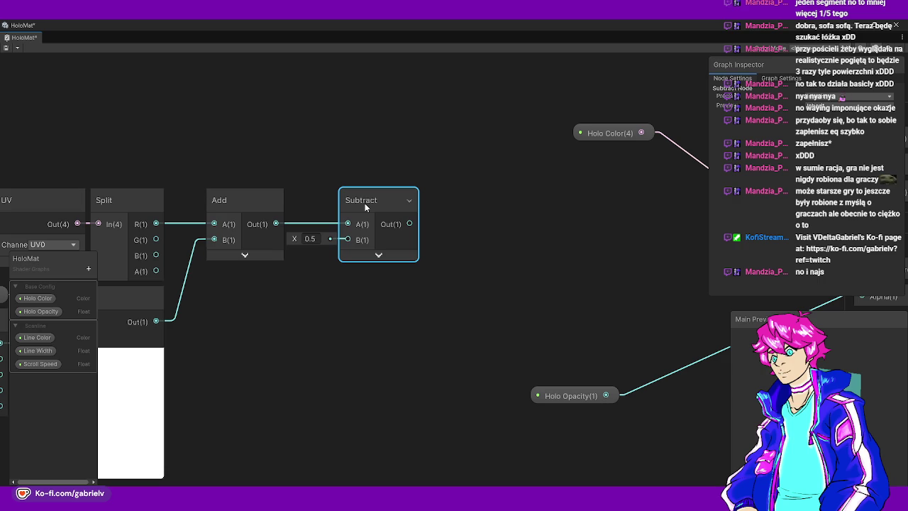
drag(365, 203, 417, 198)
drag(326, 268, 327, 267)
text(fraction)
key(Return)
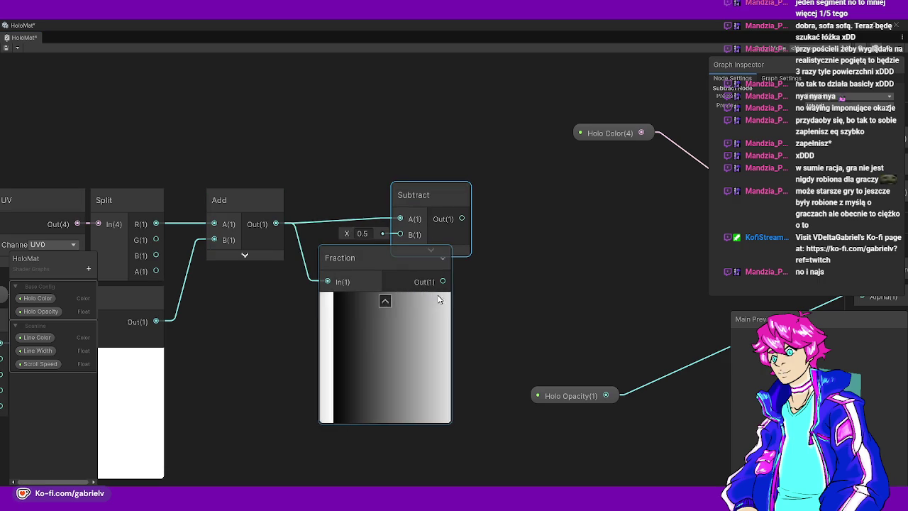
drag(426, 209, 577, 235)
click(421, 257)
drag(420, 257, 396, 196)
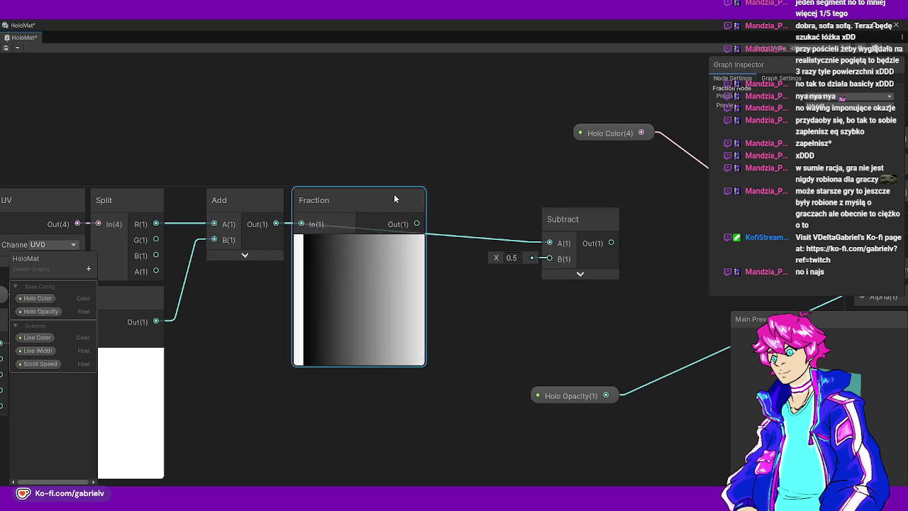
mouse_move(576, 222)
mouse_down()
mouse_move(486, 211)
mouse_move(529, 206)
mouse_up()
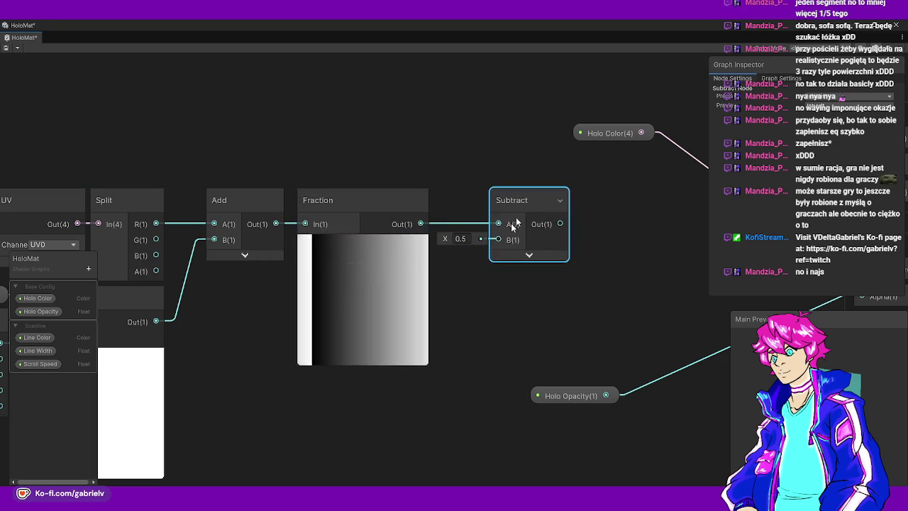
Review the Add, Fraction and Subtract chain alongside the UV and Multiply nodes
click(361, 213)
click(246, 256)
click(266, 259)
drag(533, 316, 485, 310)
click(483, 200)
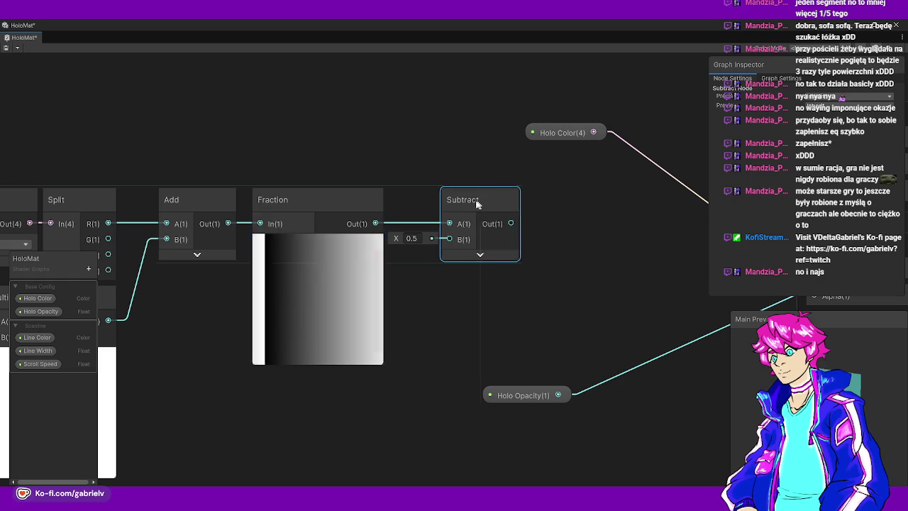
drag(146, 303, 440, 260)
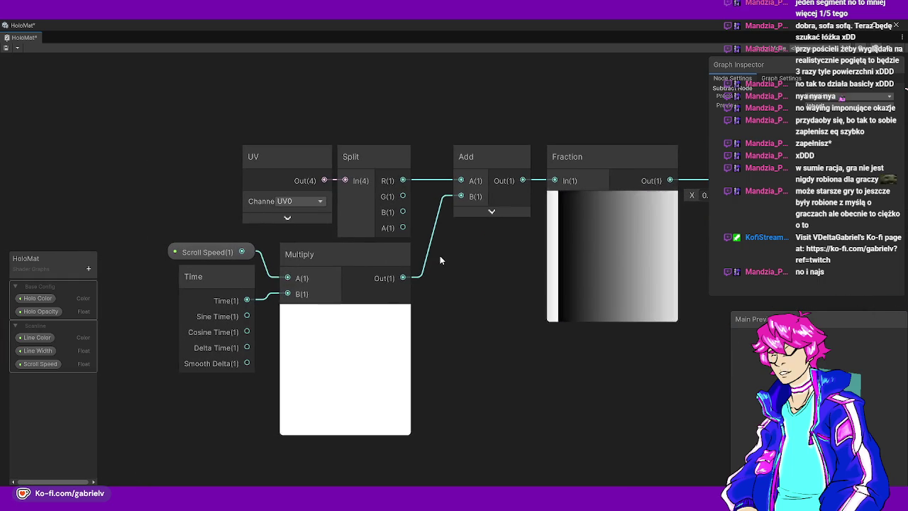
click(40, 363)
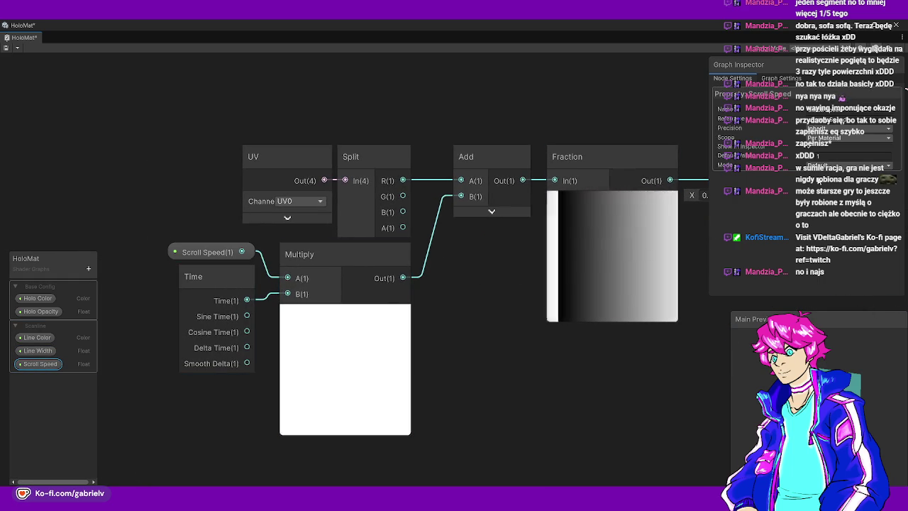
Try a Scroll Speed default of -1, then set it back to 1
click(830, 155)
text(5)
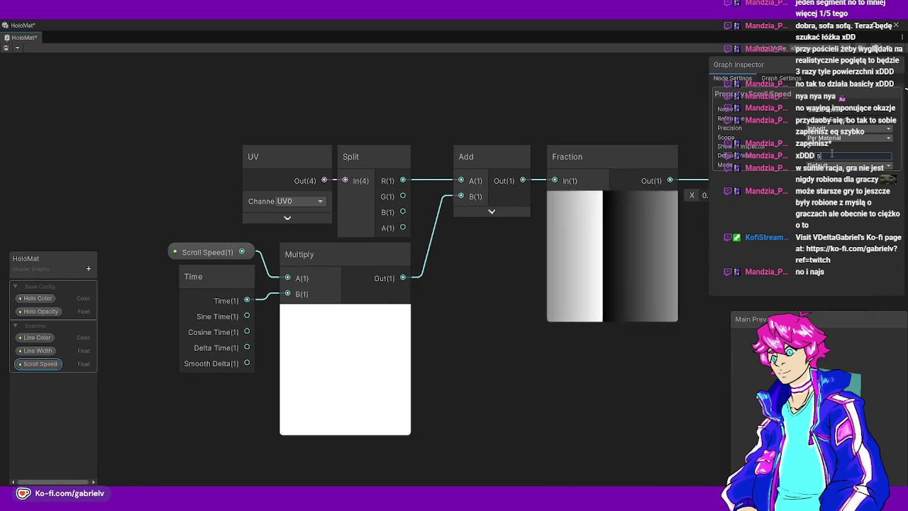
text(-1)
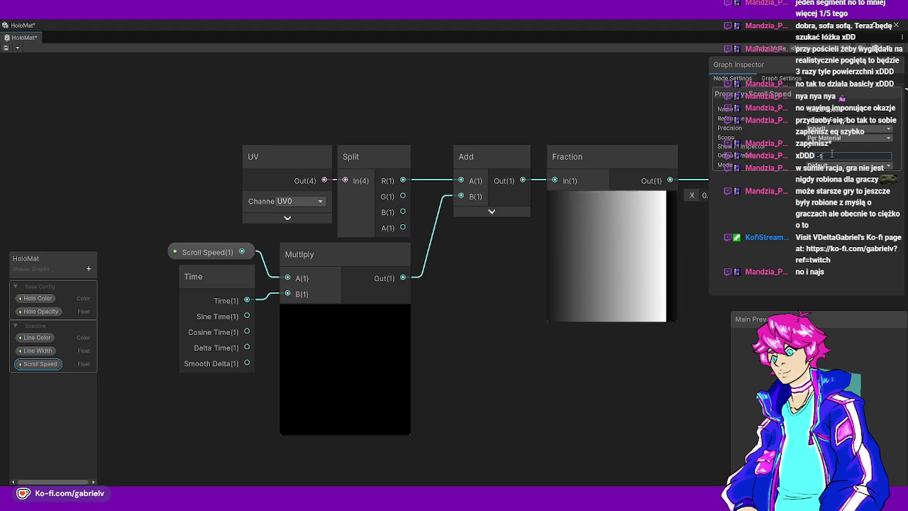
key(BackSpace)
key(BackSpace)
text(1)
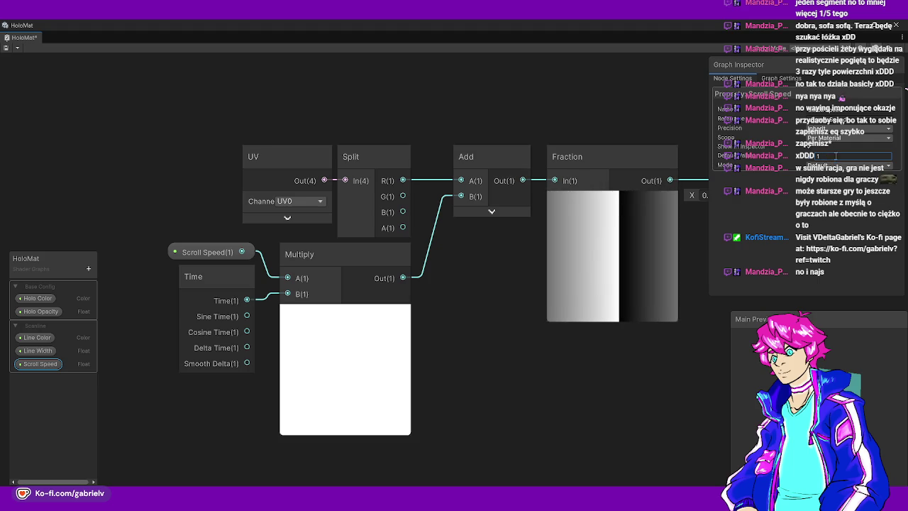
Undo the green-channel link so Split R feeds Add, and shift UV and Split left
mouse_move(368, 219)
mouse_down()
mouse_move(308, 227)
mouse_move(400, 188)
mouse_up()
key(ctrl+z)
drag(230, 149, 349, 208)
mouse_move(312, 163)
mouse_down()
mouse_move(189, 157)
mouse_move(198, 163)
mouse_up()
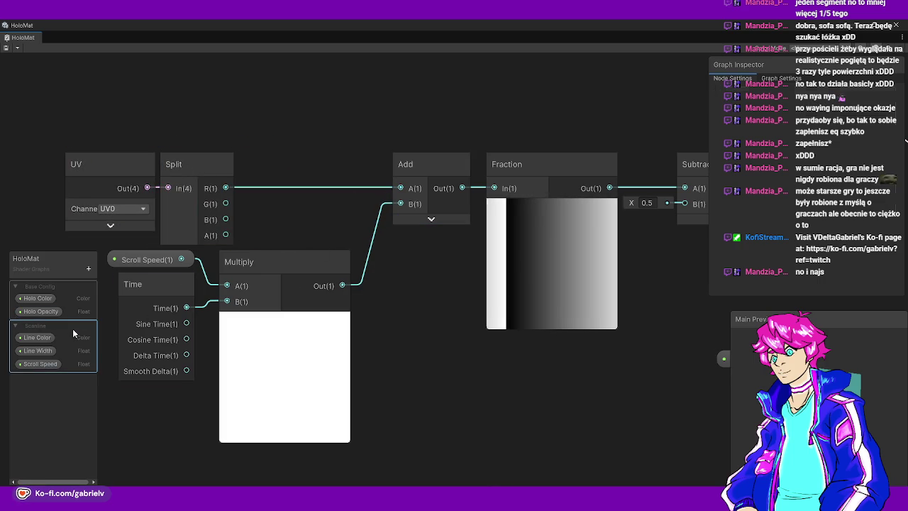
Create a Vector3 property 'Scroll Axis', save, and drop its node above the UV Split
click(88, 269)
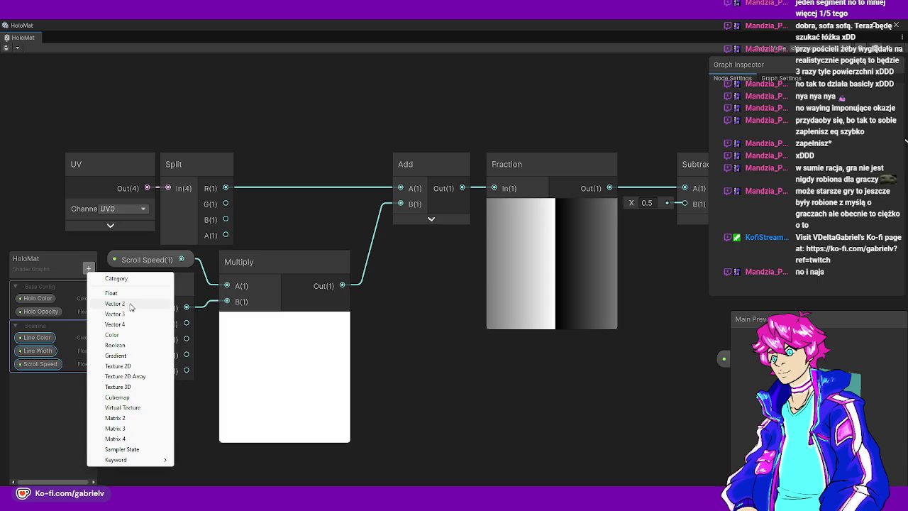
click(115, 314)
text(Scroll Axis)
key(Return)
key(ctrl+s)
mouse_move(44, 378)
mouse_down()
mouse_move(94, 294)
mouse_move(156, 131)
mouse_up()
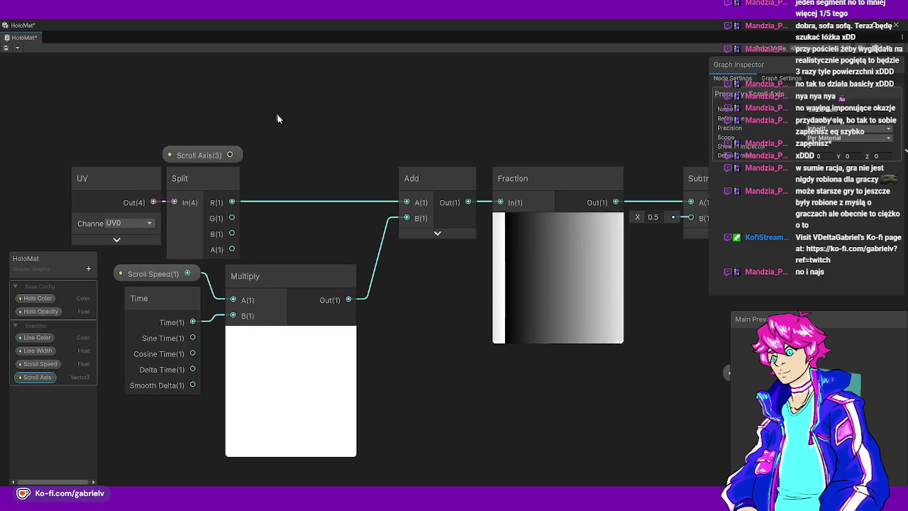
mouse_move(224, 224)
mouse_down()
mouse_move(327, 222)
mouse_move(224, 223)
mouse_move(128, 200)
mouse_move(182, 191)
mouse_move(400, 247)
mouse_up()
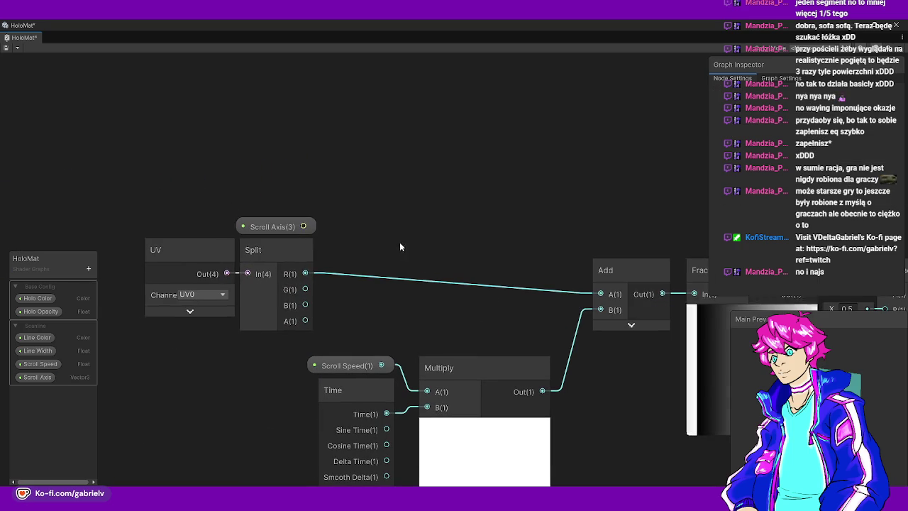
mouse_move(310, 225)
mouse_down()
mouse_move(227, 205)
mouse_move(275, 210)
mouse_move(307, 186)
mouse_move(177, 136)
mouse_up()
Add a Split node fed by the Scroll Axis property
text(plit)
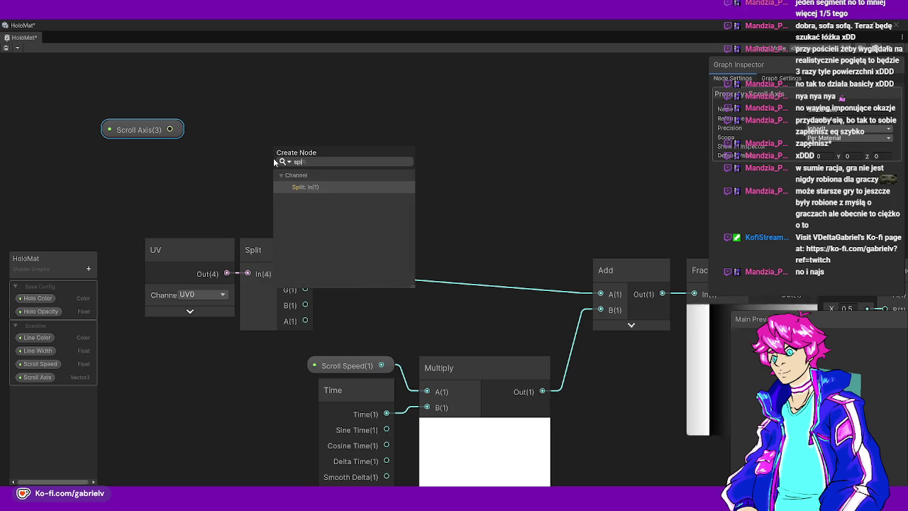
key(Return)
drag(152, 133, 183, 178)
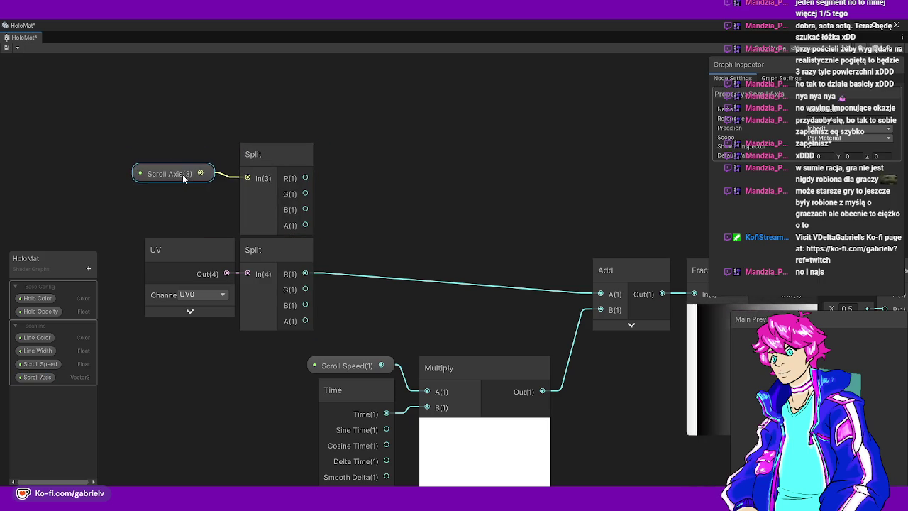
click(196, 186)
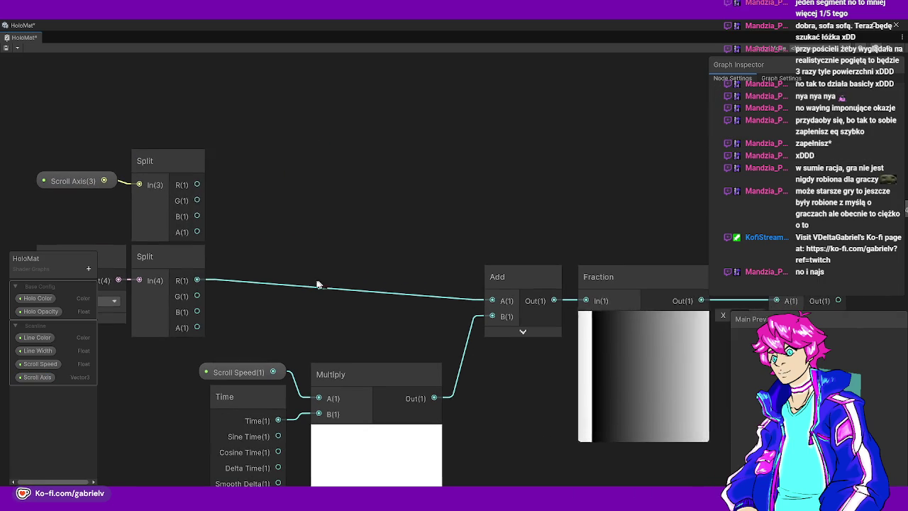
drag(310, 180, 188, 186)
Multiply the Scroll Axis R component by the UV R channel
drag(258, 185, 258, 184)
text(mul)
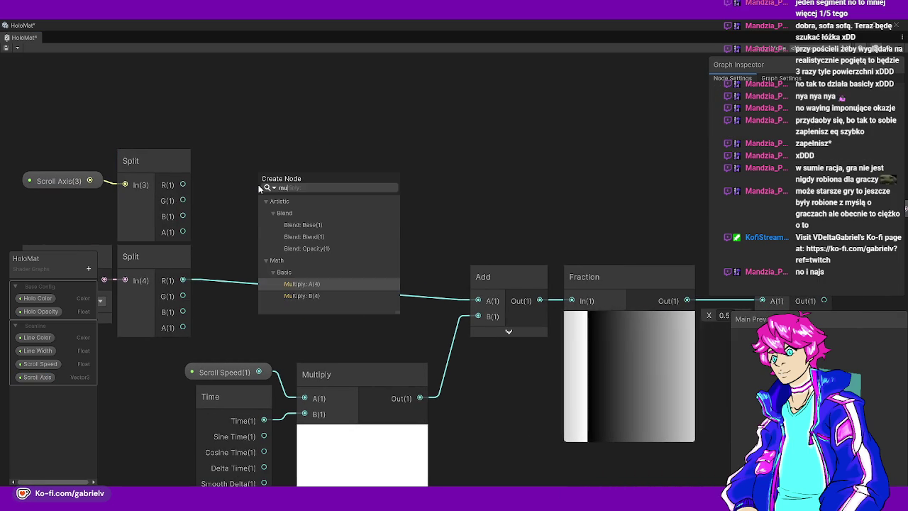
key(Return)
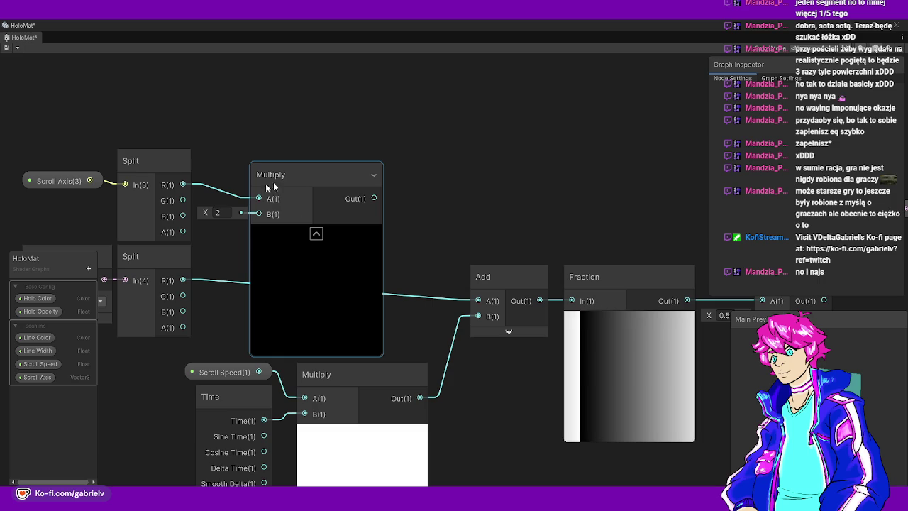
drag(183, 279, 260, 213)
click(317, 234)
drag(284, 174, 317, 161)
Create a second Multiply from the Scroll Axis G component, stacked under the first
drag(265, 235, 278, 238)
text(mul)
key(Return)
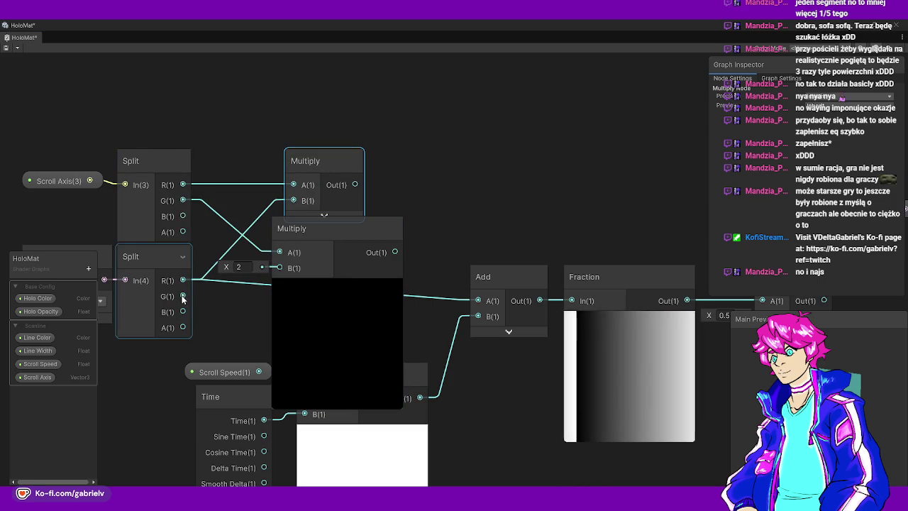
click(336, 287)
drag(318, 229, 333, 237)
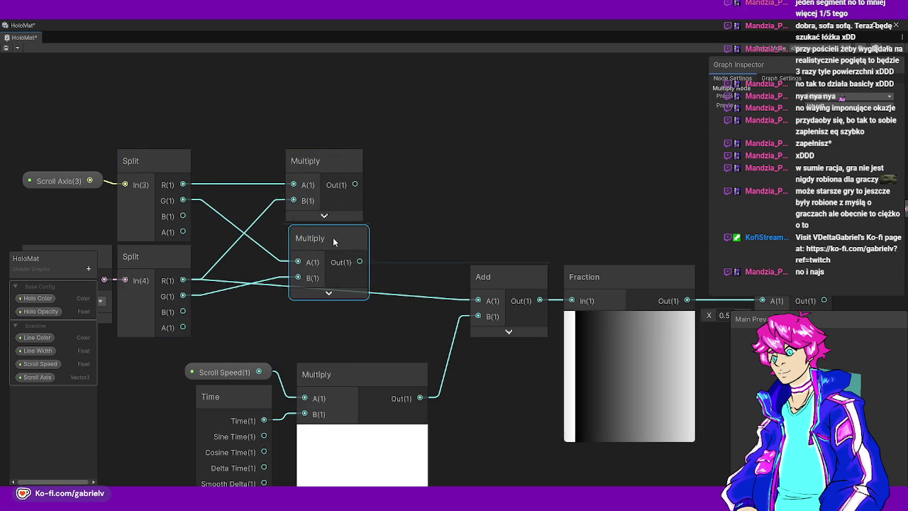
mouse_move(285, 124)
mouse_down()
mouse_move(332, 231)
mouse_move(366, 172)
mouse_up()
click(351, 247)
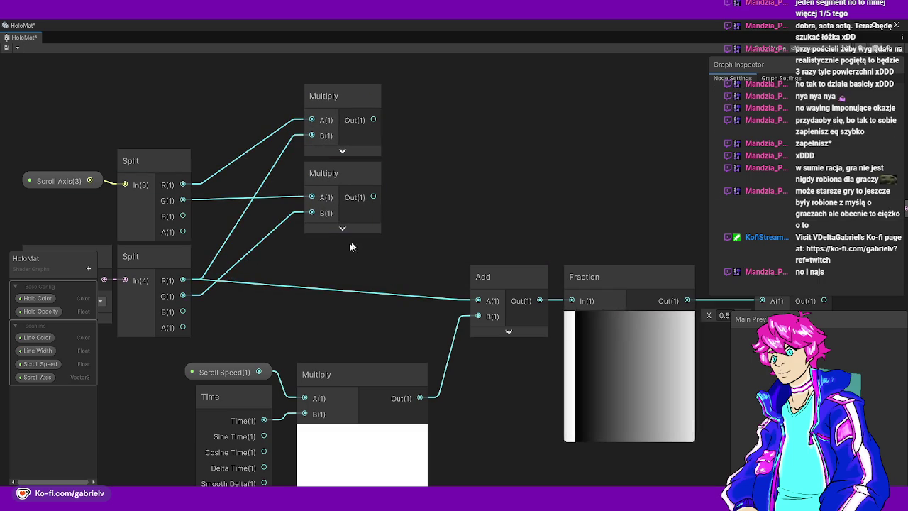
Multiply the UV B channel by the Scroll Axis B component and stack all three Multiplies
drag(276, 312, 275, 312)
text(multiply)
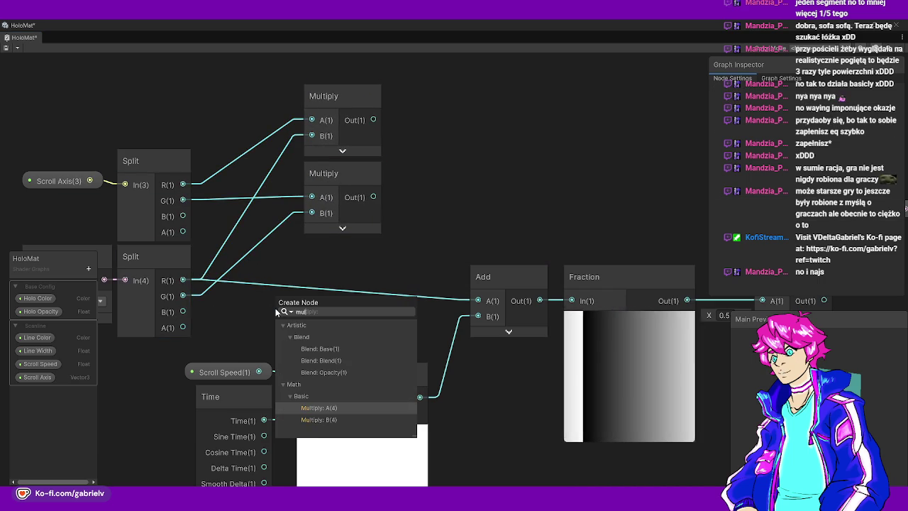
key(Return)
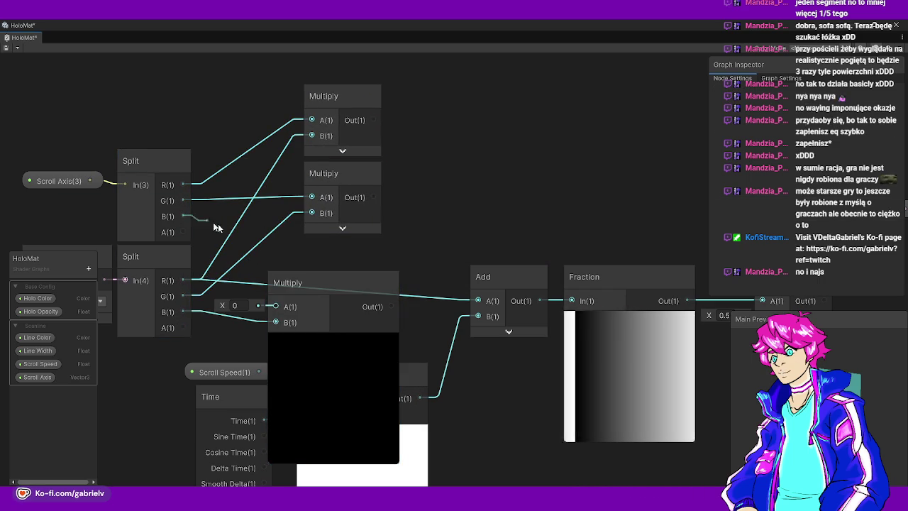
drag(278, 307, 277, 307)
click(331, 283)
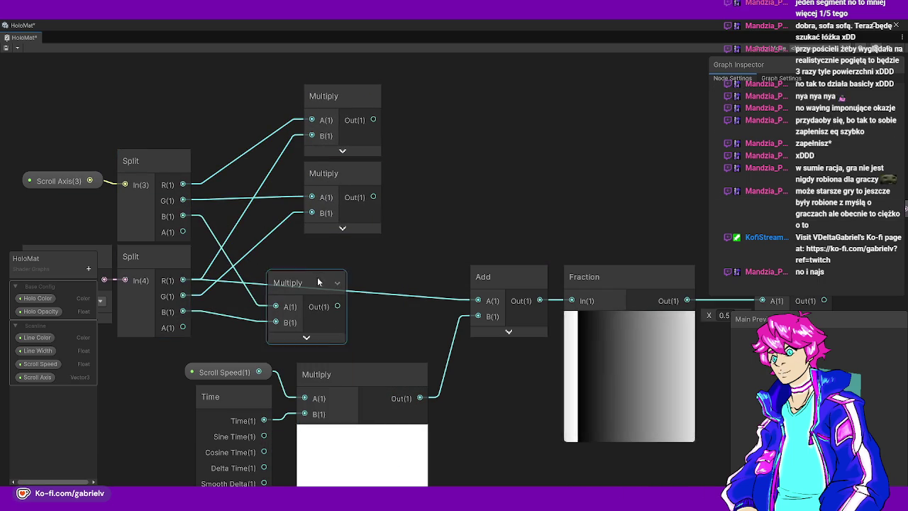
drag(317, 282, 354, 244)
mouse_move(267, 76)
mouse_down()
mouse_move(359, 180)
mouse_move(336, 252)
mouse_move(263, 293)
mouse_up()
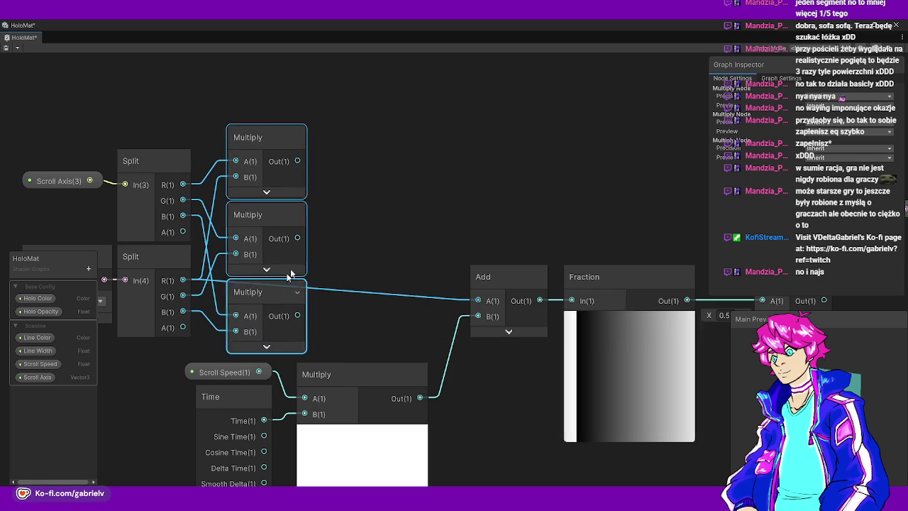
click(299, 240)
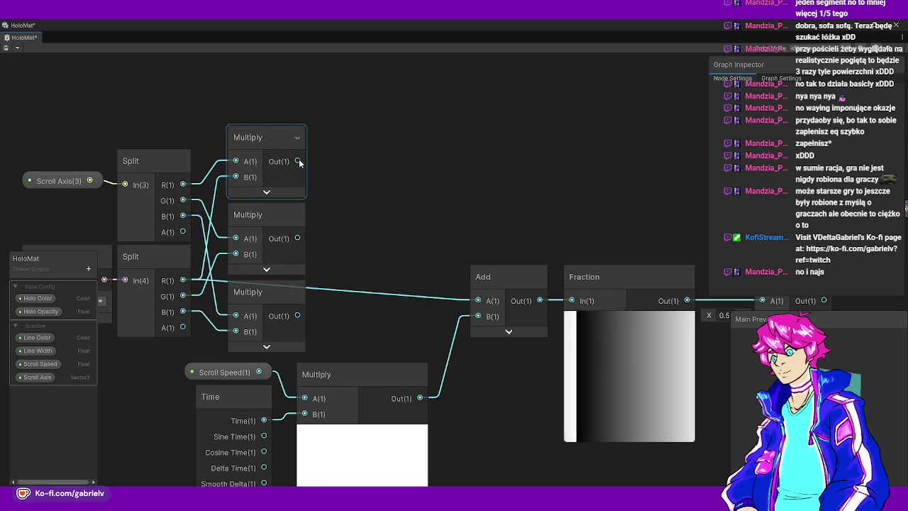
Check the Scroll Axis property settings, then delete the three Multiply nodes
drag(464, 206, 322, 184)
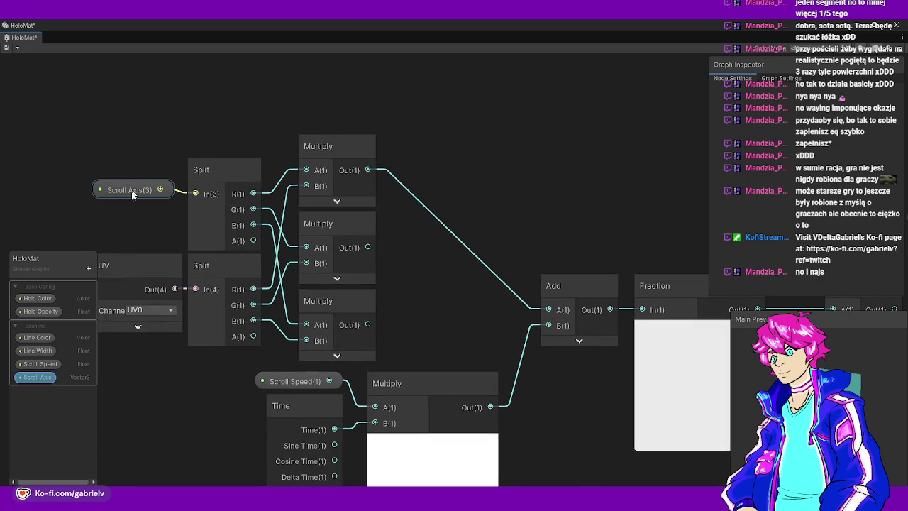
click(37, 376)
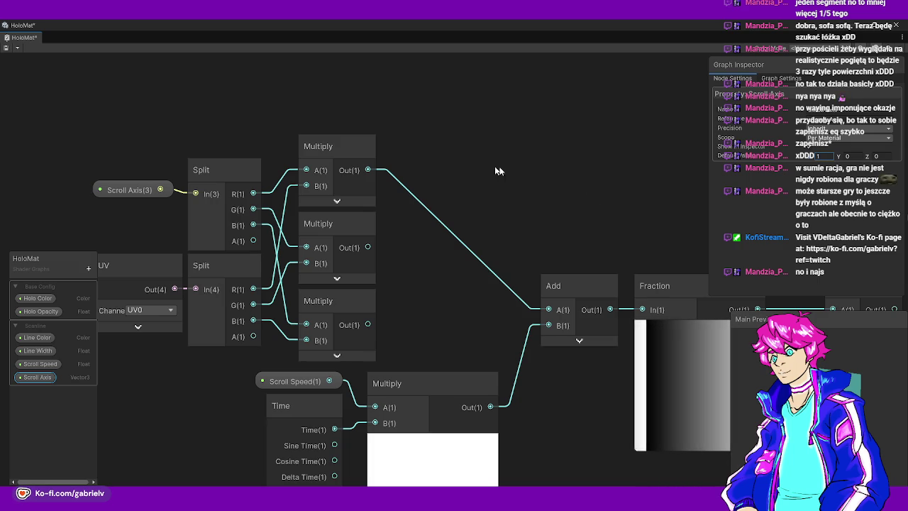
click(320, 146)
mouse_move(374, 275)
mouse_down()
mouse_move(351, 307)
mouse_move(383, 301)
mouse_up()
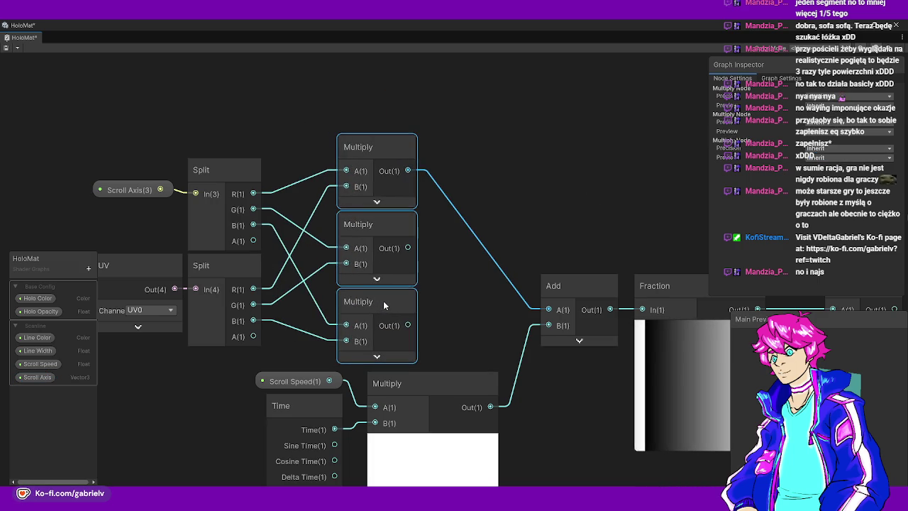
click(429, 329)
drag(429, 330, 364, 153)
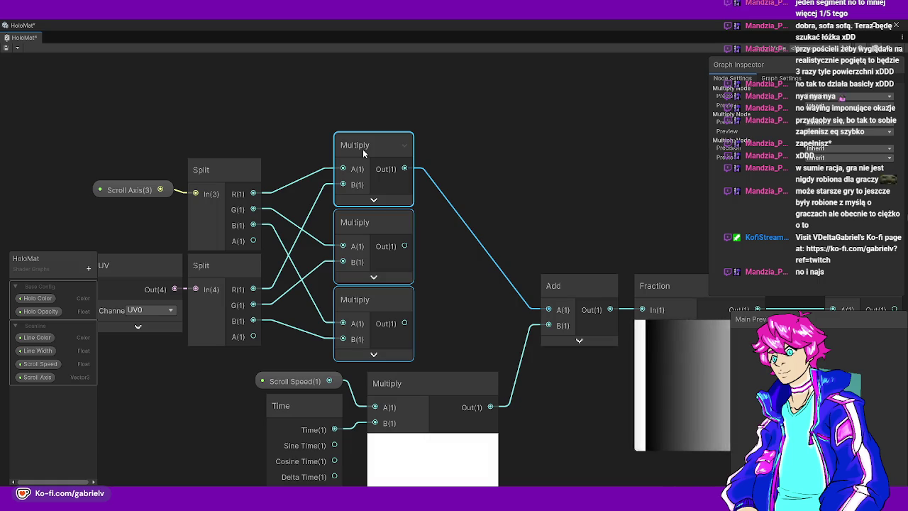
key(Delete)
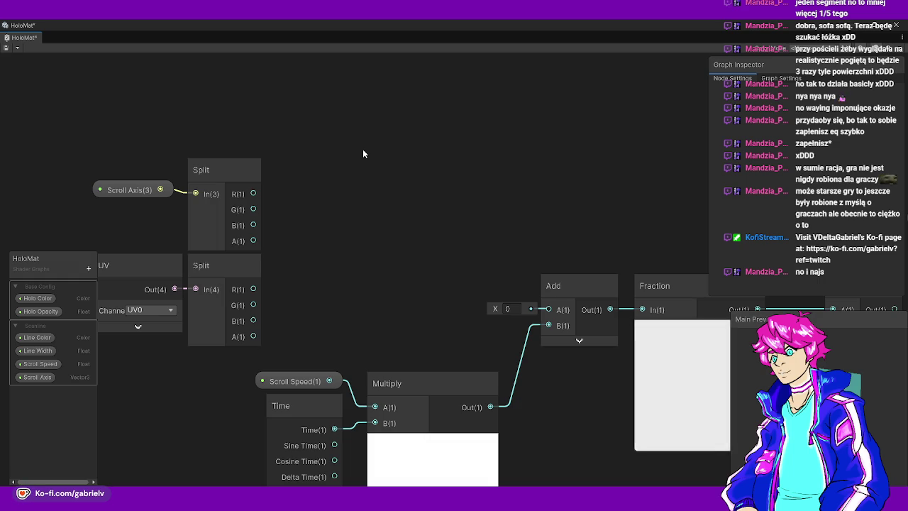
Restore the three Multiply nodes and discard an extra Multiply tried on the middle product
key(ctrl+z)
drag(453, 186, 341, 193)
key(space)
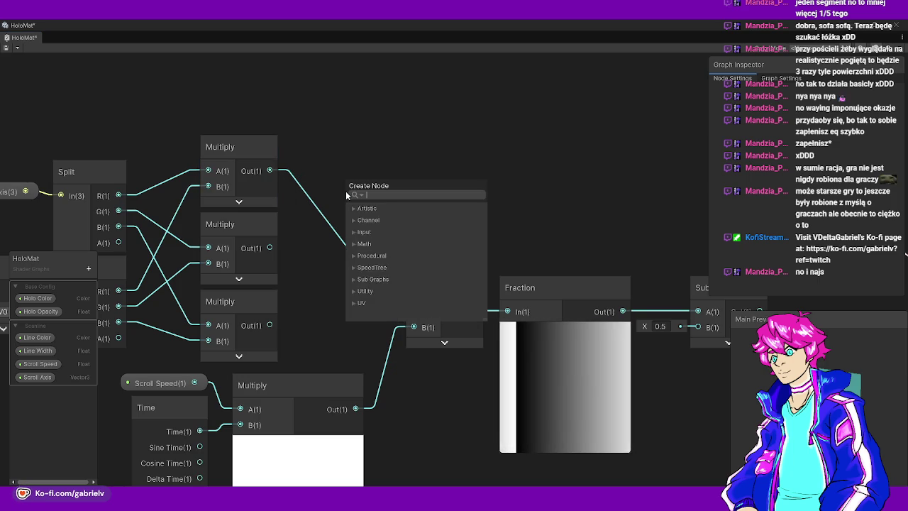
text(multiply)
key(Return)
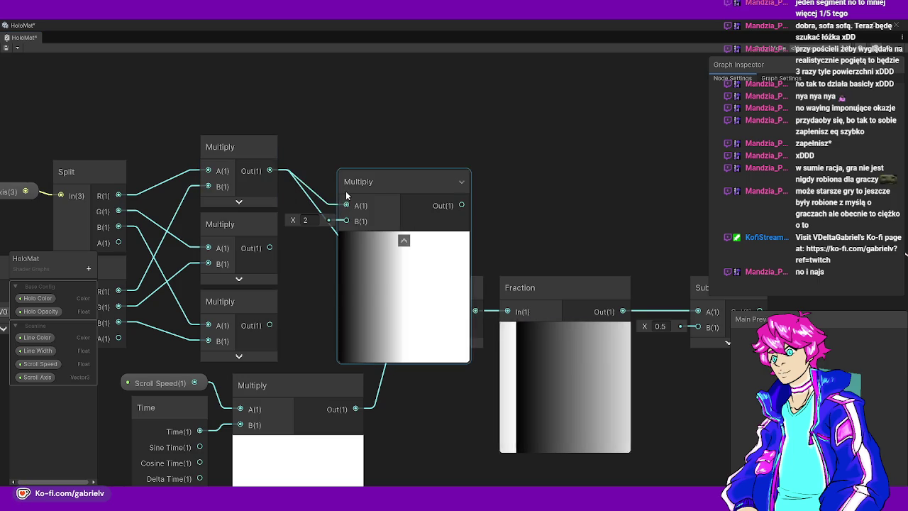
drag(269, 248, 346, 221)
click(403, 240)
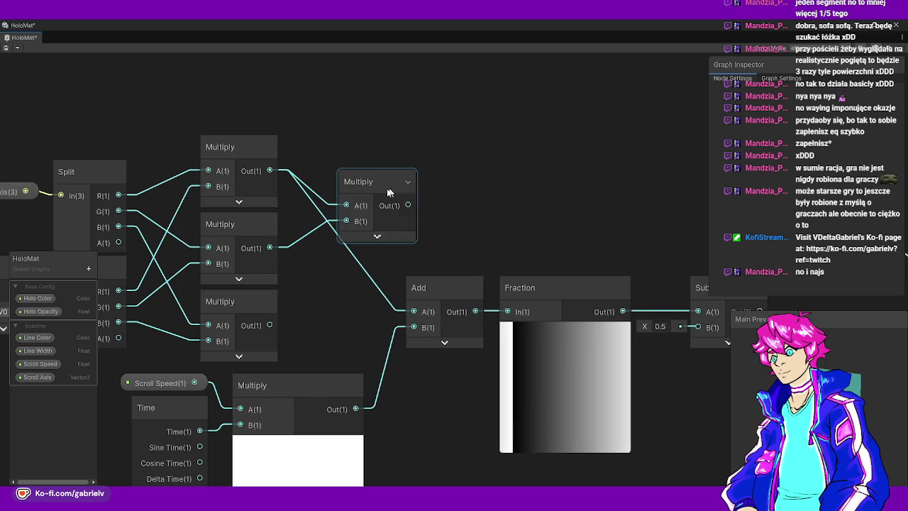
drag(388, 192, 343, 201)
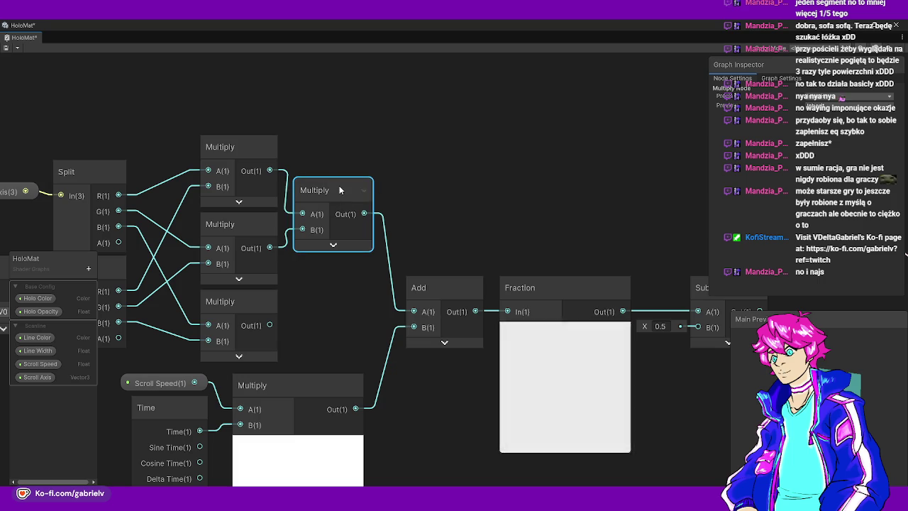
key(Delete)
Sum the first two products in a new Add node feeding the existing Add
key(space)
text(add)
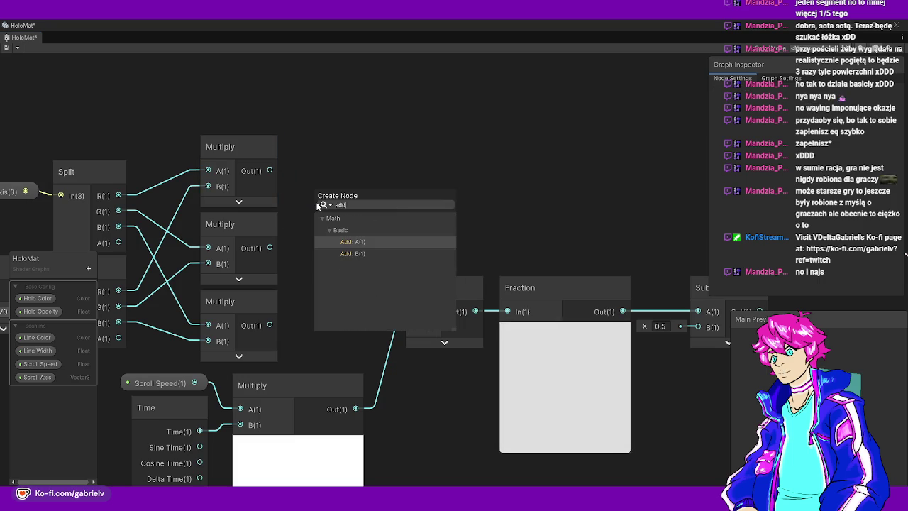
key(Return)
drag(269, 247, 315, 231)
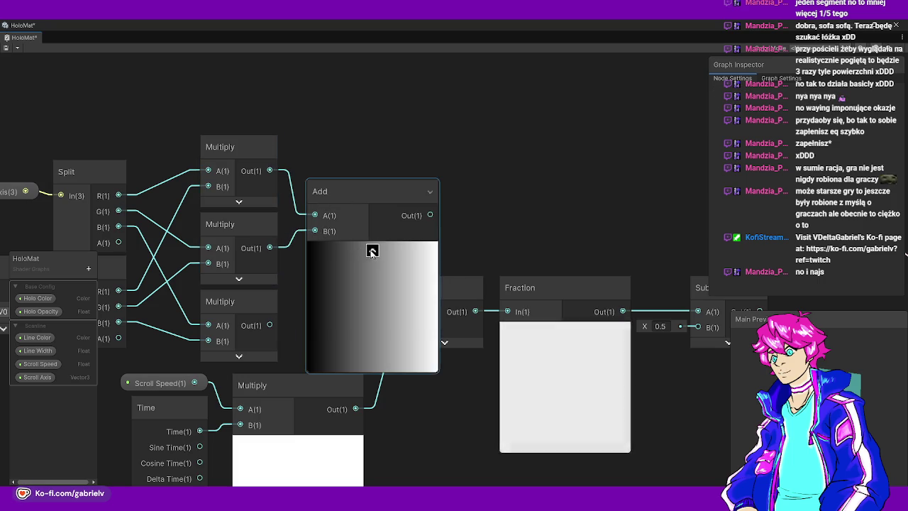
click(371, 251)
drag(333, 190, 320, 176)
drag(363, 200, 413, 310)
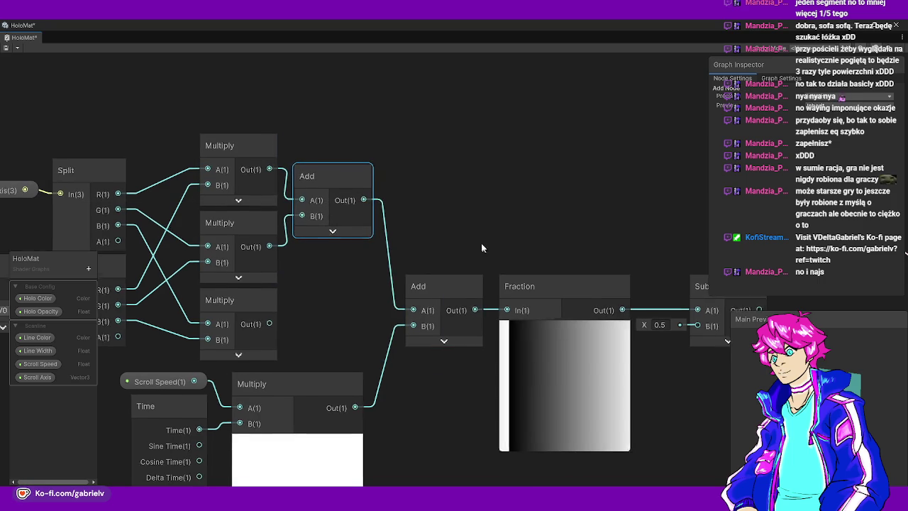
Rearrange Holo Color, Holo Opacity and master nodes, and shift Add, Fraction and Subtract right
scroll(481, 248, down, 8)
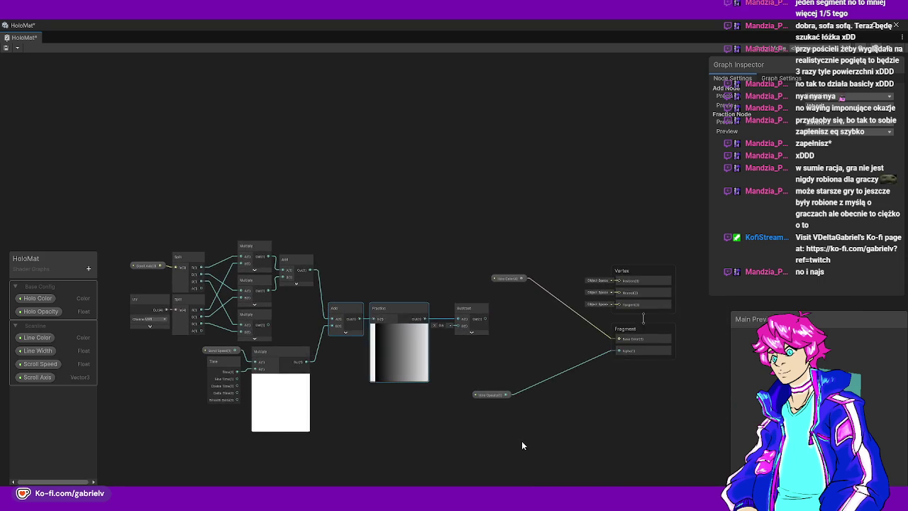
drag(667, 460, 672, 405)
drag(488, 342, 561, 301)
click(512, 224)
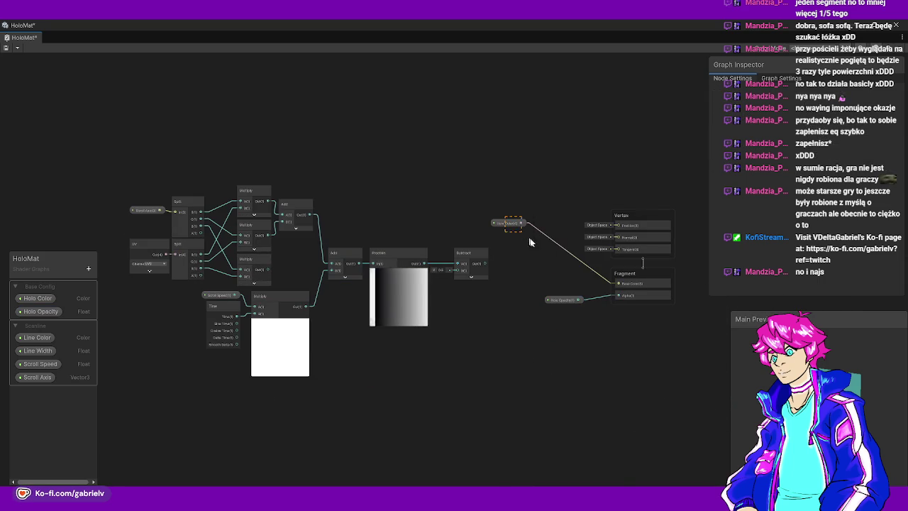
mouse_move(511, 224)
mouse_down()
mouse_move(578, 264)
mouse_move(565, 281)
mouse_up()
drag(547, 183, 703, 348)
drag(559, 301, 573, 162)
scroll(496, 269, up, 2)
mouse_move(574, 250)
mouse_down()
mouse_move(369, 318)
mouse_move(253, 342)
mouse_up()
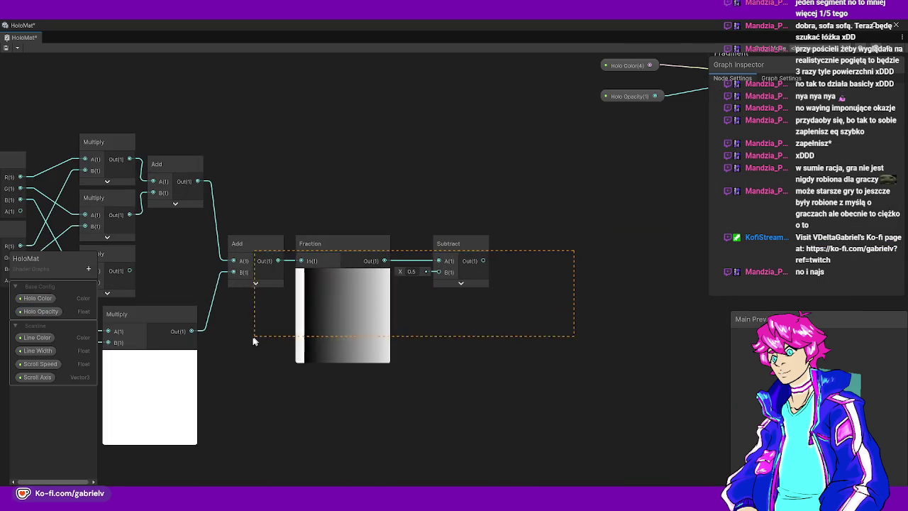
drag(259, 246, 436, 248)
drag(314, 275, 397, 273)
Duplicate the Add node and route the third Multiply through it into the main Add
click(245, 181)
key(ctrl+d)
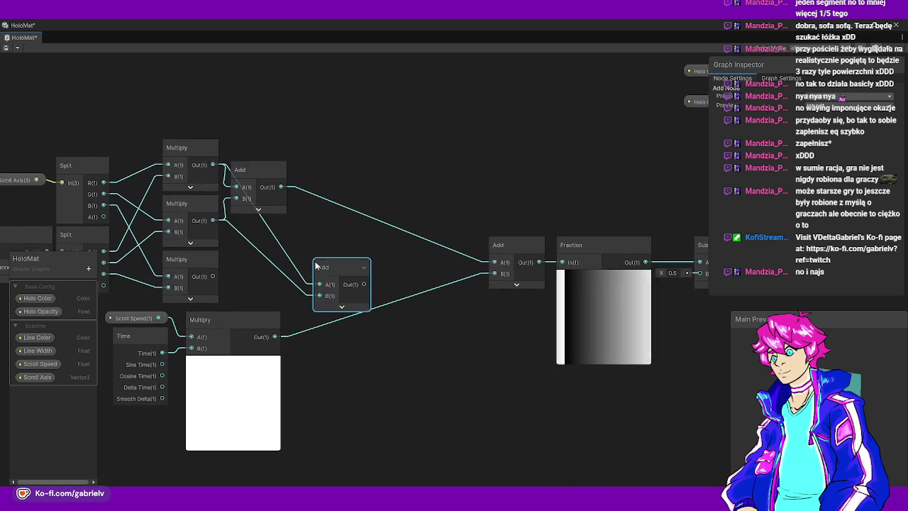
drag(316, 265, 352, 234)
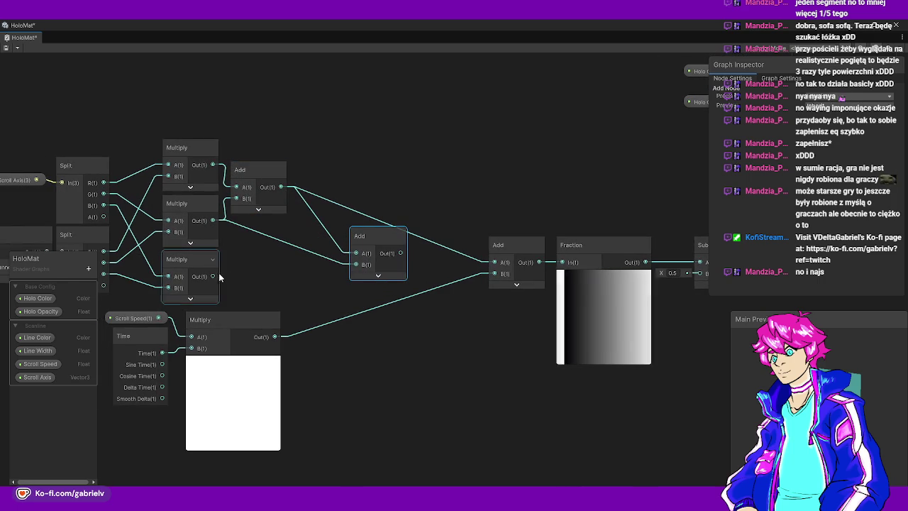
drag(212, 276, 495, 262)
mouse_move(389, 237)
mouse_down()
mouse_move(309, 228)
mouse_move(339, 226)
mouse_move(339, 238)
mouse_up()
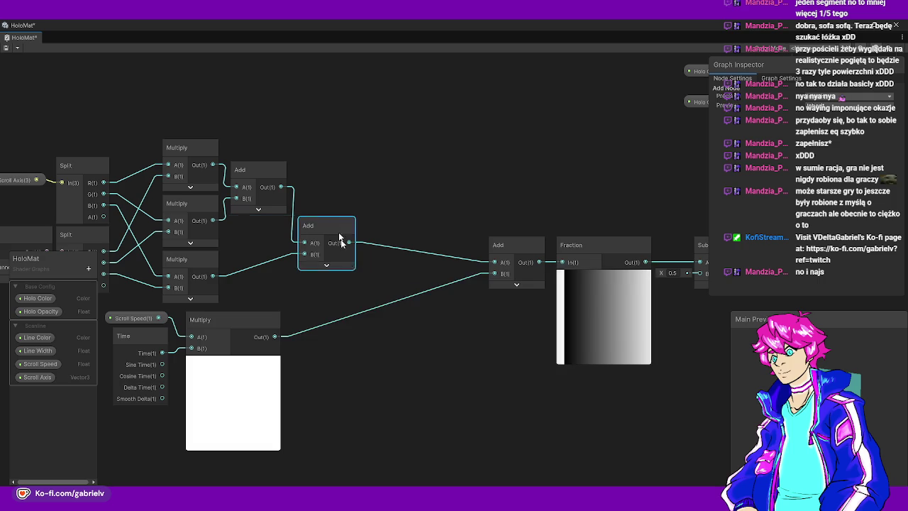
click(29, 181)
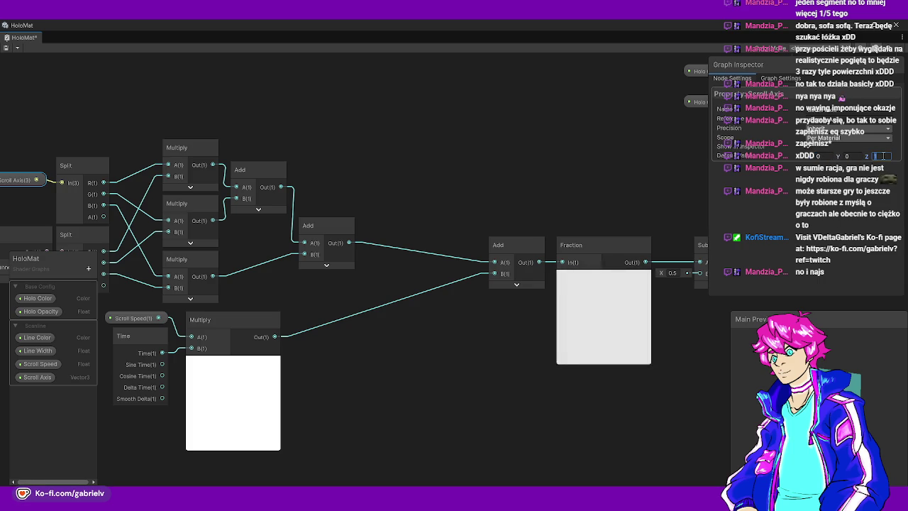
Replace the Vector3 Scroll Axis with a new Vector2 Scroll Axis property in the Scanline group
drag(322, 192, 406, 187)
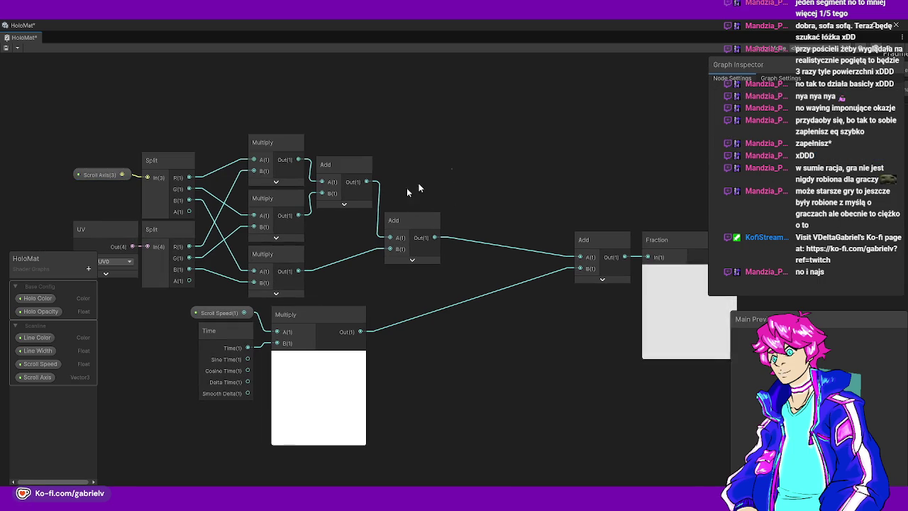
double_click(37, 377)
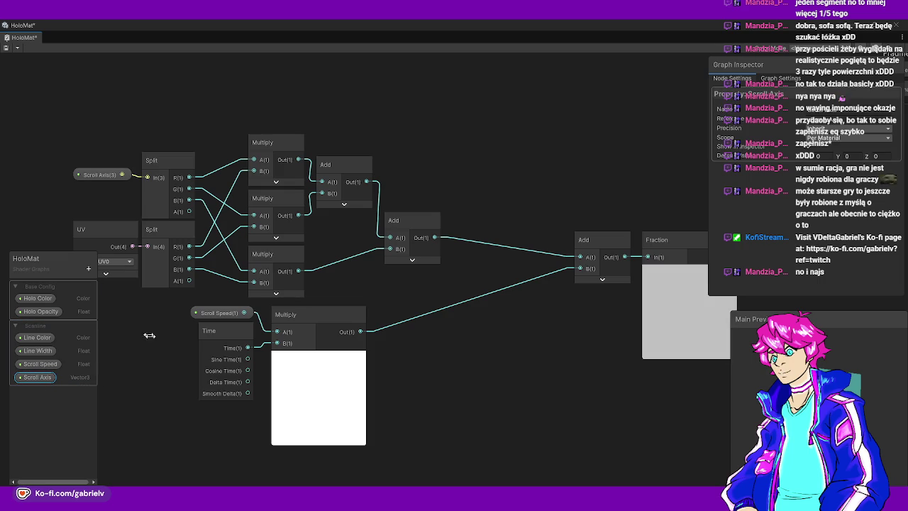
click(47, 396)
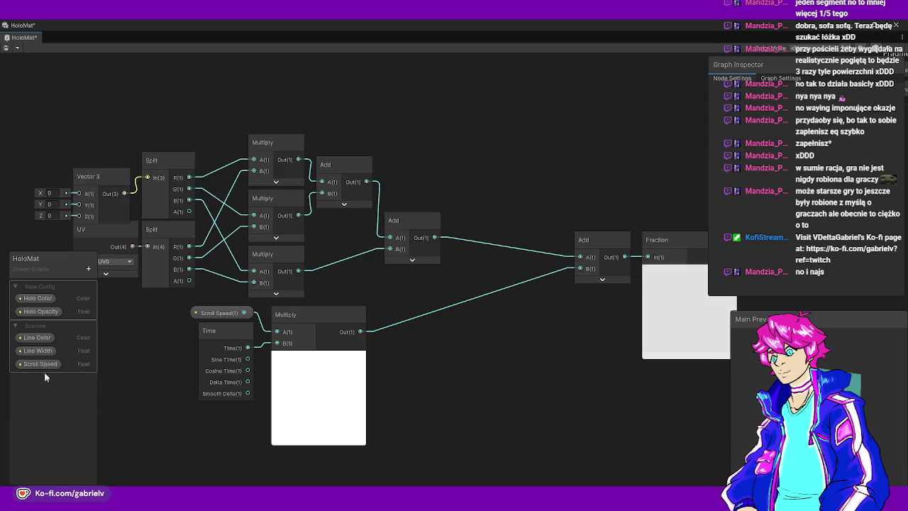
click(88, 269)
click(128, 296)
text(Scroll Axis)
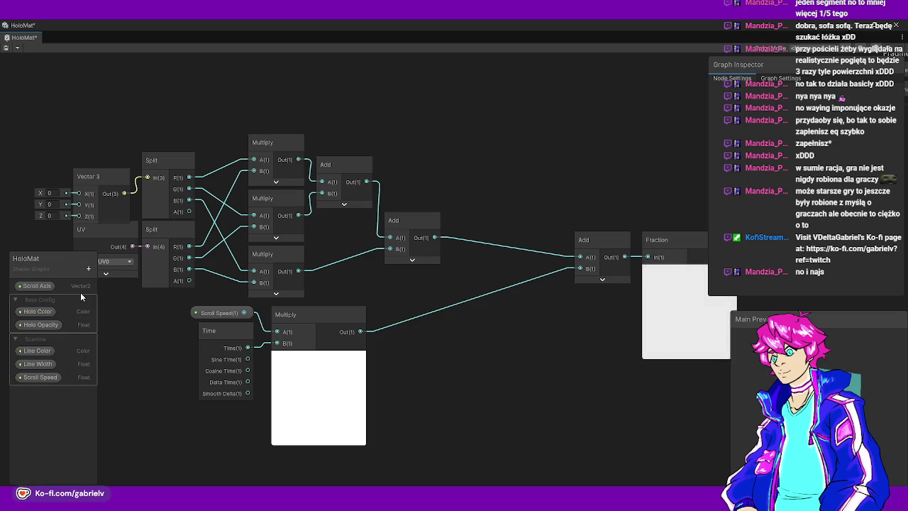
click(48, 285)
drag(47, 378, 44, 383)
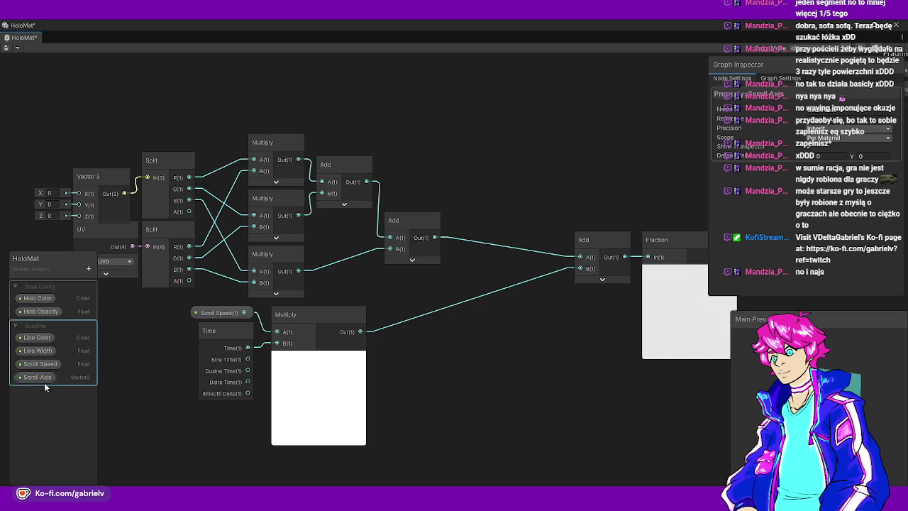
Delete the third Multiply, the extra Add and the placeholder Vector 3 node, shifting remaining nodes down
click(273, 256)
key(Delete)
click(404, 222)
key(Delete)
drag(238, 99, 373, 246)
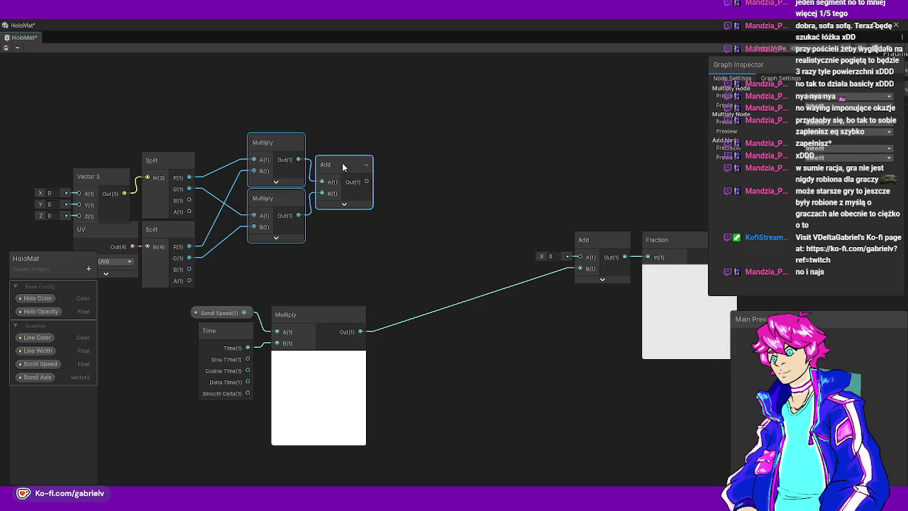
drag(342, 162, 335, 203)
click(124, 181)
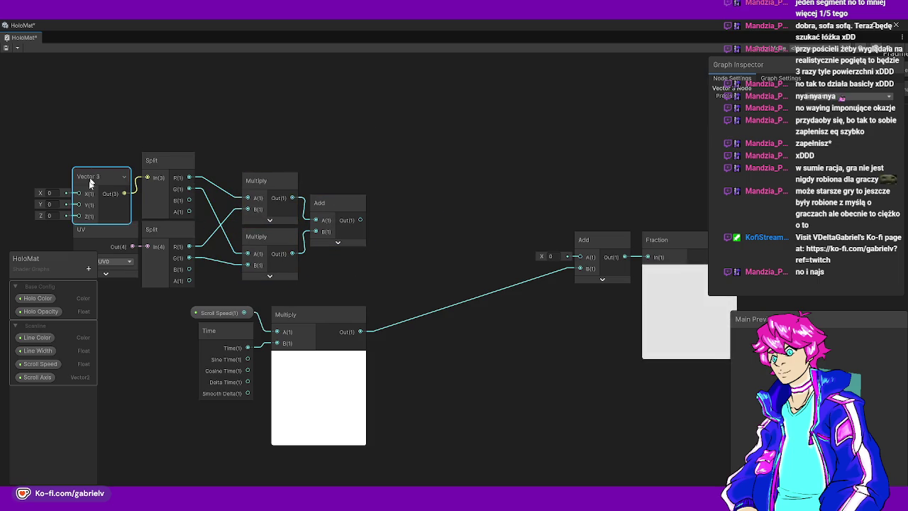
key(Delete)
Place Scroll Axis in the graph, wire the first Add into the final Add, tidy nodes, and save
mouse_move(37, 377)
mouse_down()
mouse_move(109, 201)
mouse_move(147, 178)
mouse_move(106, 203)
mouse_move(102, 188)
mouse_move(110, 188)
mouse_up()
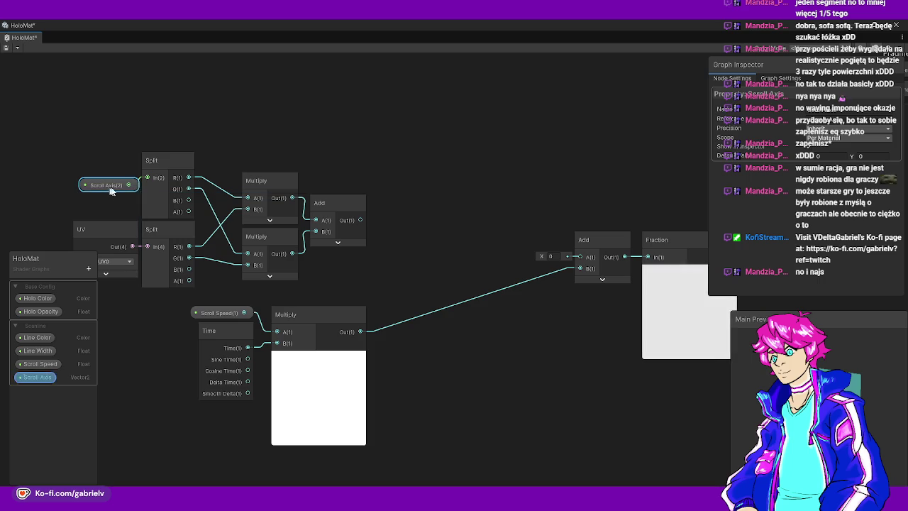
click(202, 156)
mouse_move(360, 219)
mouse_down()
mouse_move(547, 260)
mouse_move(580, 257)
mouse_up()
drag(609, 289, 482, 291)
drag(451, 230, 656, 329)
mouse_move(468, 246)
mouse_down()
mouse_move(344, 239)
mouse_move(288, 207)
mouse_up()
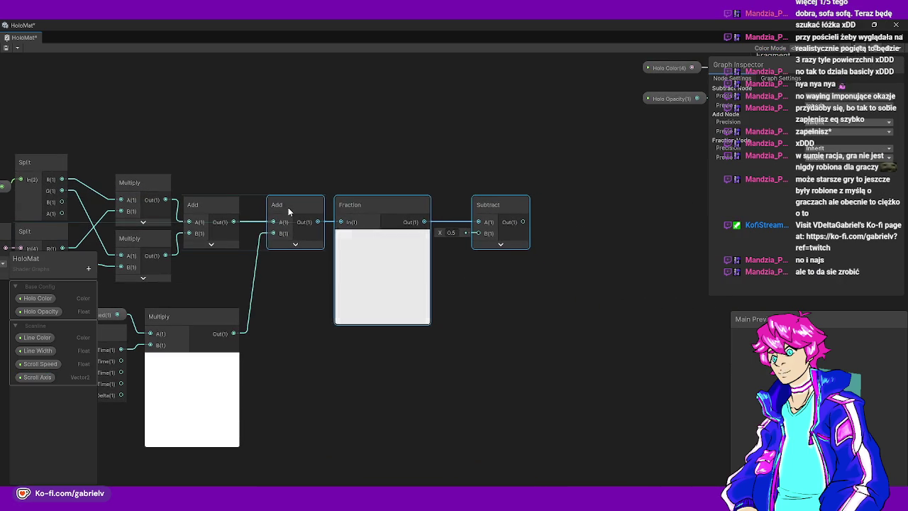
drag(224, 282, 287, 291)
key(ctrl+s)
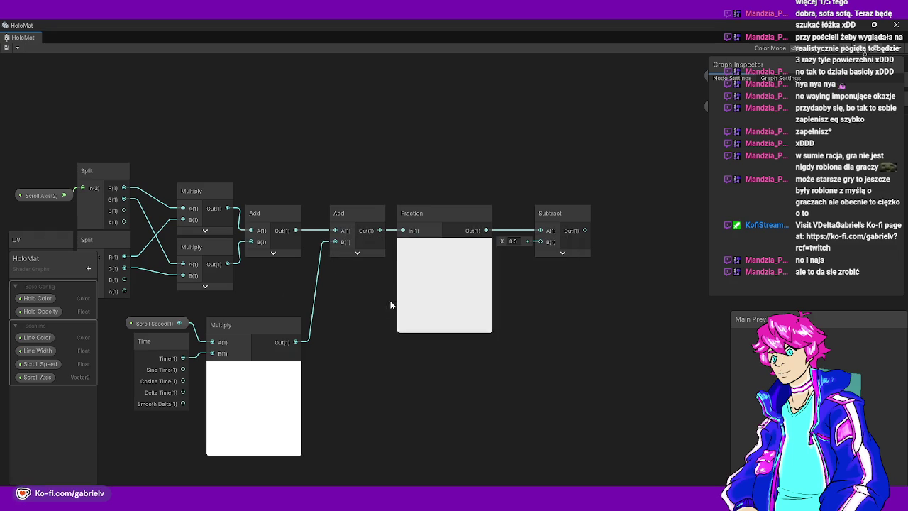
Set the Scroll Axis default value to 1 and save HoloMat again
drag(288, 296, 345, 287)
click(39, 377)
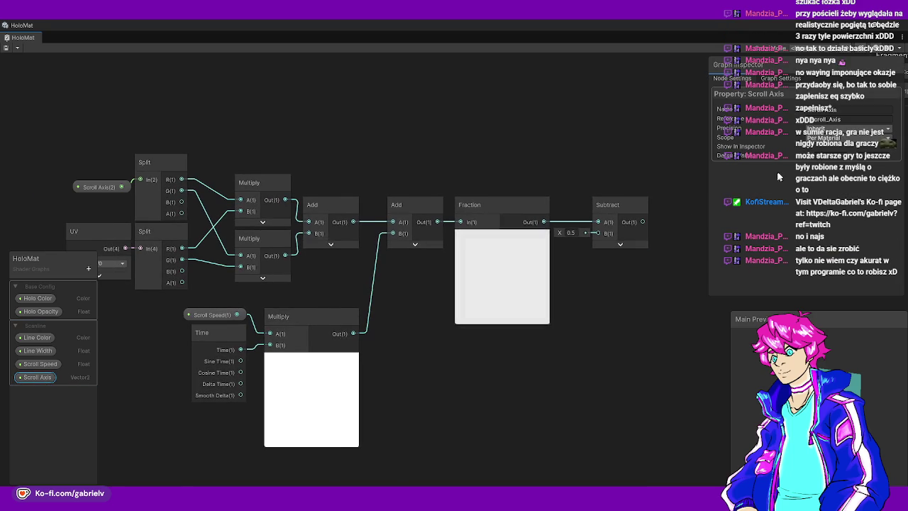
text(1)
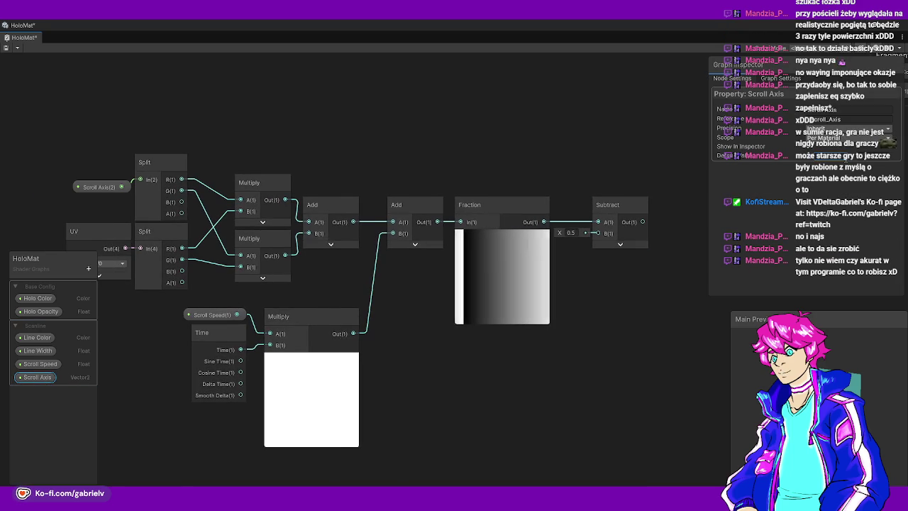
key(ctrl+s)
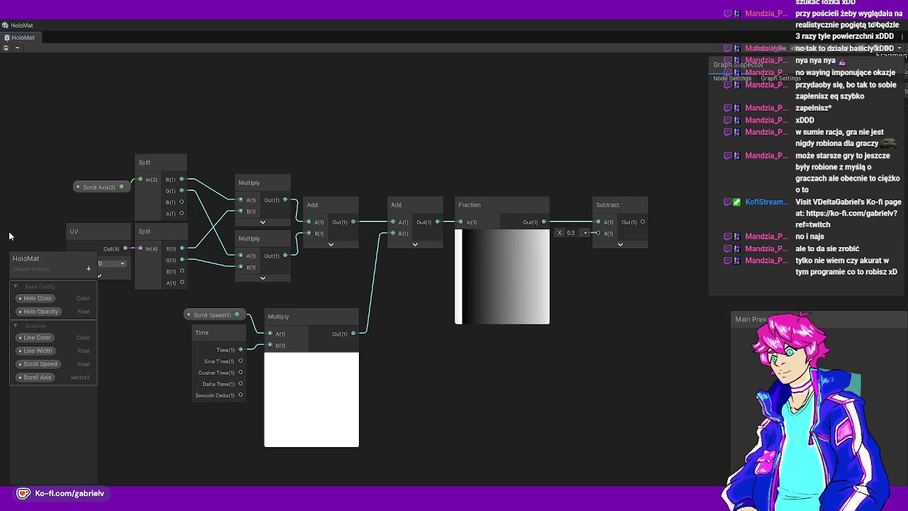
Feed the Subtract output into a new Absolute node placed beside it
drag(160, 314, 233, 301)
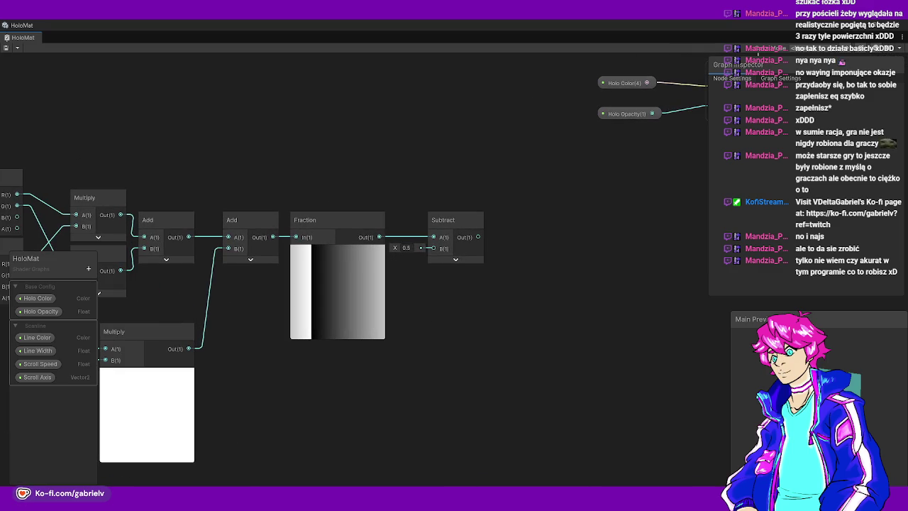
drag(469, 235, 400, 258)
scroll(431, 268, up, 1)
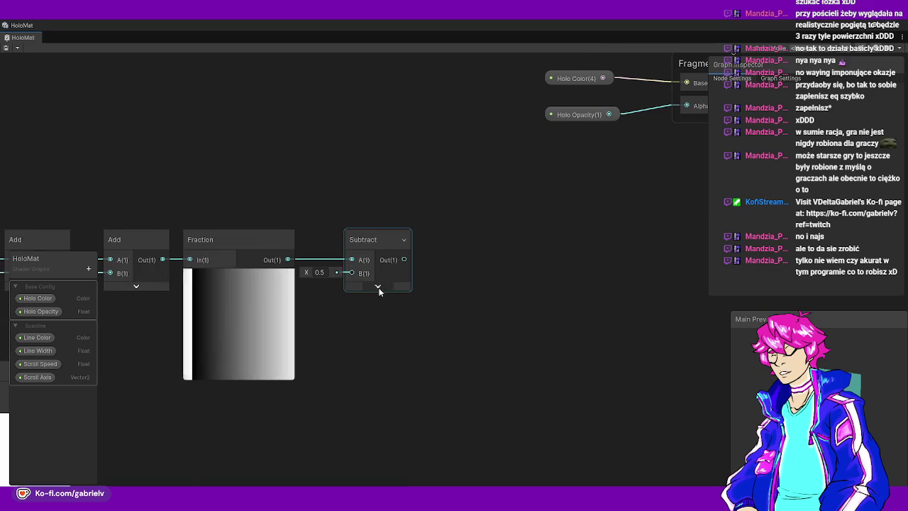
click(376, 286)
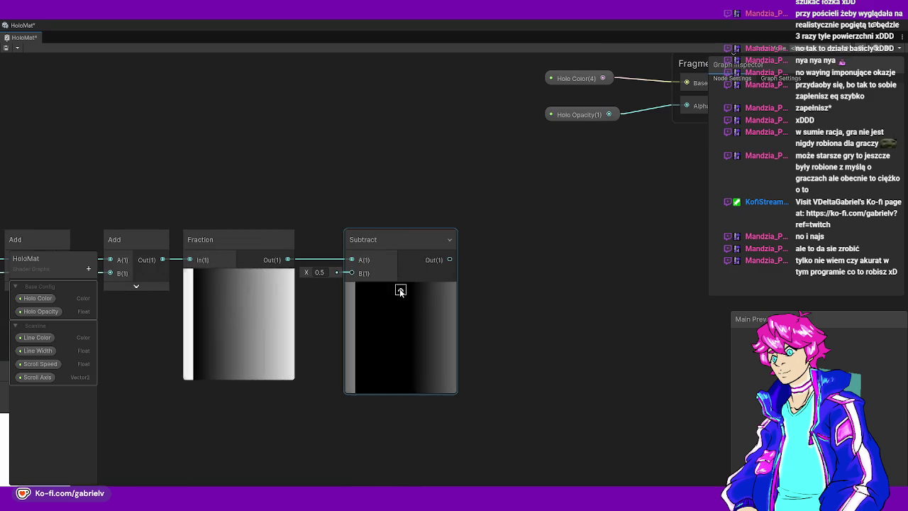
drag(393, 245, 387, 245)
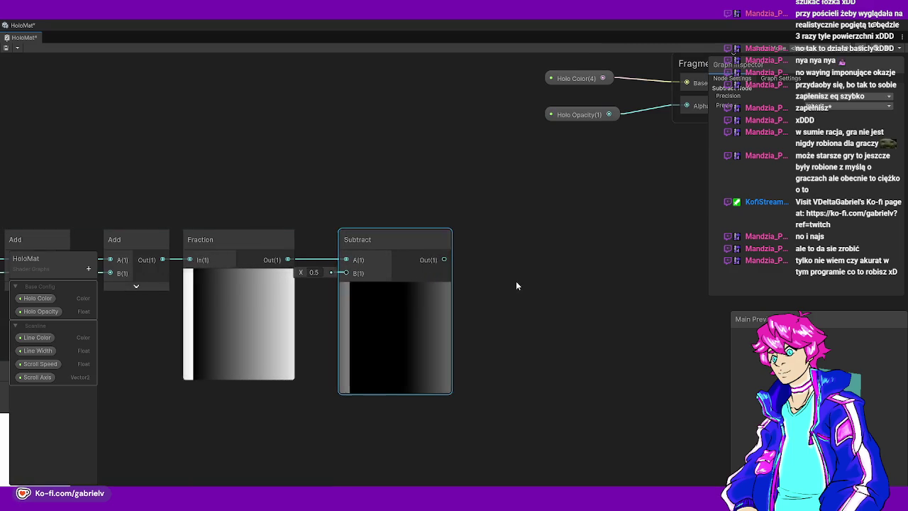
drag(517, 227, 411, 235)
drag(341, 267, 418, 271)
text(abs)
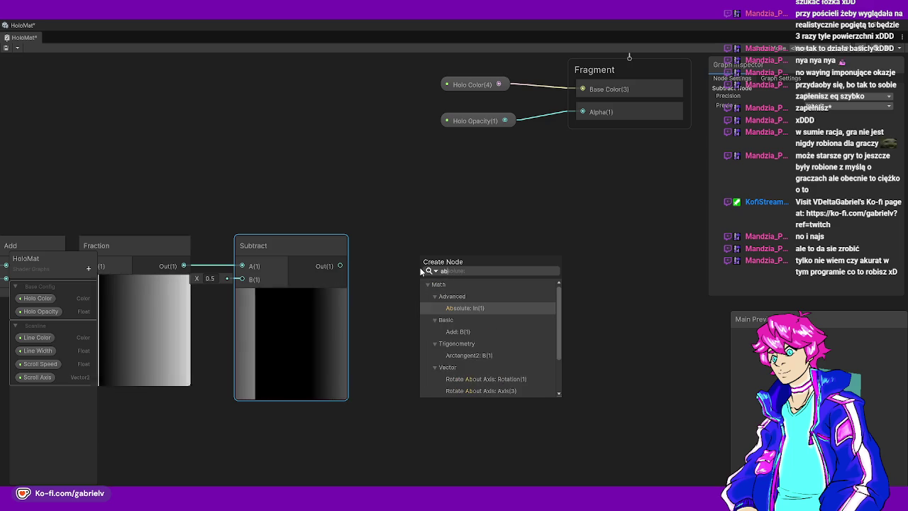
key(Return)
drag(441, 244, 333, 248)
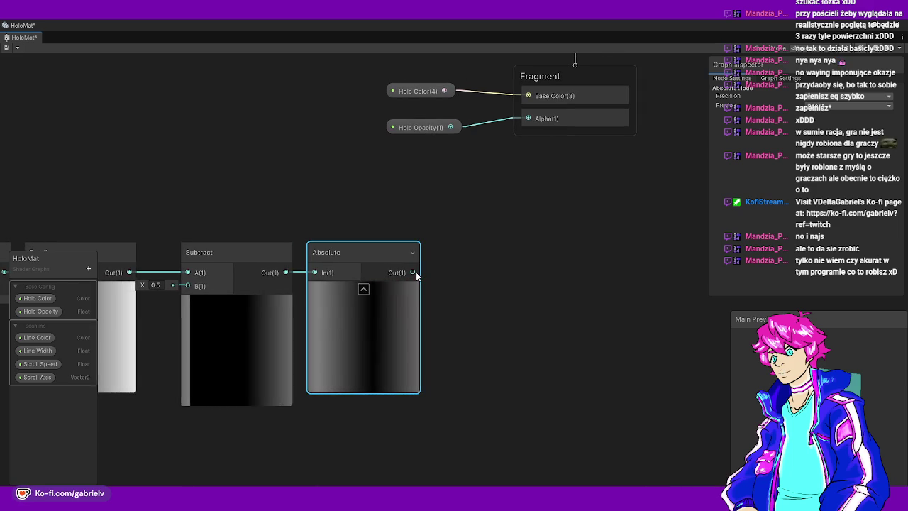
Feed the Absolute output into a new Smoothstep node
drag(416, 272, 462, 278)
text(smo)
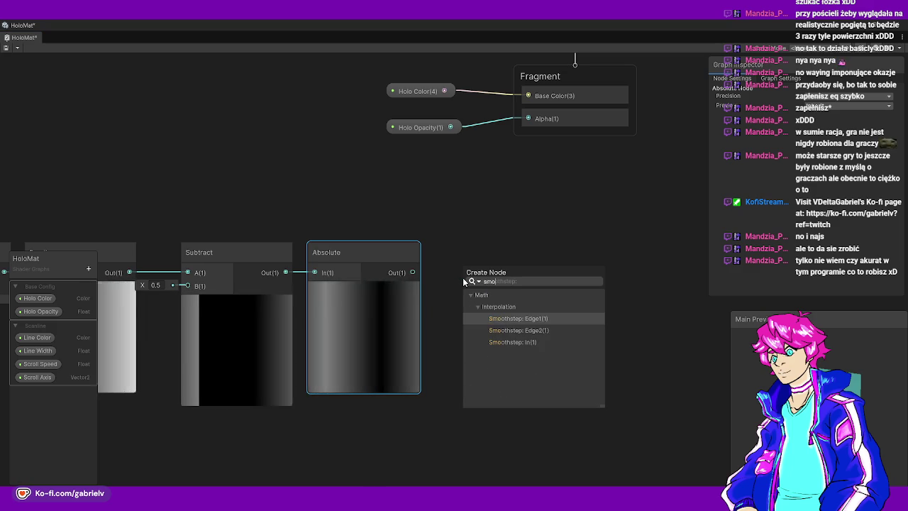
key(Down)
key(Down)
key(Return)
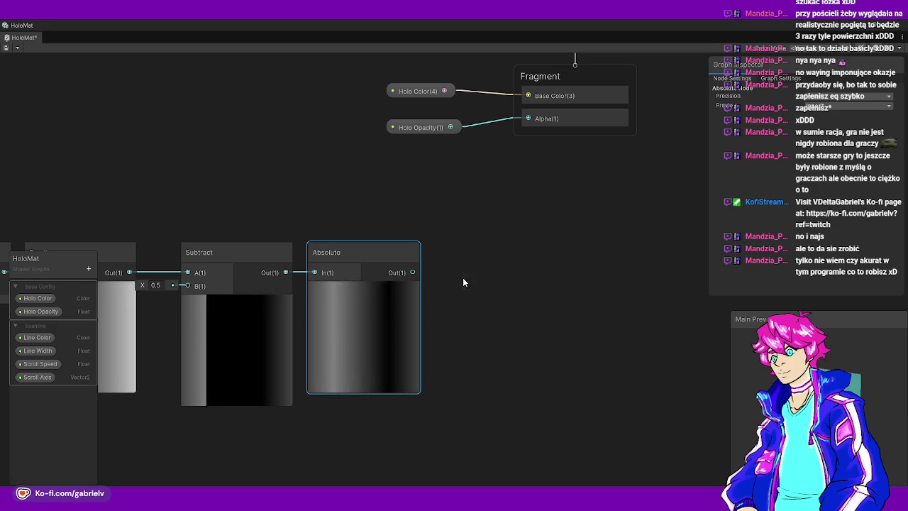
drag(514, 237, 517, 205)
Drop the Line Width property into the graph and connect it to Smoothstep's Edge2
click(411, 213)
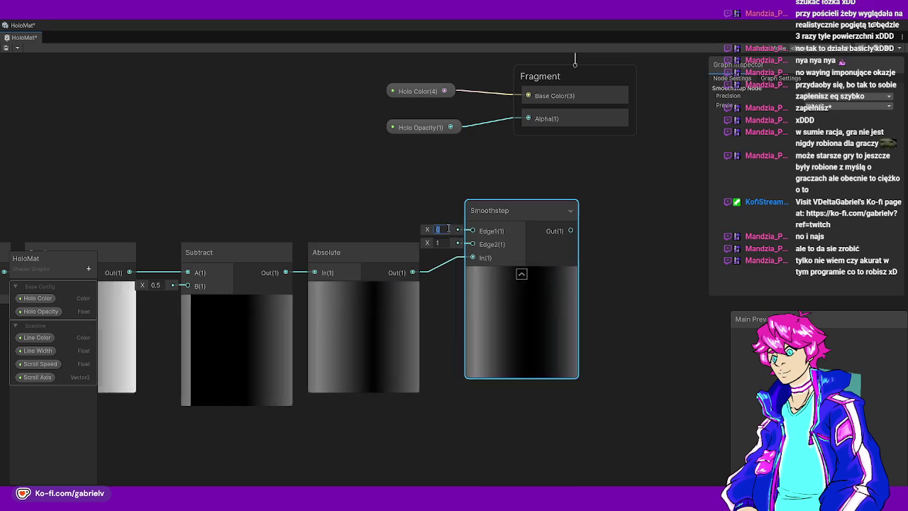
click(31, 351)
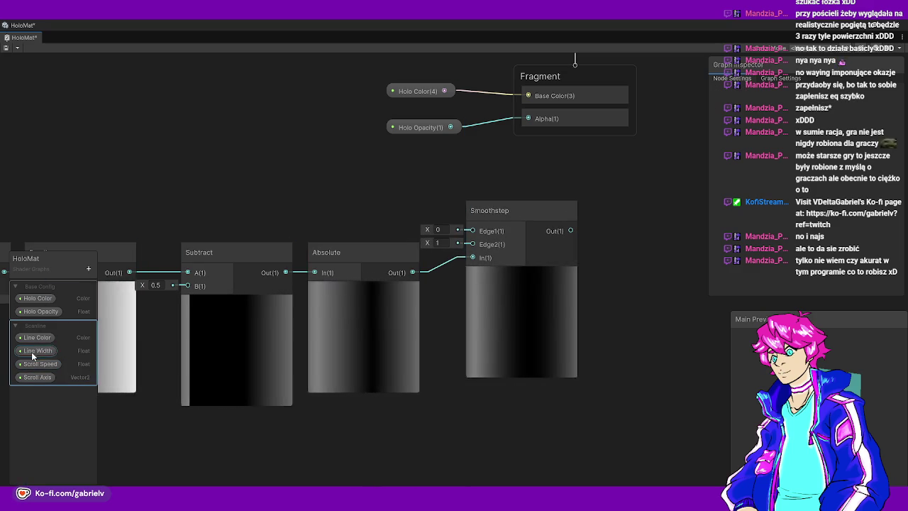
drag(298, 227, 322, 226)
mouse_move(472, 244)
mouse_down()
mouse_move(379, 231)
mouse_move(399, 230)
mouse_up()
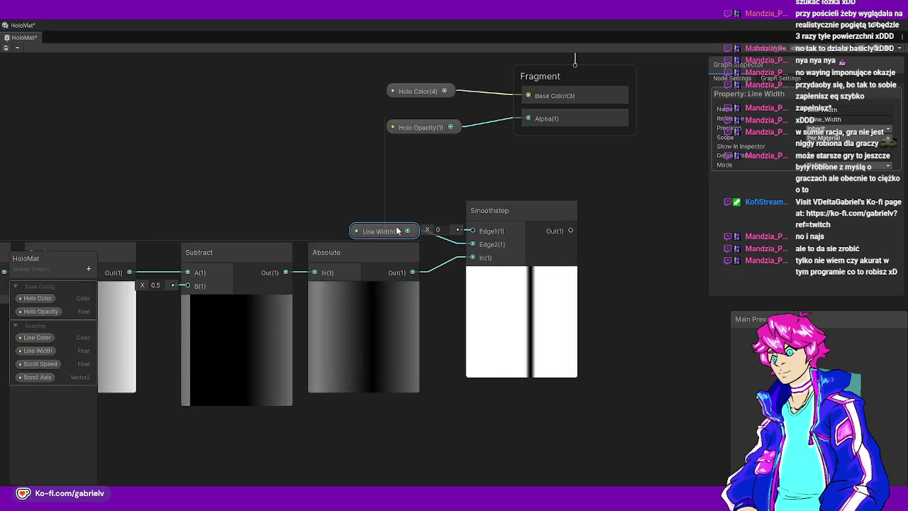
drag(530, 212, 499, 194)
Invert the Smoothstep result with a new One Minus node
scroll(550, 229, down, 5)
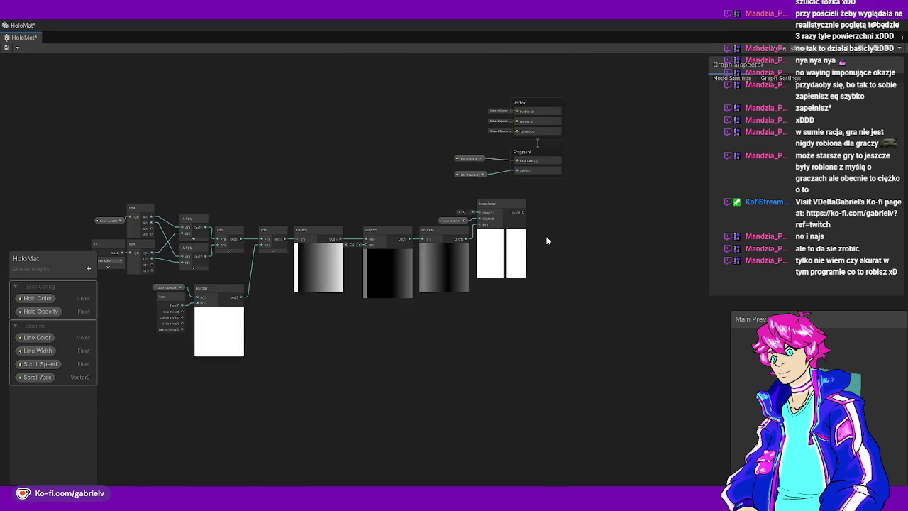
scroll(384, 215, up, 3)
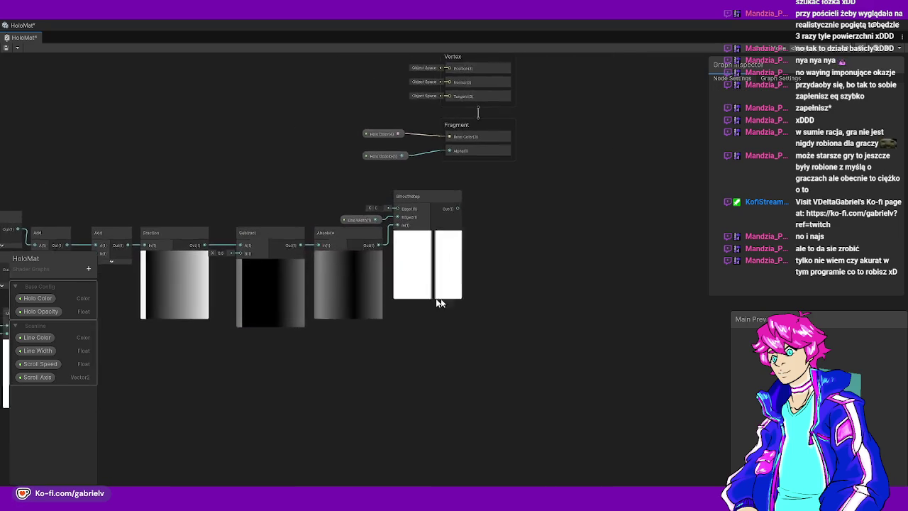
scroll(389, 317, up, 5)
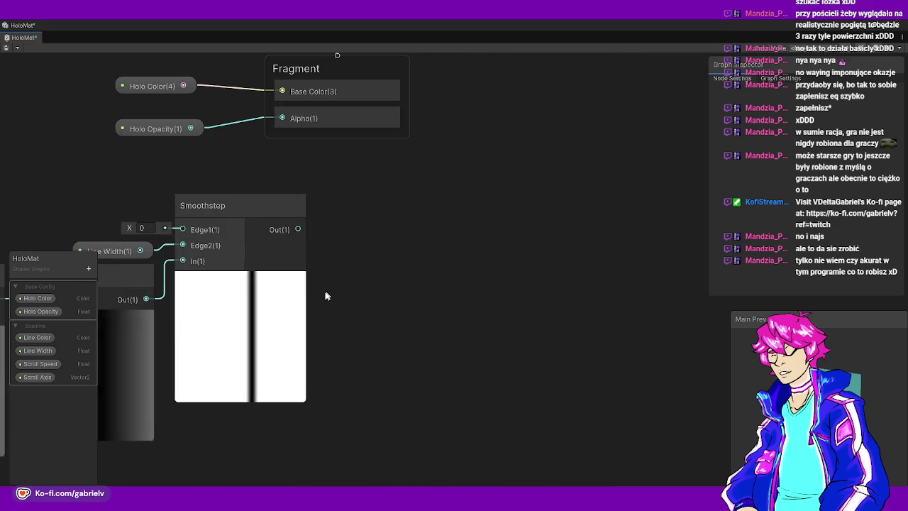
drag(298, 235, 386, 275)
text(one minus)
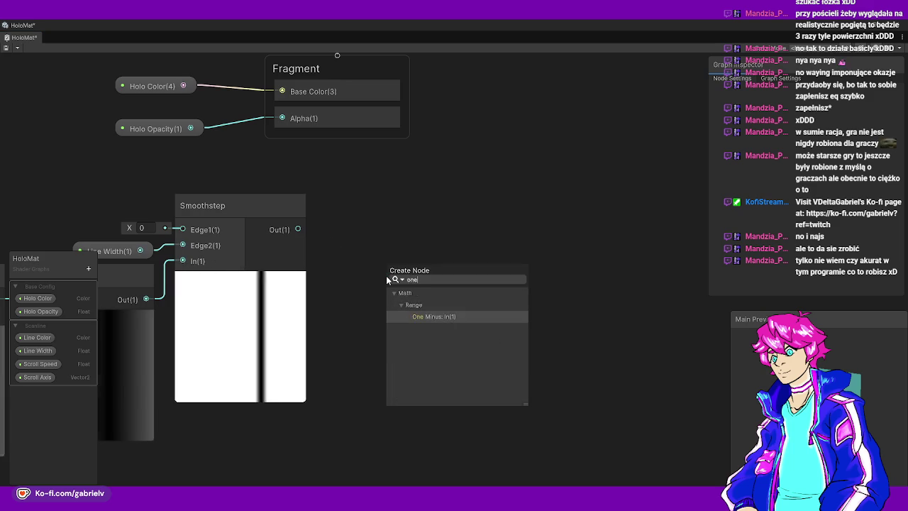
key(Return)
drag(450, 274, 400, 204)
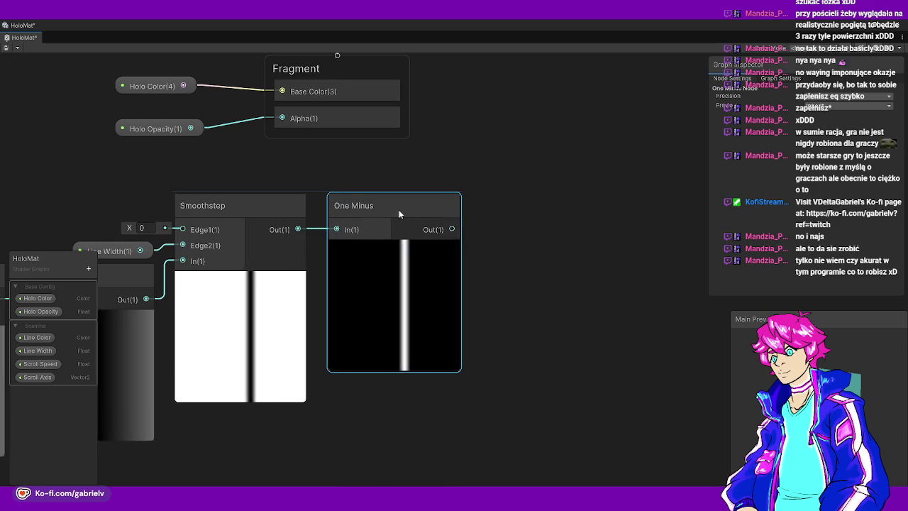
Move the Vertex/Fragment stack with Holo Color and Holo Opacity down-right, clear of the scanline nodes
scroll(400, 316, down, 4)
drag(437, 298, 255, 215)
mouse_move(249, 254)
mouse_down()
mouse_move(371, 237)
mouse_move(475, 432)
mouse_up()
scroll(502, 454, up, 5)
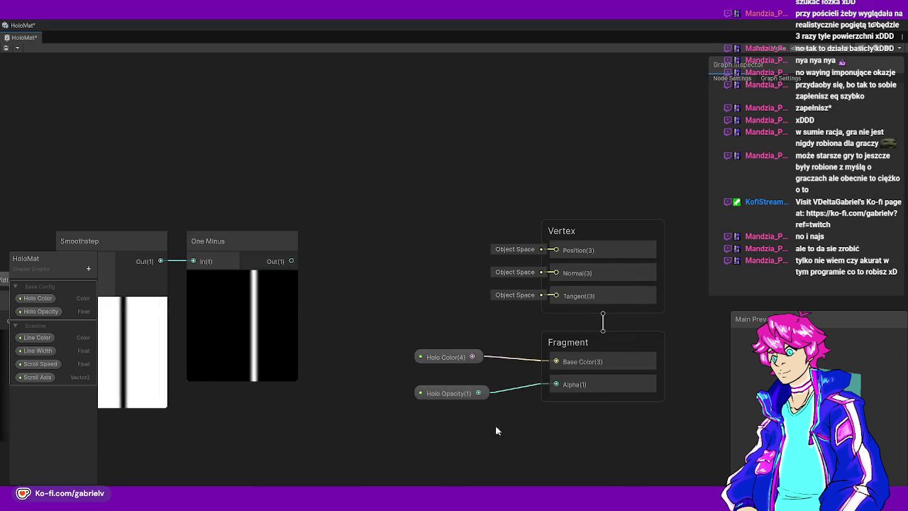
Detach Holo Color from the Fragment Base Color and move it aside
scroll(357, 398, down, 2)
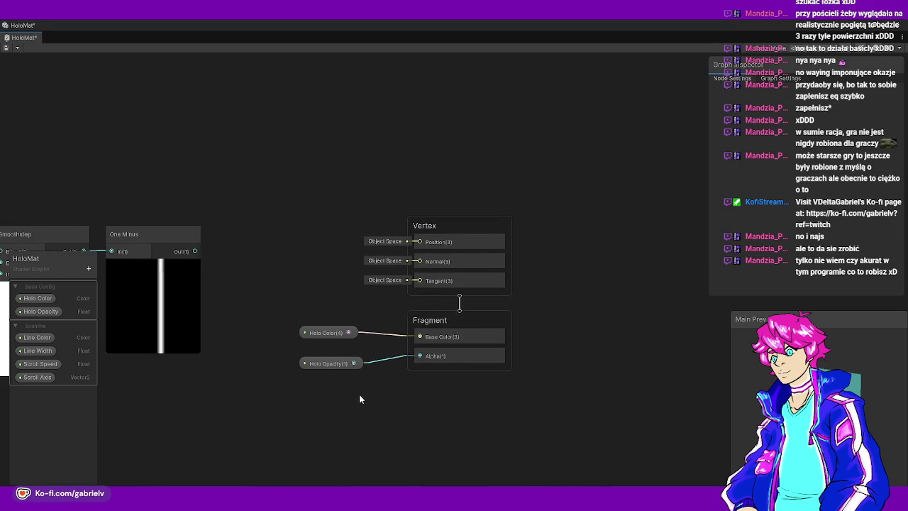
scroll(359, 394, up, 1)
drag(513, 400, 327, 192)
mouse_move(326, 323)
mouse_down()
mouse_move(478, 369)
mouse_move(234, 179)
mouse_up()
click(478, 369)
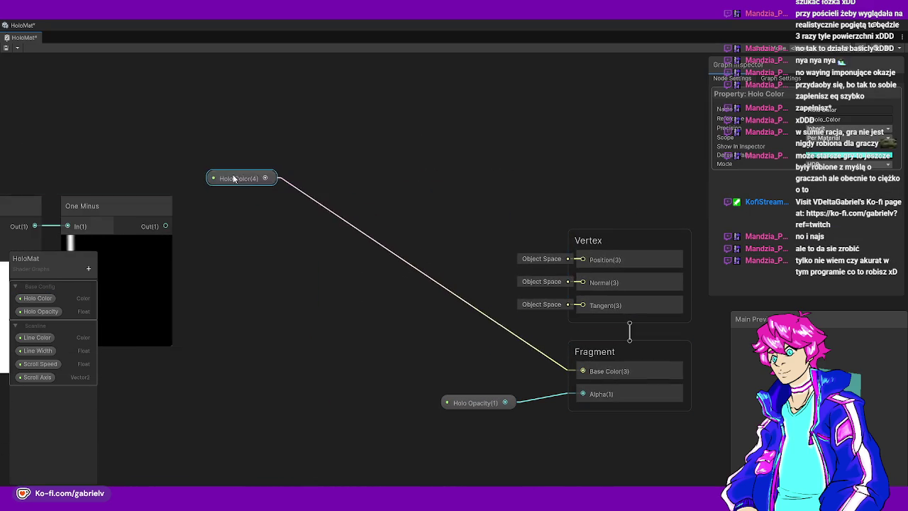
click(296, 200)
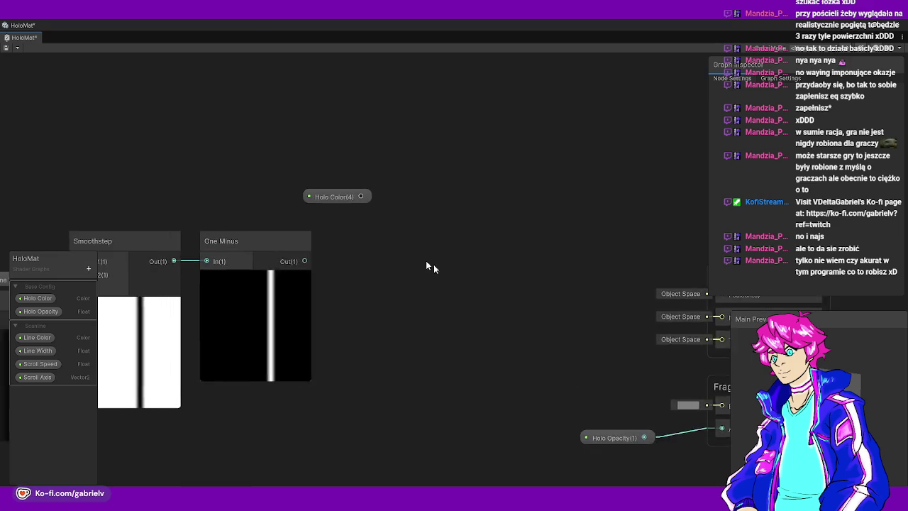
scroll(430, 263, up, 2)
mouse_move(315, 179)
mouse_down()
mouse_move(210, 181)
mouse_move(240, 180)
mouse_up()
scroll(342, 246, down, 2)
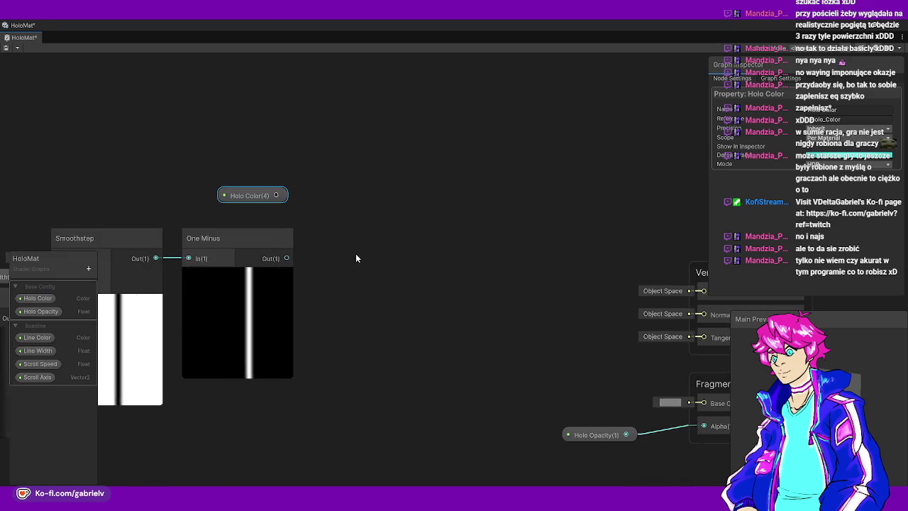
Create a Lerp node with the One Minus output driving its T input
drag(357, 258, 263, 289)
key(space)
text(lerp)
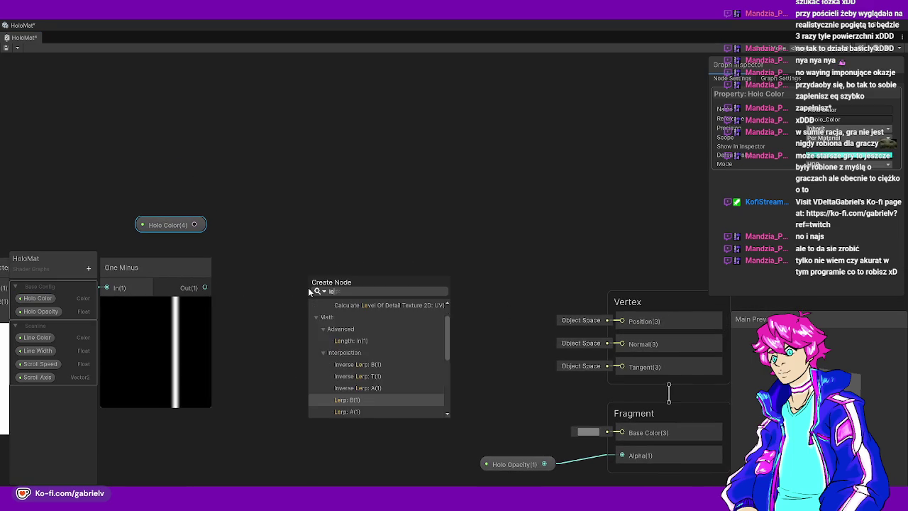
key(Down)
key(Down)
key(Down)
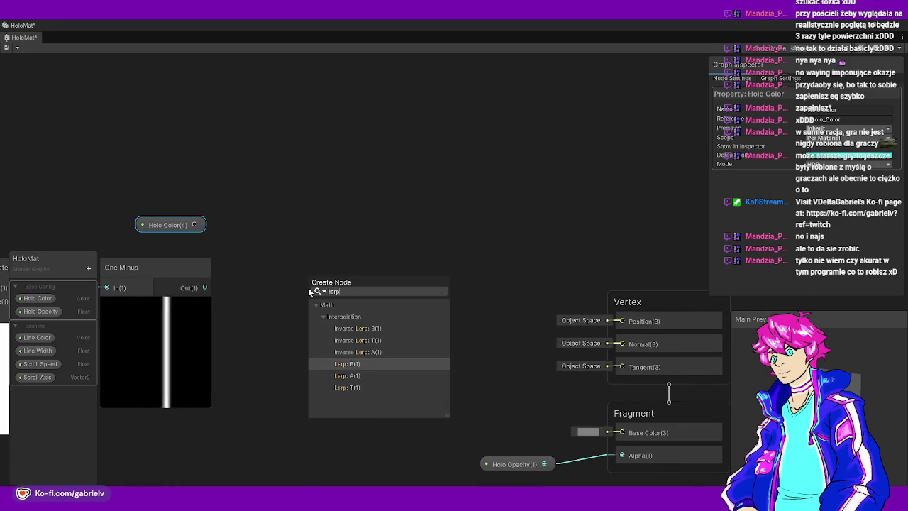
key(Return)
drag(360, 255, 381, 227)
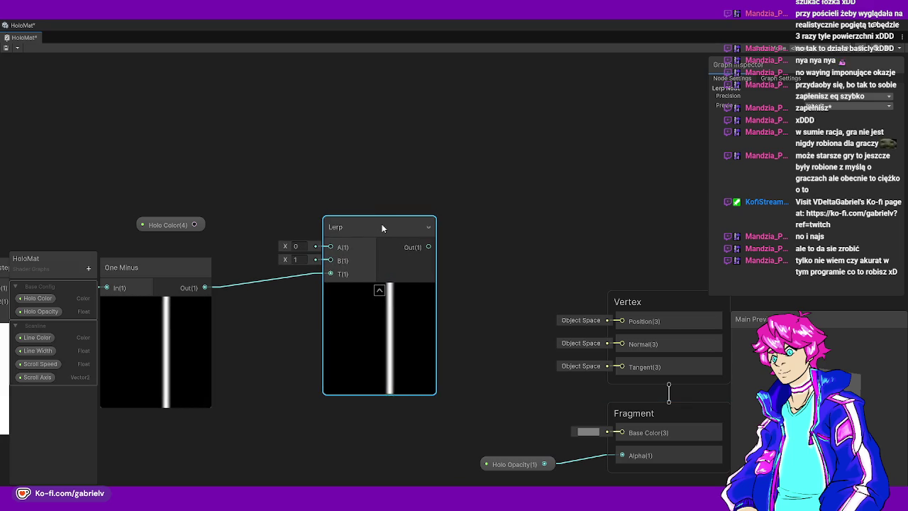
Add a Line Color property node and wire Holo Color into Lerp A, Line Color into B
click(190, 224)
drag(190, 225, 199, 192)
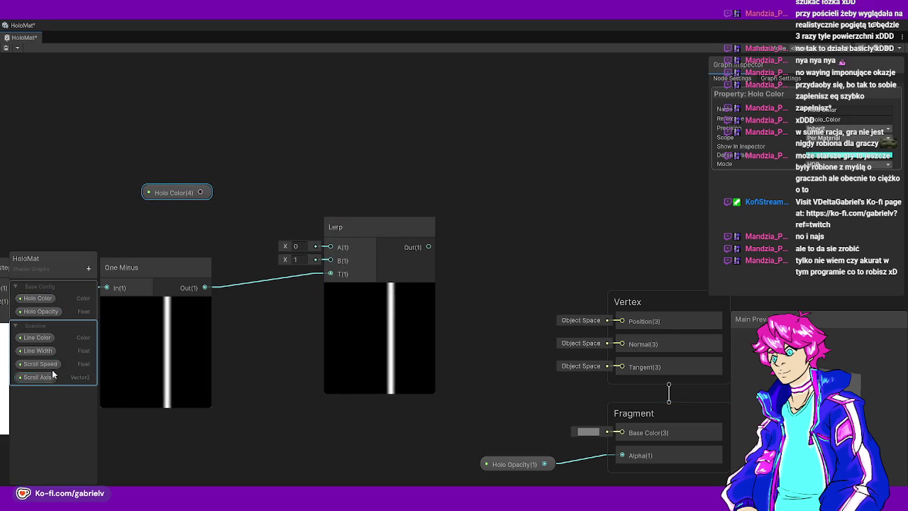
drag(30, 338, 204, 225)
mouse_move(230, 178)
mouse_down()
mouse_move(192, 212)
mouse_move(181, 241)
mouse_up()
mouse_move(226, 222)
mouse_down()
mouse_move(201, 228)
mouse_move(330, 247)
mouse_up()
drag(330, 260, 202, 247)
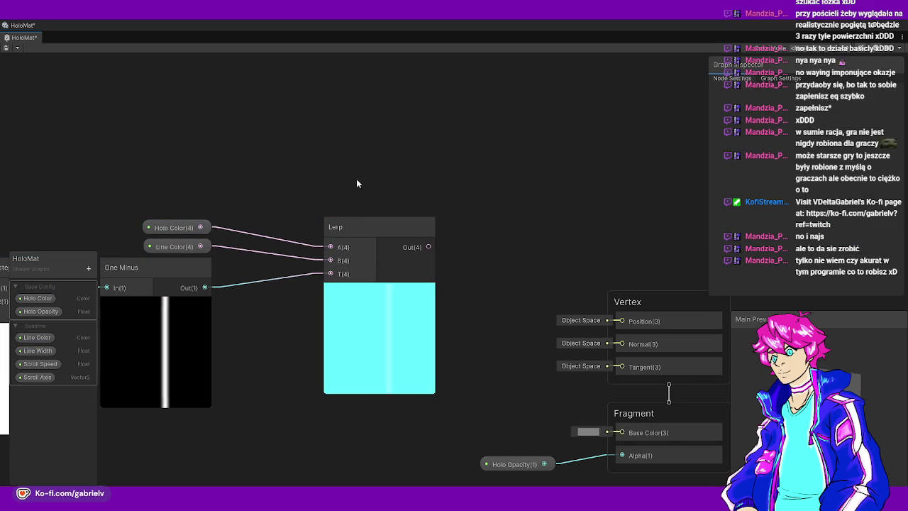
drag(380, 229, 298, 224)
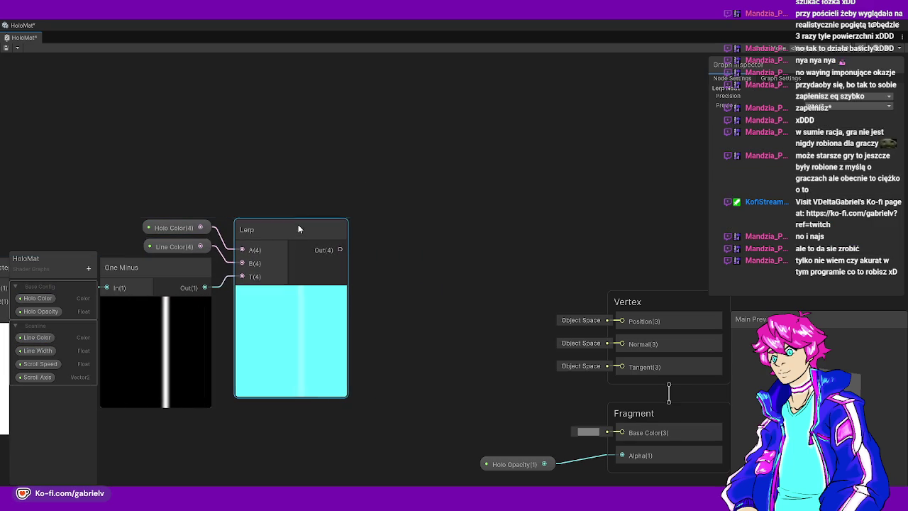
Review the Line Width and Line Color property settings in the Graph Inspector
click(39, 350)
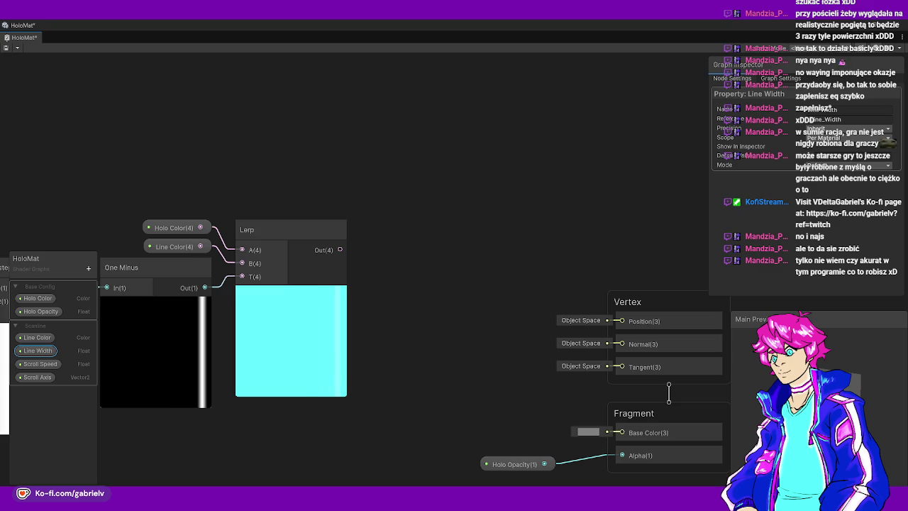
drag(247, 195, 269, 177)
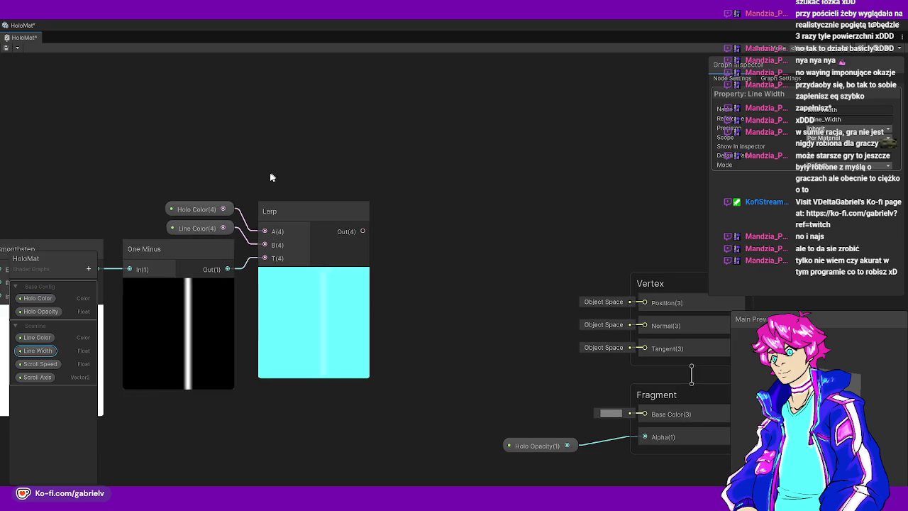
click(37, 339)
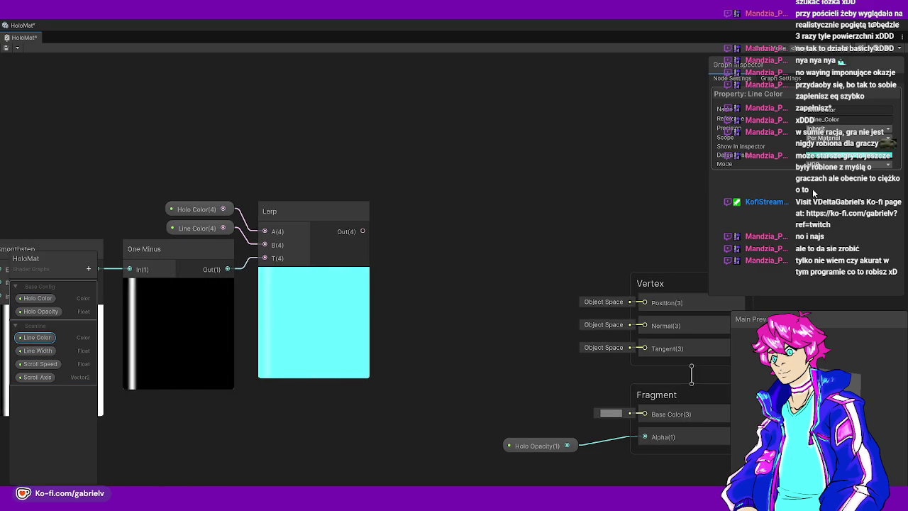
click(828, 157)
Change the Line Color default to a brighter cyan
mouse_move(874, 218)
mouse_down()
mouse_move(860, 205)
mouse_move(852, 210)
mouse_move(866, 228)
mouse_move(865, 251)
mouse_move(854, 244)
mouse_up()
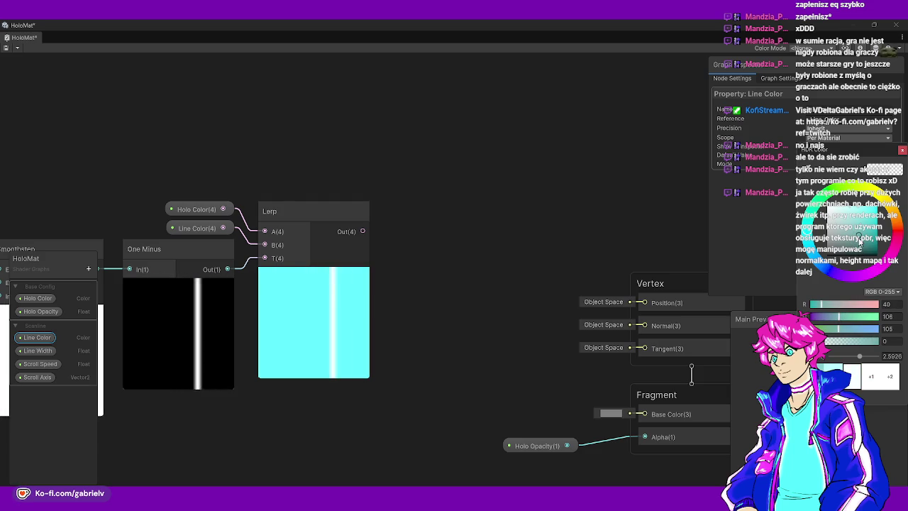
click(902, 150)
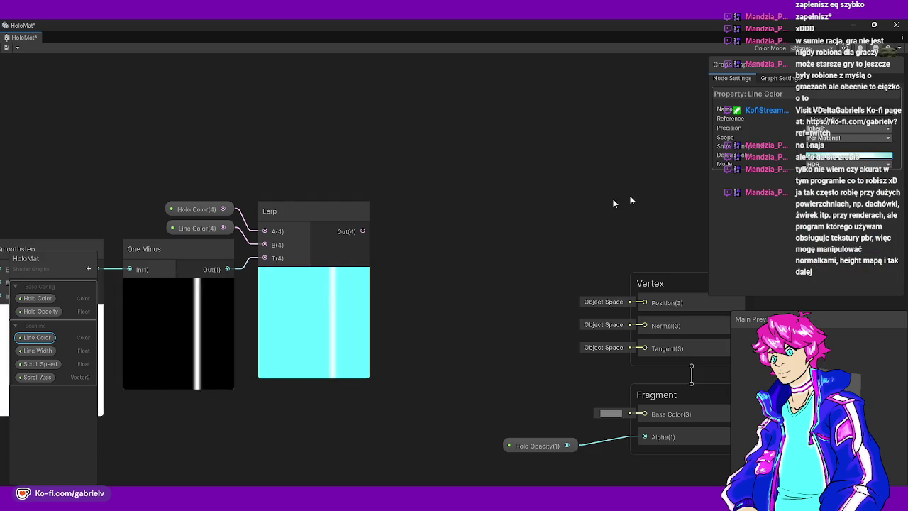
click(613, 198)
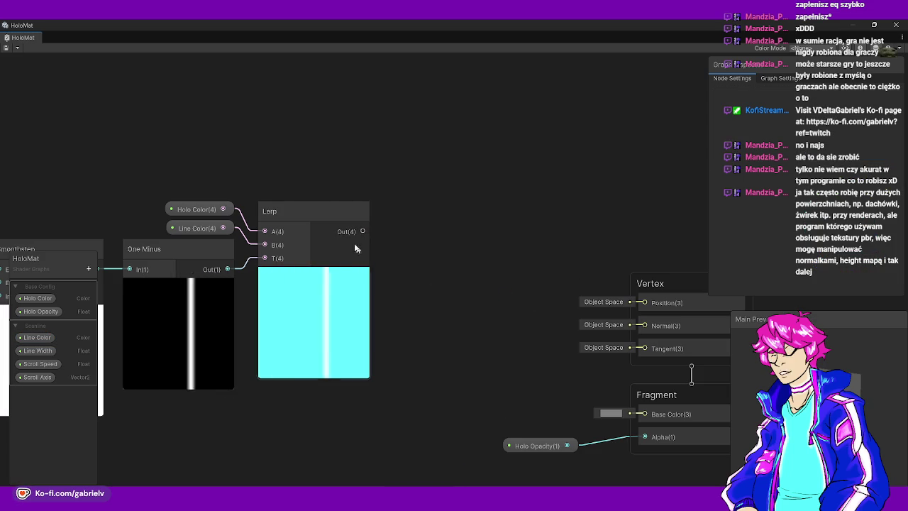
Connect the Lerp output to Fragment Base Color and arrange the output stack beside the Lerp
drag(364, 232, 640, 416)
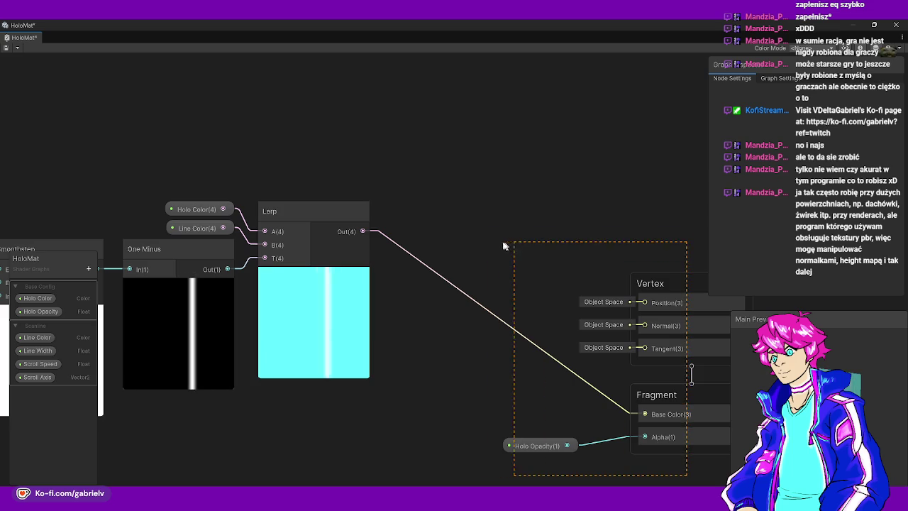
drag(503, 246, 503, 245)
mouse_move(660, 284)
mouse_down()
mouse_move(495, 179)
mouse_move(523, 183)
mouse_move(497, 207)
mouse_move(472, 204)
mouse_move(484, 209)
mouse_move(492, 156)
mouse_move(464, 185)
mouse_up()
drag(368, 345, 350, 391)
mouse_move(549, 451)
mouse_down()
mouse_move(489, 102)
mouse_move(479, 128)
mouse_up()
click(583, 221)
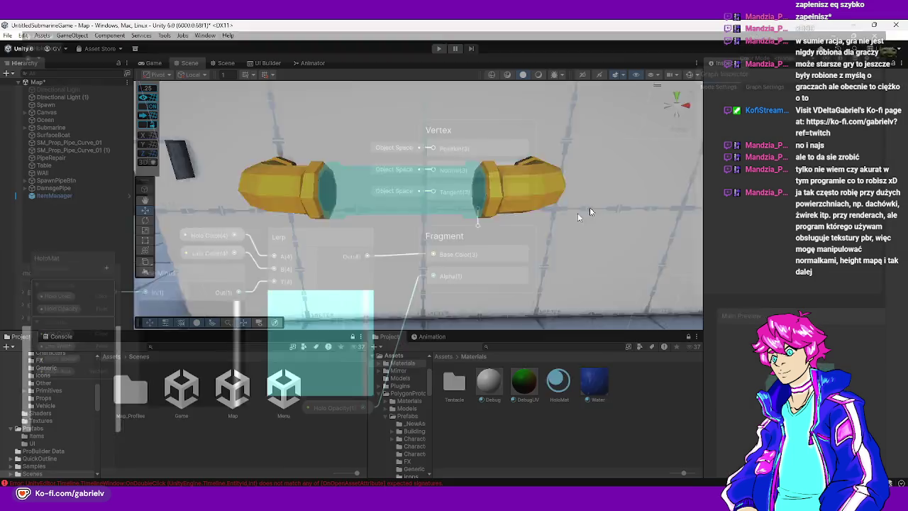
Orbit and zoom around the cyan hologram pipe, then frame Directional Light (1)
drag(539, 212, 400, 218)
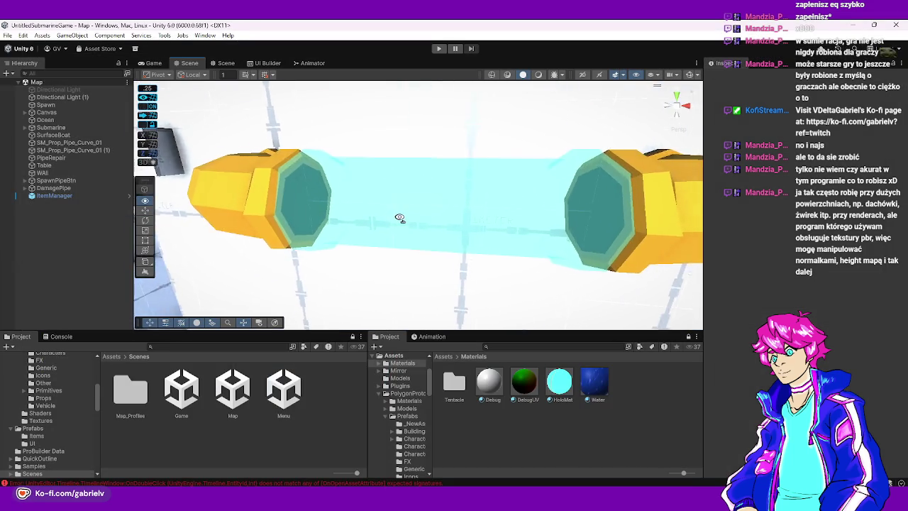
scroll(400, 218, down, 10)
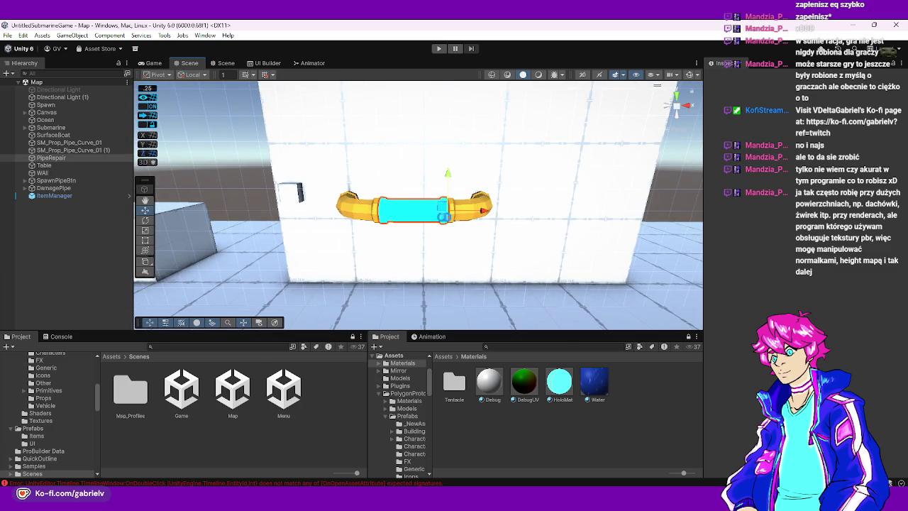
scroll(608, 152, down, 2)
drag(608, 152, 282, 195)
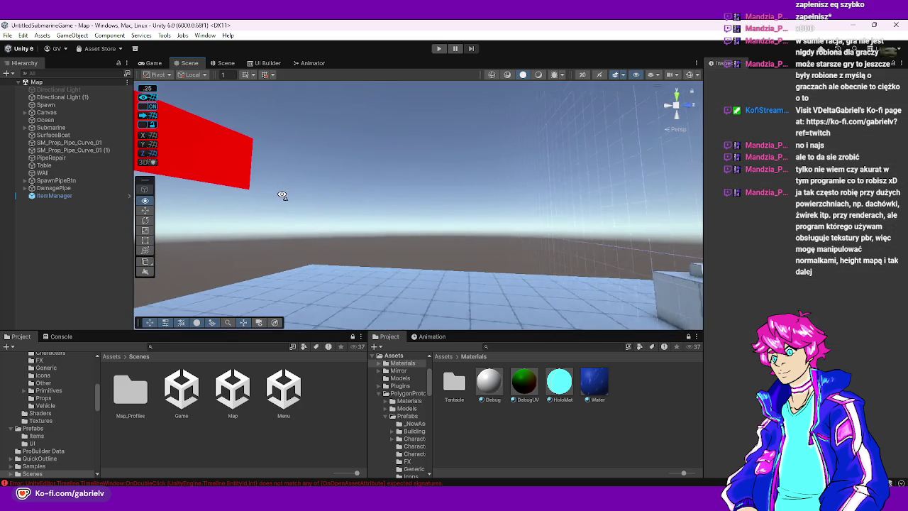
double_click(60, 97)
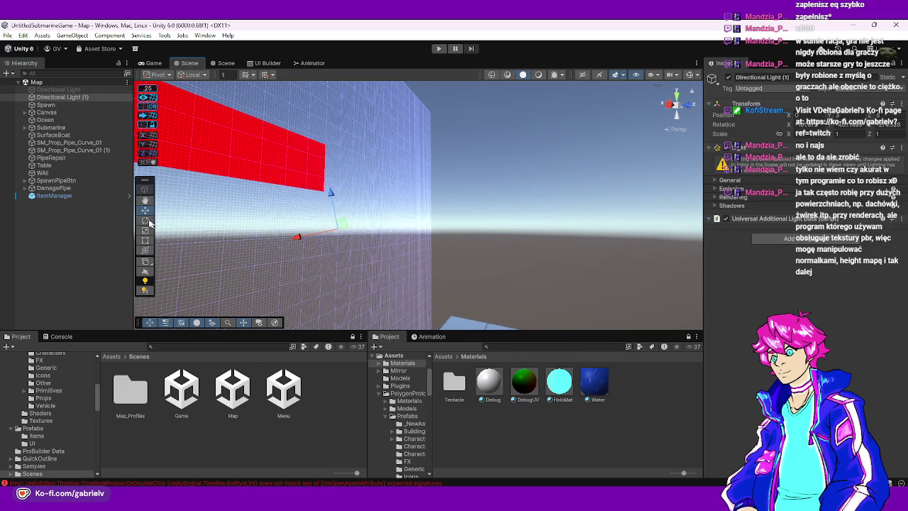
Show scene gizmos and switch to a dark render mode to see the light icon
mouse_move(423, 244)
mouse_down()
mouse_move(348, 246)
mouse_move(326, 260)
mouse_move(325, 274)
mouse_move(419, 294)
mouse_up()
click(688, 76)
drag(425, 213, 358, 156)
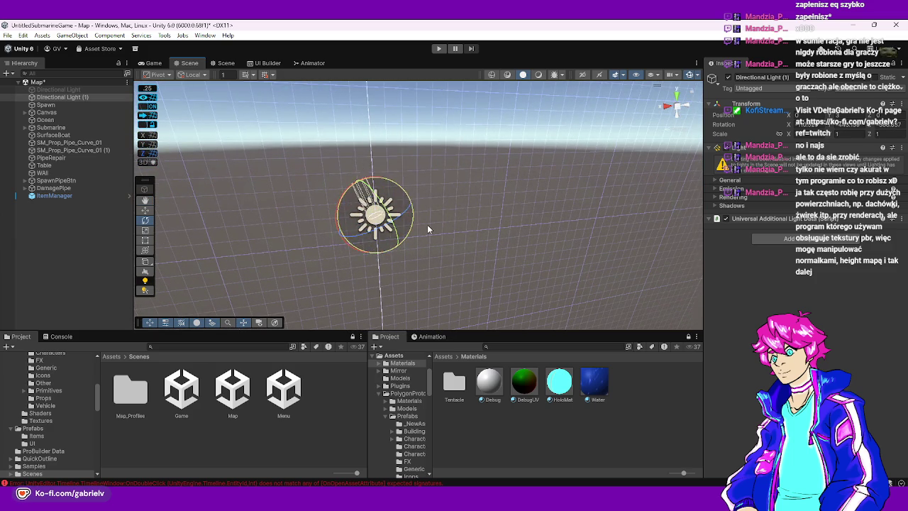
drag(435, 221, 402, 212)
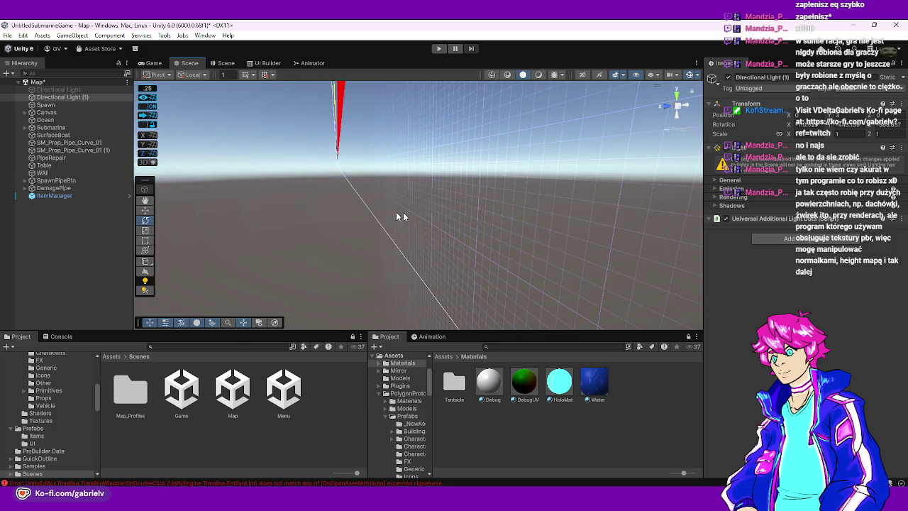
click(540, 75)
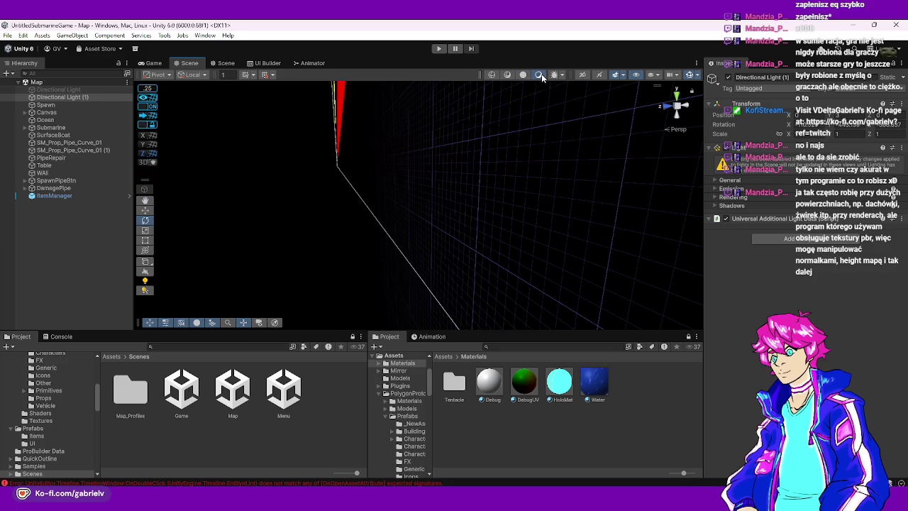
mouse_move(497, 177)
mouse_down()
mouse_move(475, 205)
mouse_move(459, 272)
mouse_move(461, 207)
mouse_move(365, 259)
mouse_move(369, 252)
mouse_up()
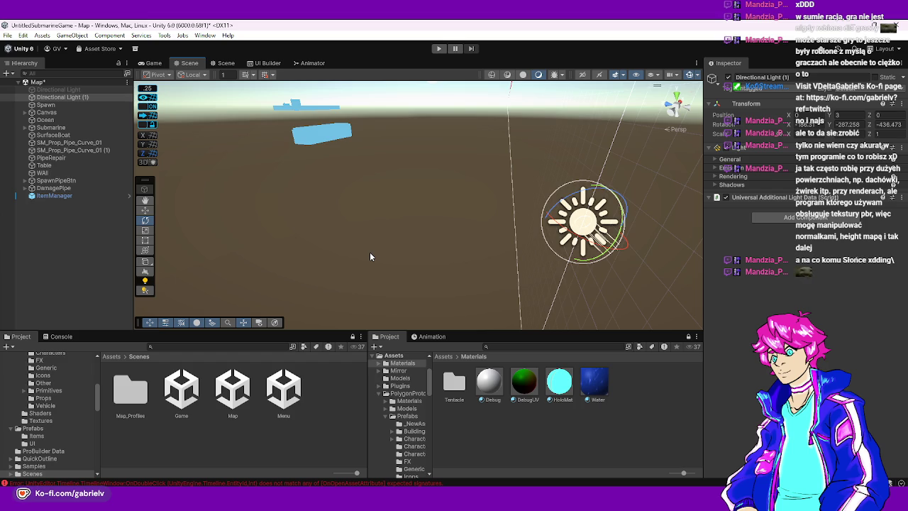
Rotate Directional Light (1) to raise the sun over the map
mouse_move(471, 200)
mouse_down()
mouse_move(487, 170)
mouse_move(437, 154)
mouse_move(468, 105)
mouse_move(467, 116)
mouse_up()
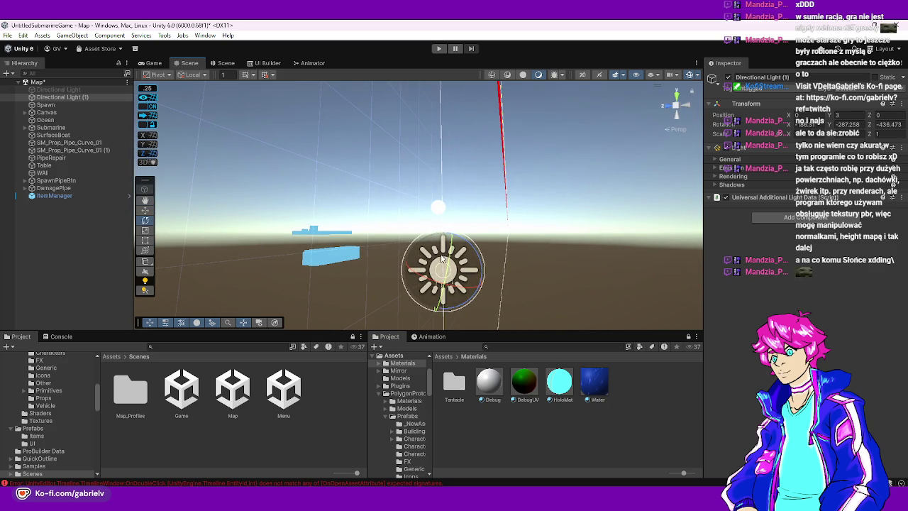
mouse_move(443, 263)
mouse_down()
mouse_move(427, 262)
mouse_move(447, 269)
mouse_move(465, 262)
mouse_move(431, 260)
mouse_up()
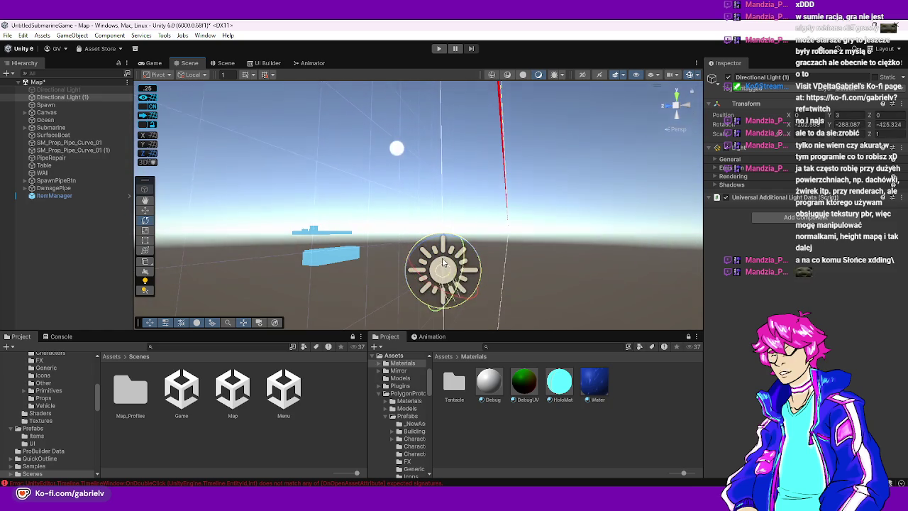
mouse_move(436, 258)
mouse_down()
mouse_move(432, 268)
mouse_move(426, 251)
mouse_move(444, 210)
mouse_move(447, 151)
mouse_move(441, 191)
mouse_up()
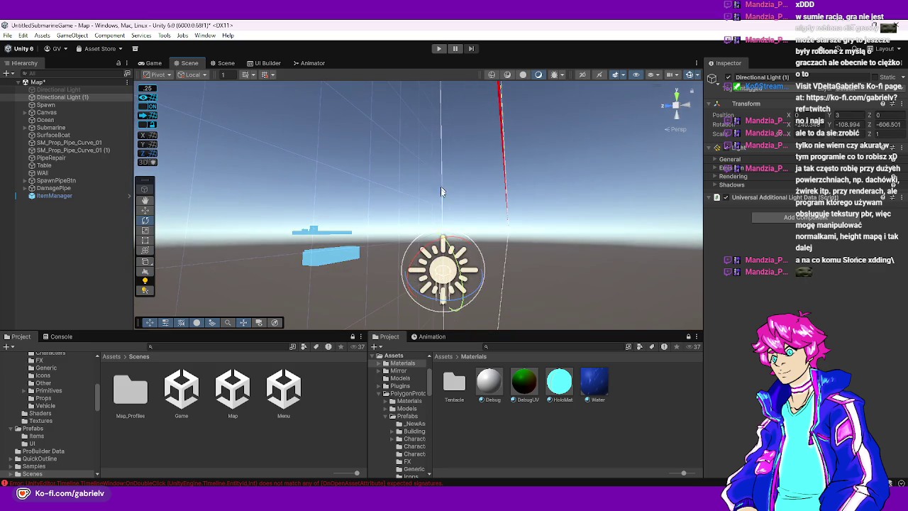
mouse_move(440, 270)
mouse_down()
mouse_move(445, 182)
mouse_move(414, 139)
mouse_move(444, 208)
mouse_move(455, 196)
mouse_move(466, 227)
mouse_move(454, 170)
mouse_move(438, 199)
mouse_move(452, 199)
mouse_move(449, 217)
mouse_move(448, 194)
mouse_move(428, 211)
mouse_move(441, 223)
mouse_move(429, 243)
mouse_move(400, 256)
mouse_up()
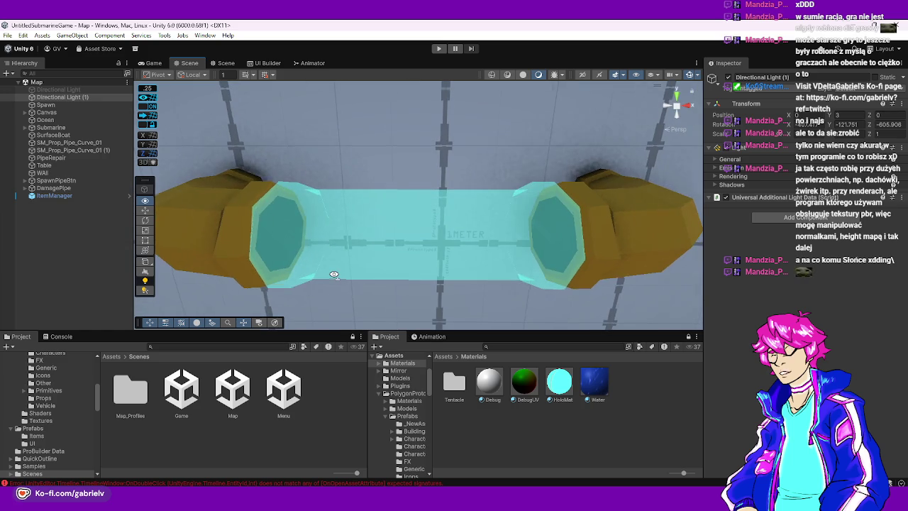
Select PipeRepair and view the pipe from above
click(387, 252)
scroll(435, 217, up, 3)
drag(435, 217, 413, 260)
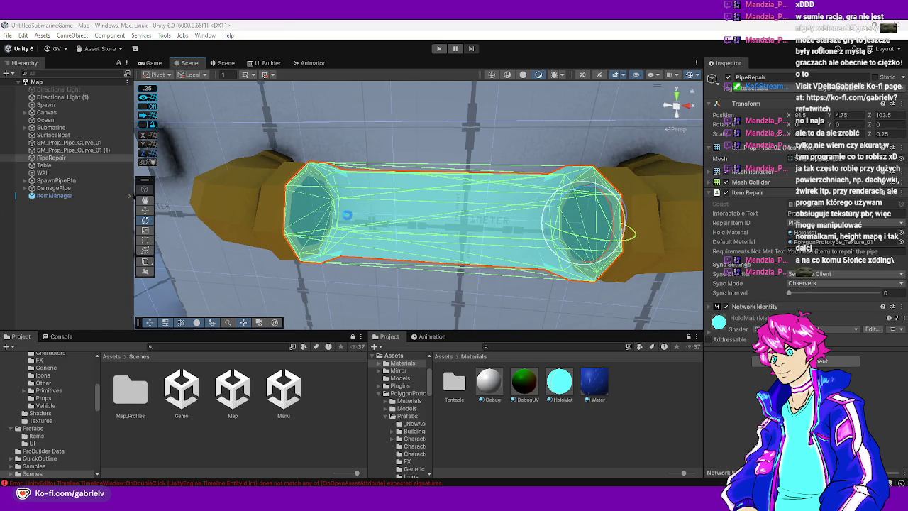
drag(347, 214, 359, 234)
click(485, 306)
mouse_move(454, 213)
mouse_down()
mouse_move(463, 223)
mouse_move(312, 189)
mouse_move(899, 199)
mouse_move(426, 213)
mouse_move(622, 247)
mouse_up()
click(558, 387)
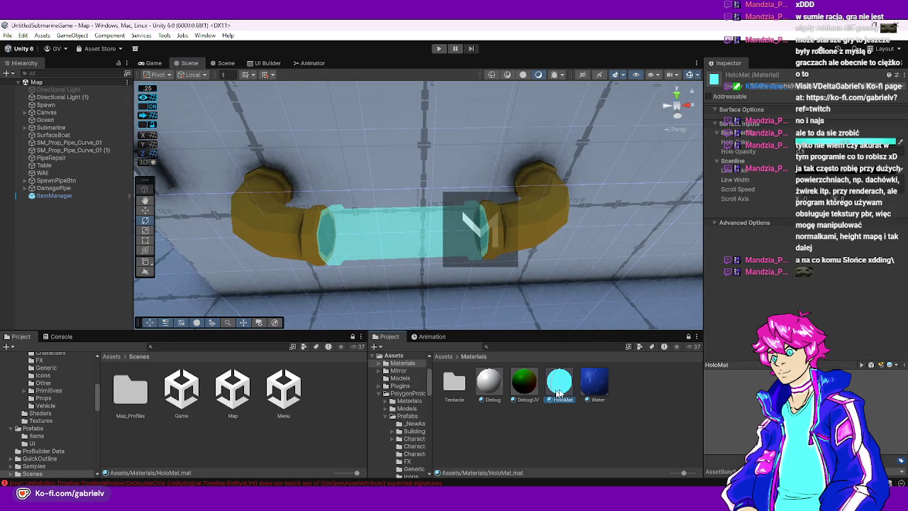
drag(870, 365, 871, 292)
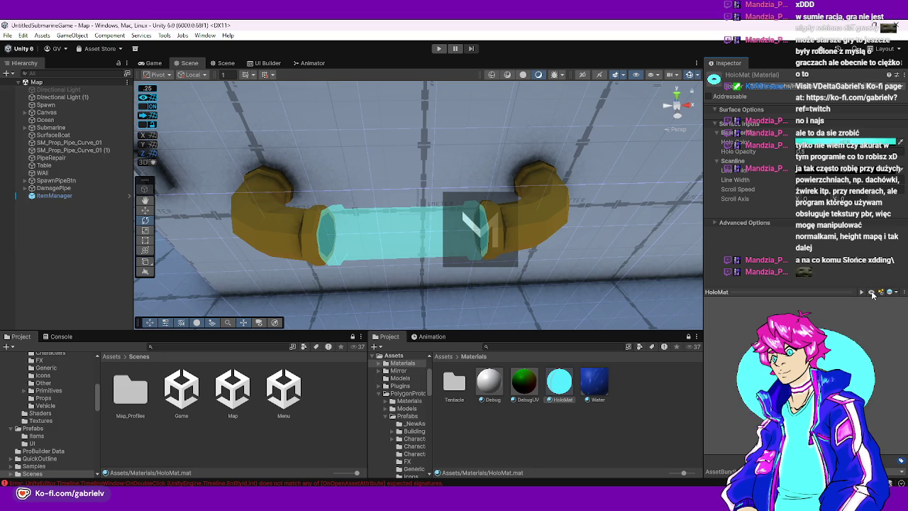
drag(553, 284, 493, 285)
click(449, 358)
click(232, 389)
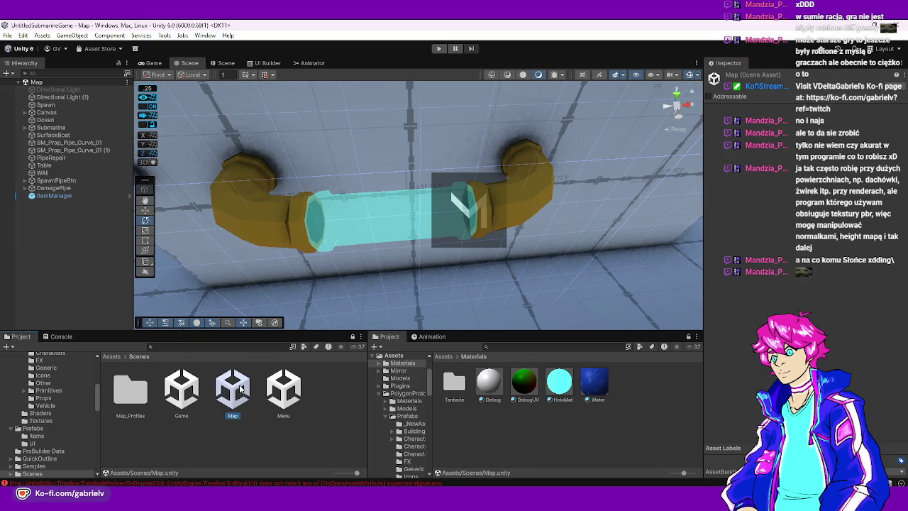
Open the Menu scene from Assets/Scenes and enter Play mode
click(286, 394)
double_click(286, 394)
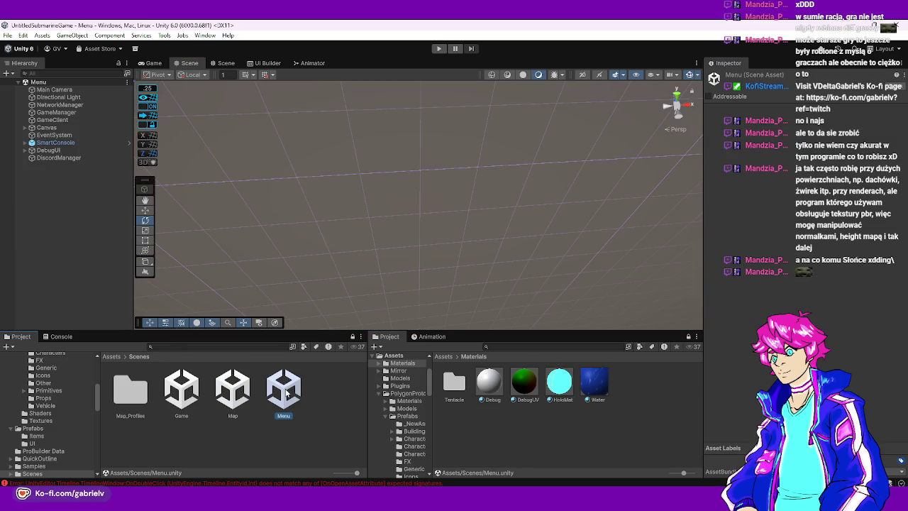
click(440, 49)
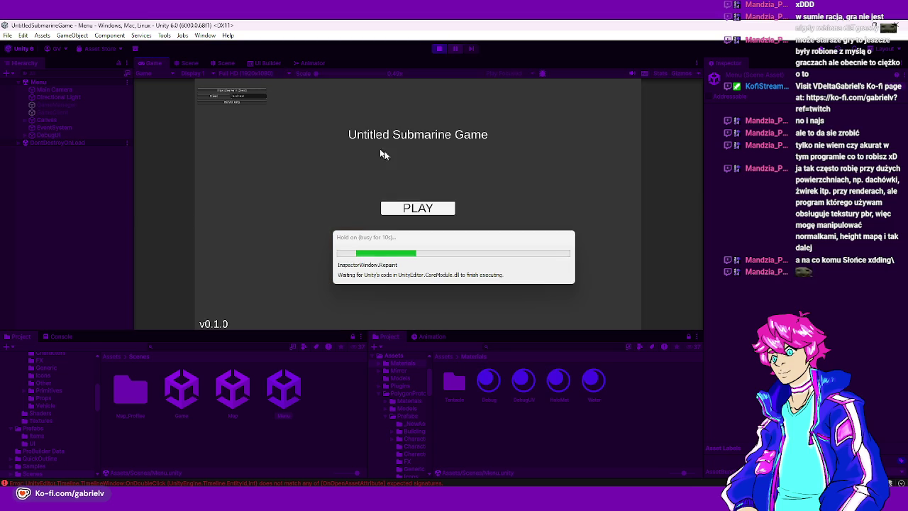
Host a game, fit the repair pipe onto the wall pipe, then release the mouse and select HoloMat
click(398, 210)
click(312, 189)
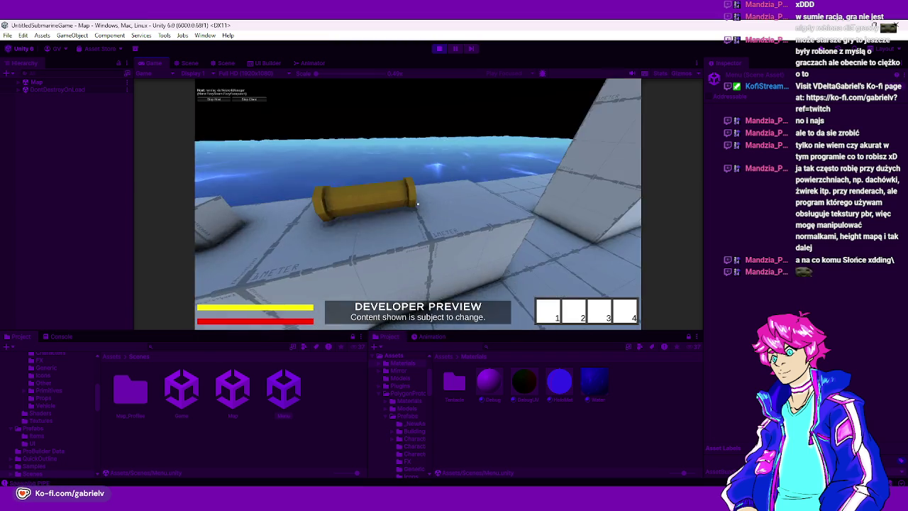
key(e)
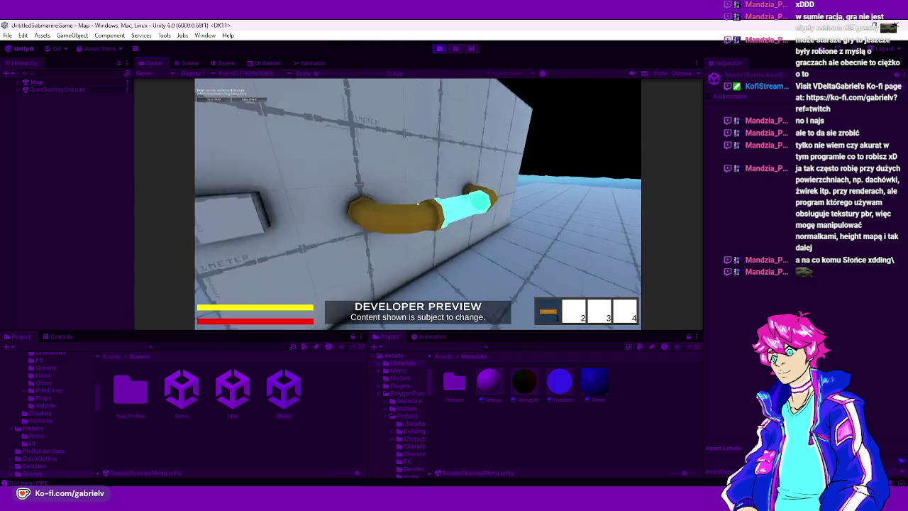
click(418, 203)
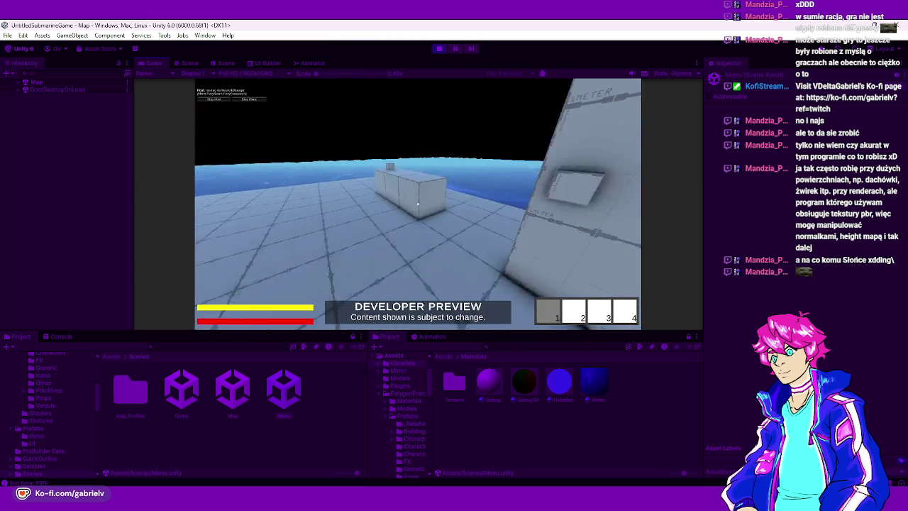
key(e)
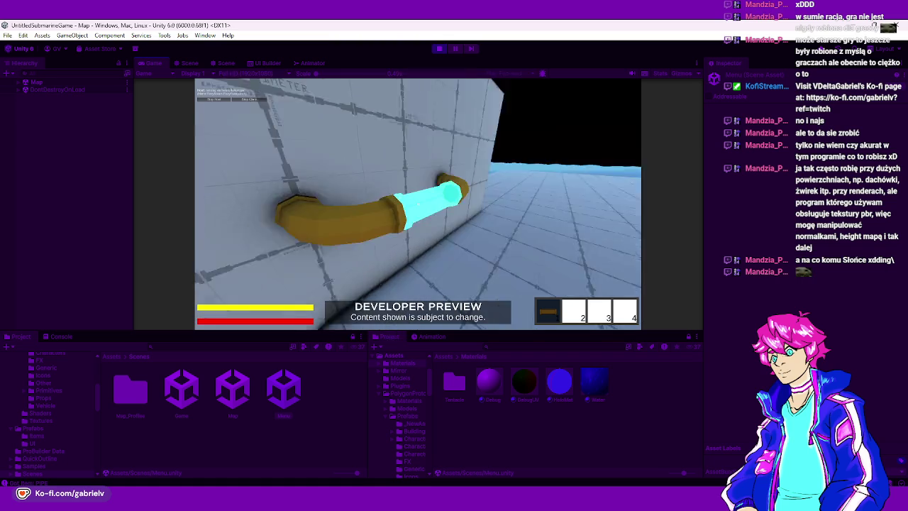
key(Escape)
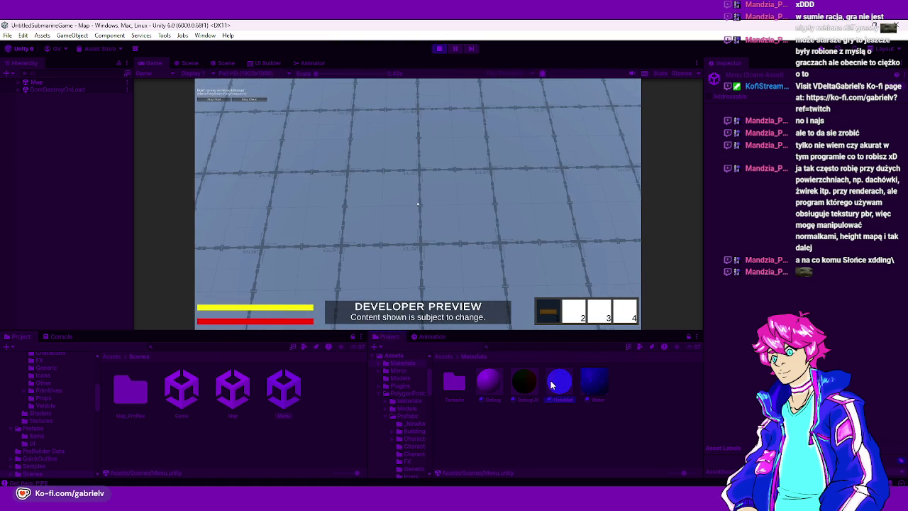
click(553, 383)
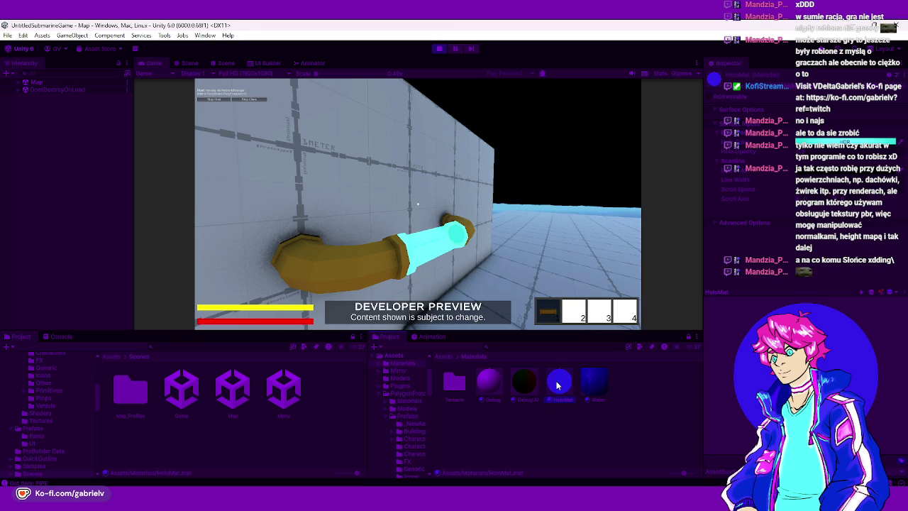
Make the hologram colour a paler, more transparent cyan and fine-tune its intensity
click(827, 146)
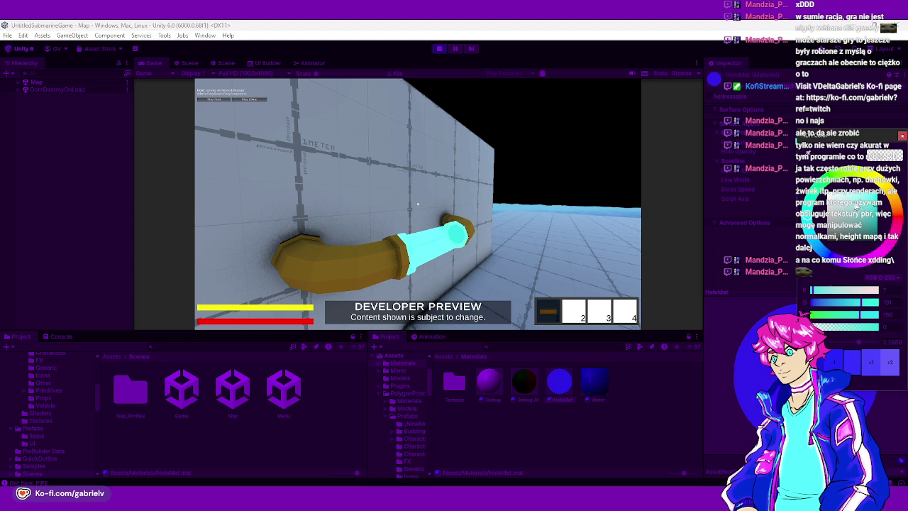
mouse_move(856, 204)
mouse_down()
mouse_move(847, 241)
mouse_move(866, 222)
mouse_up()
click(838, 364)
click(838, 364)
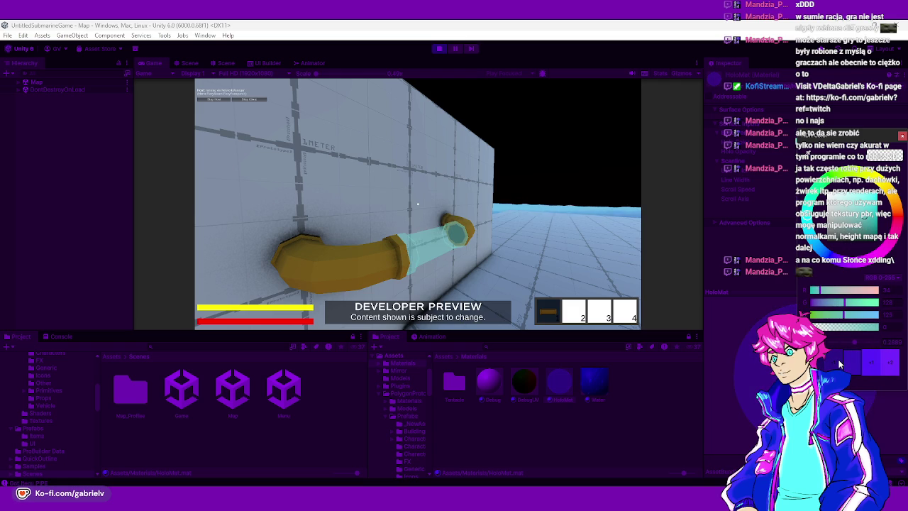
click(839, 364)
click(870, 364)
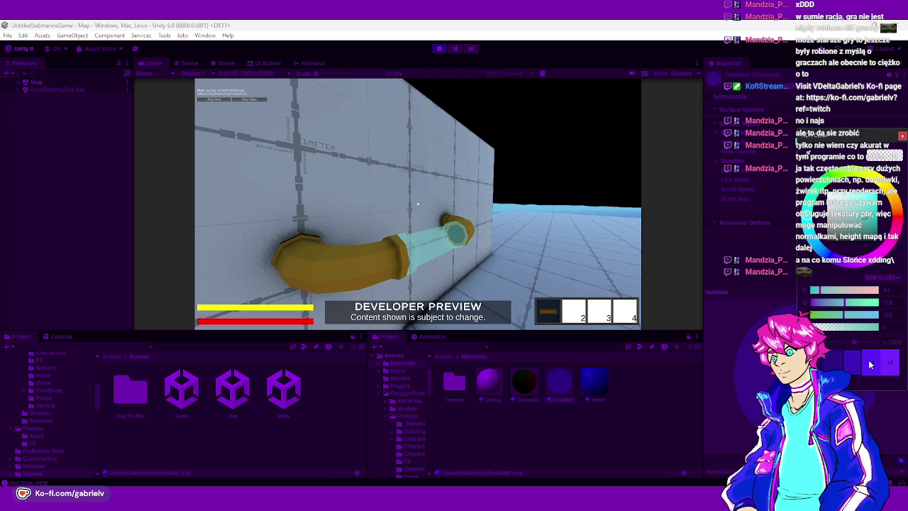
click(870, 364)
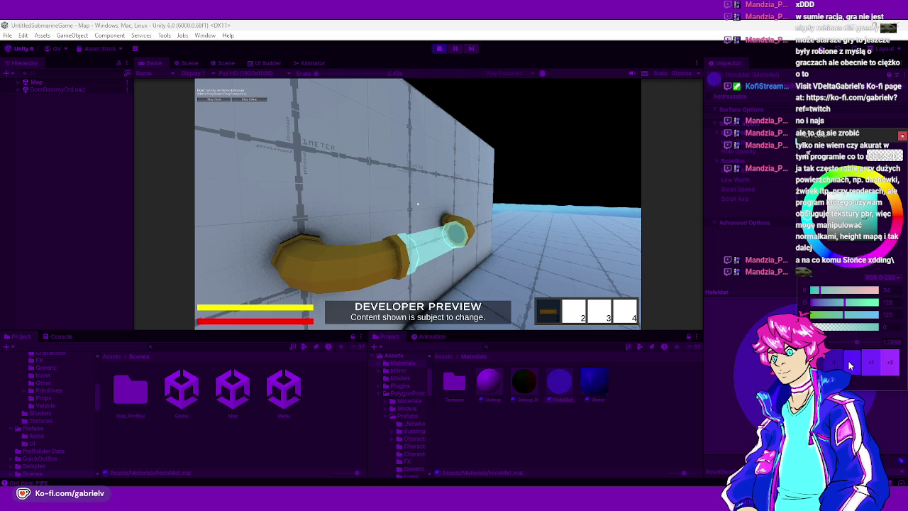
click(840, 366)
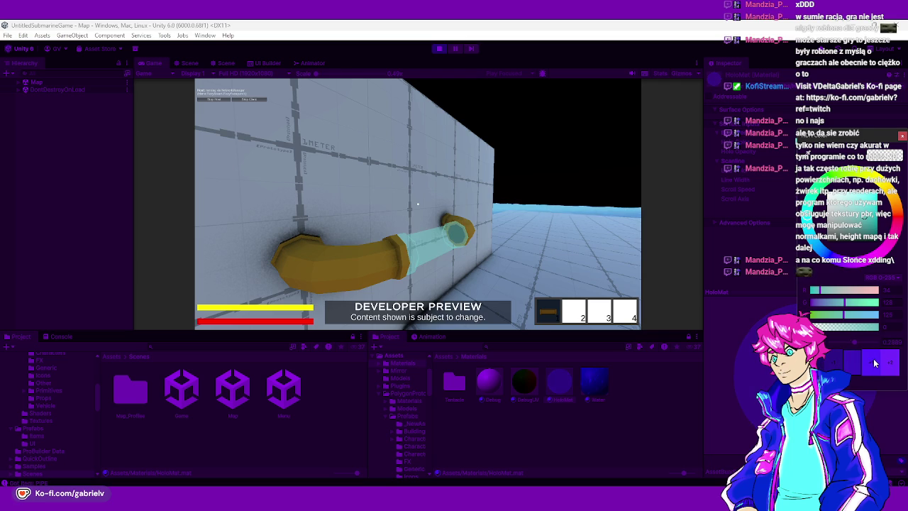
click(874, 363)
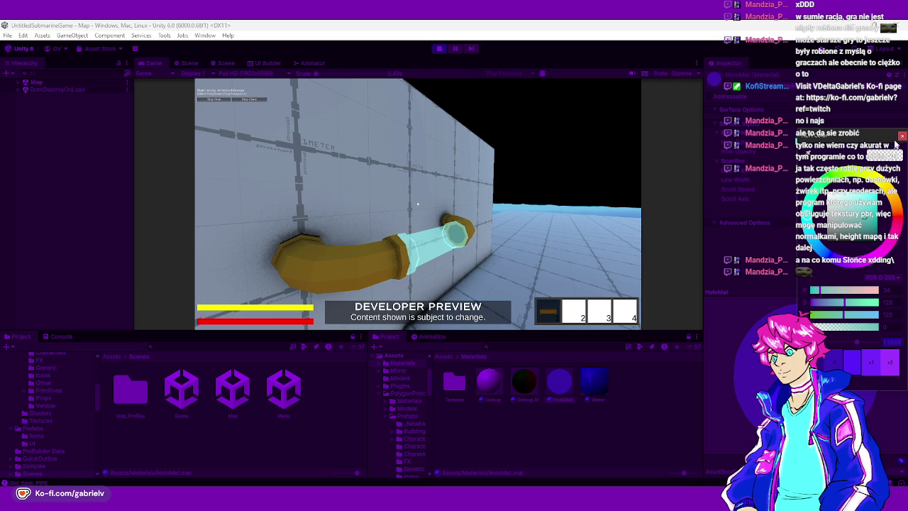
click(901, 136)
Set the other HoloMat colour to pure white and stop Play mode
right_click(844, 145)
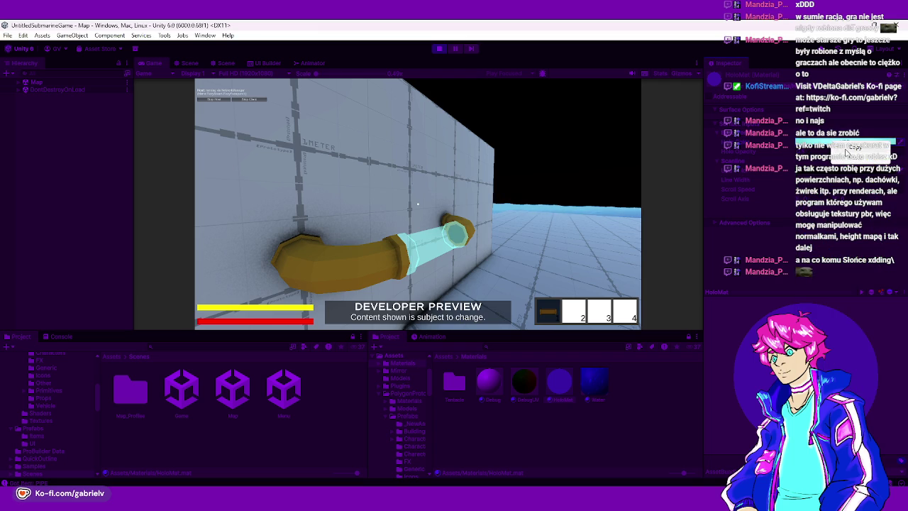
click(851, 147)
click(833, 176)
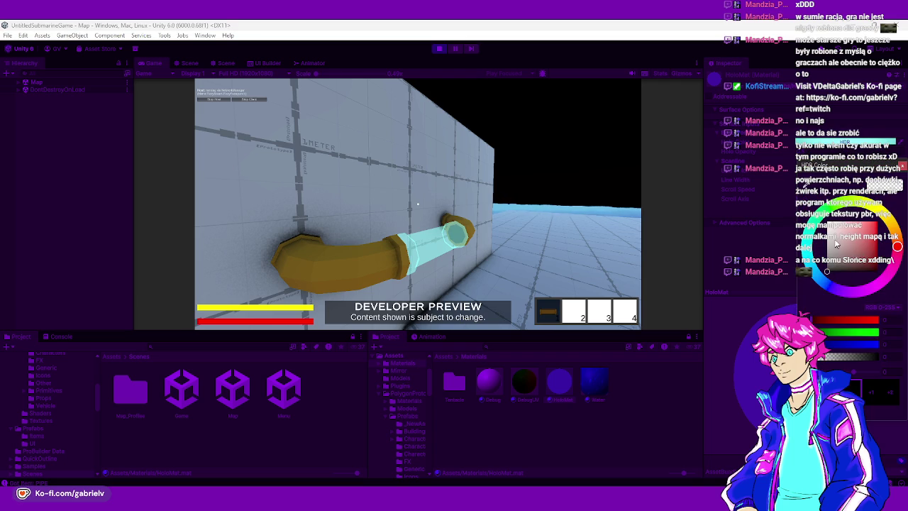
drag(836, 231, 827, 204)
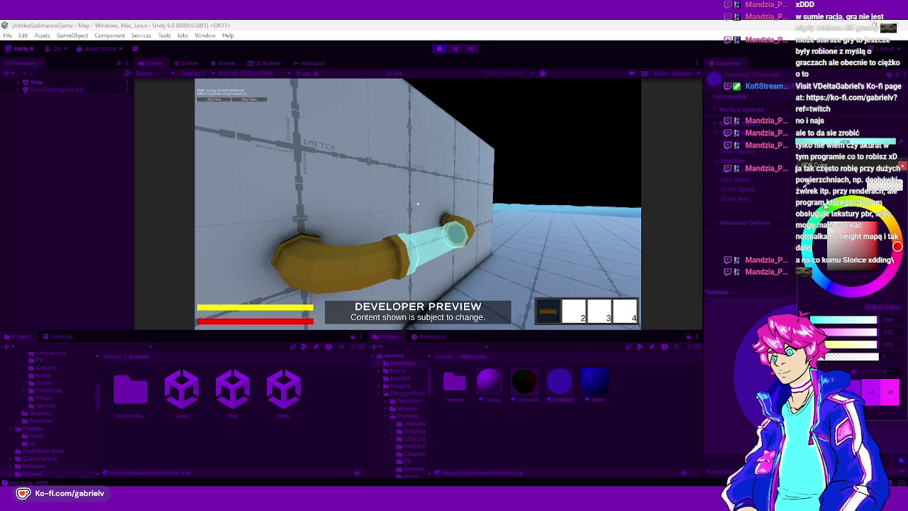
click(899, 167)
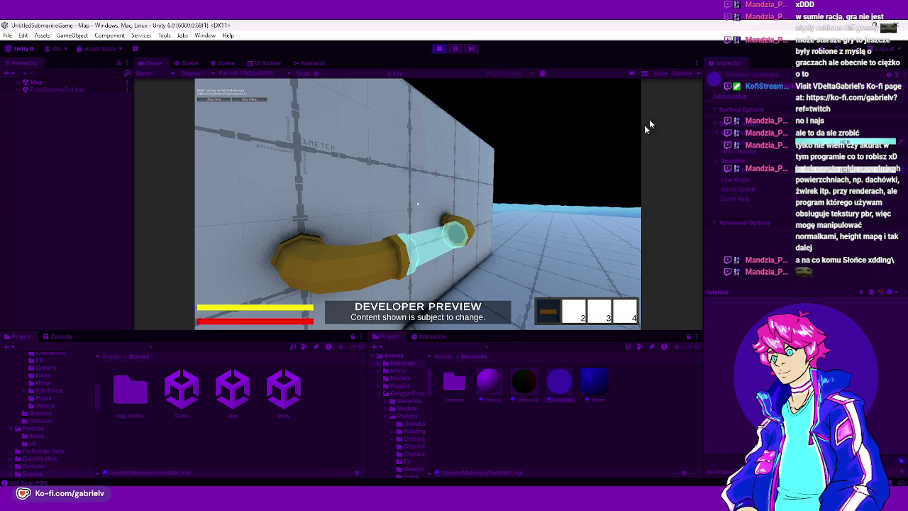
click(438, 48)
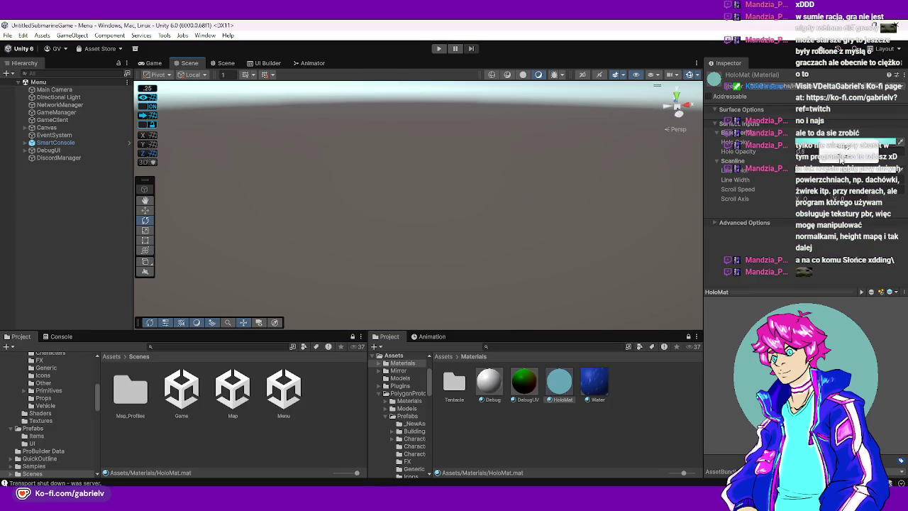
Reopen the Map scene from Assets/Scenes and orbit close to the pipe
scroll(463, 203, up, 10)
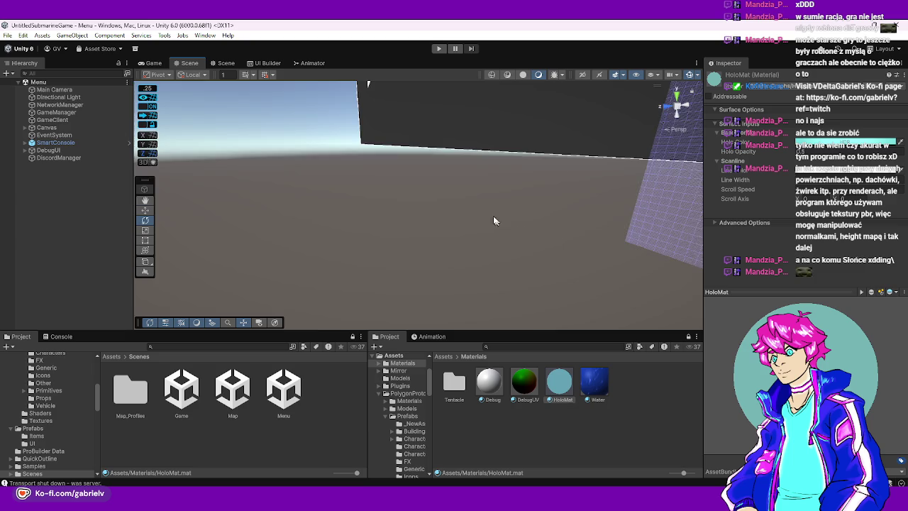
double_click(226, 397)
mouse_move(289, 249)
mouse_down()
mouse_move(373, 239)
mouse_move(248, 231)
mouse_move(197, 263)
mouse_move(71, 299)
mouse_up()
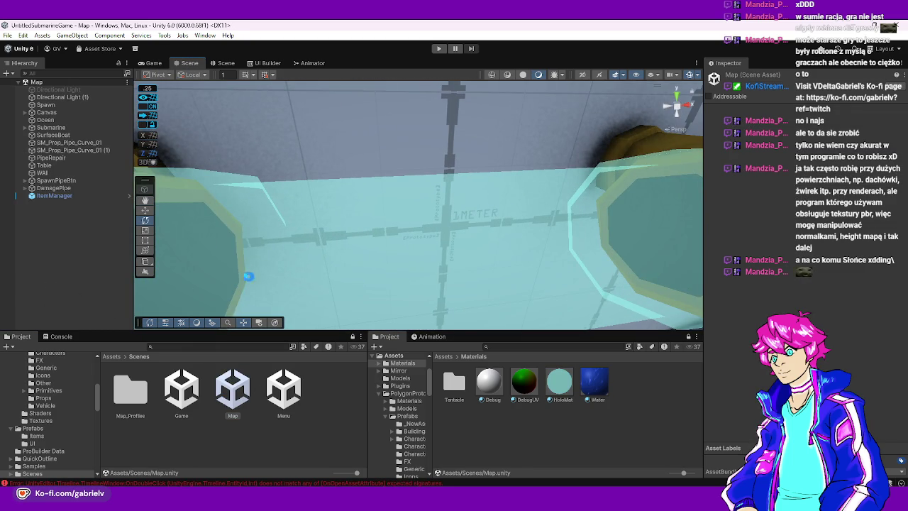
Select the HoloMat material, then open the Shaders folder from the top-level Assets folder
click(565, 383)
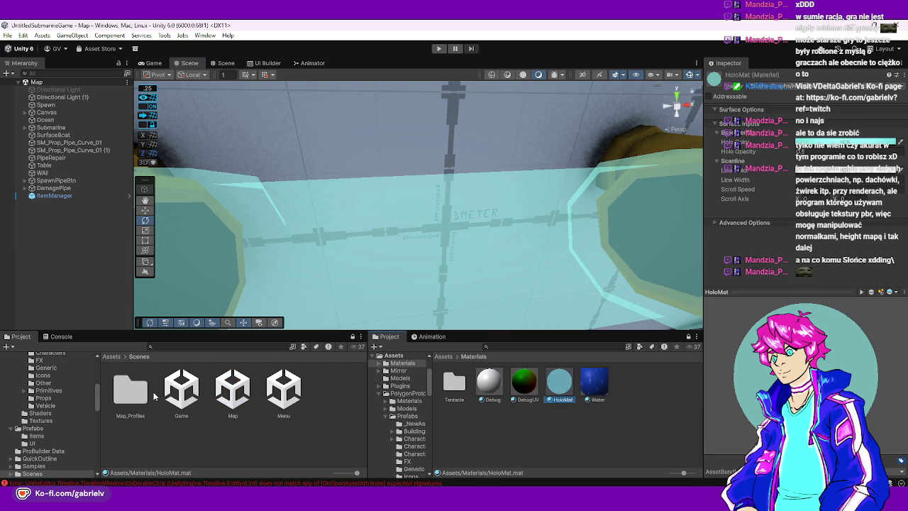
click(110, 357)
scroll(234, 397, down, 3)
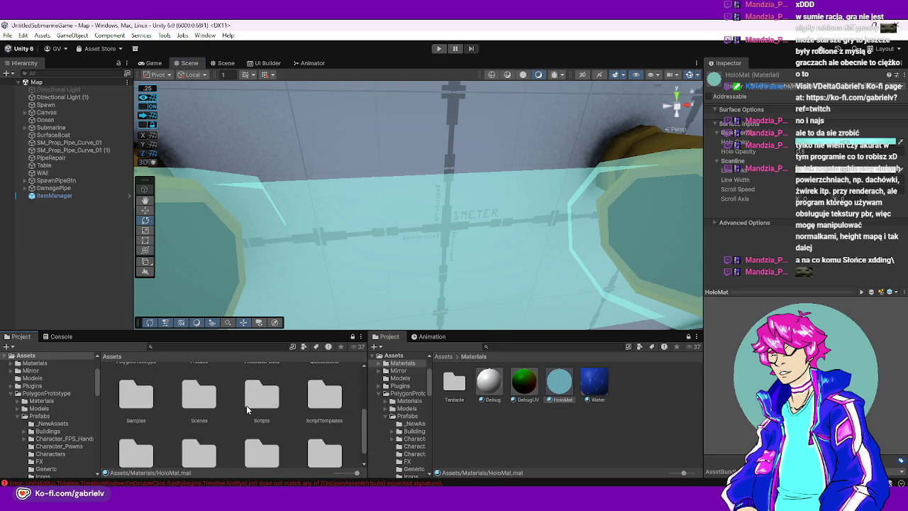
double_click(217, 439)
Open the HoloMat shader graph and inspect the Line Color property's default colour
click(242, 395)
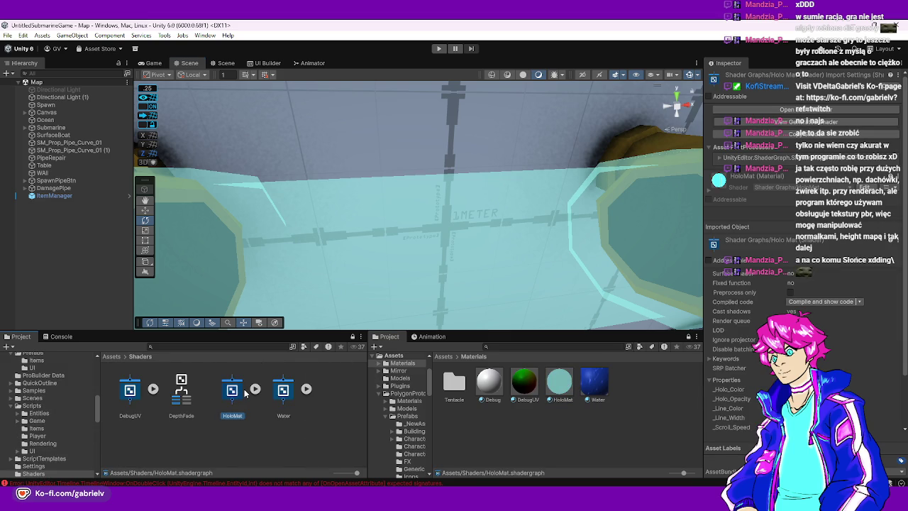
double_click(245, 392)
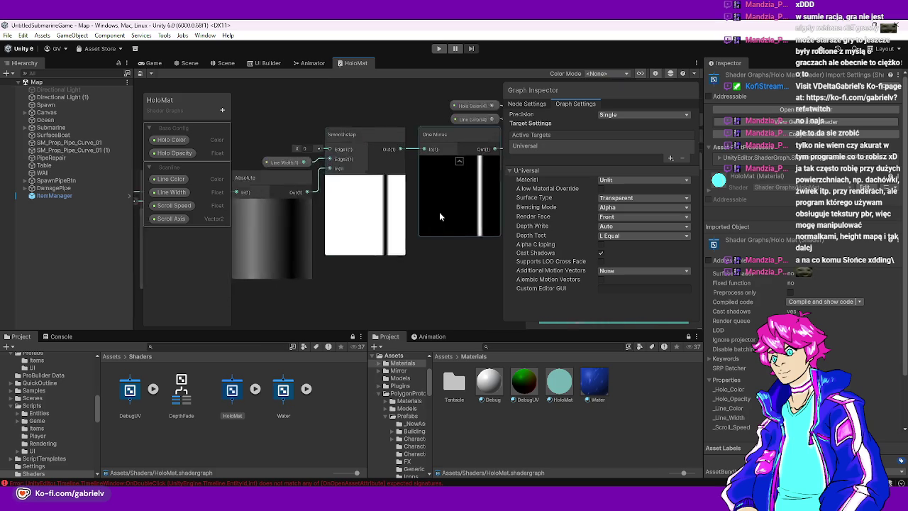
click(173, 178)
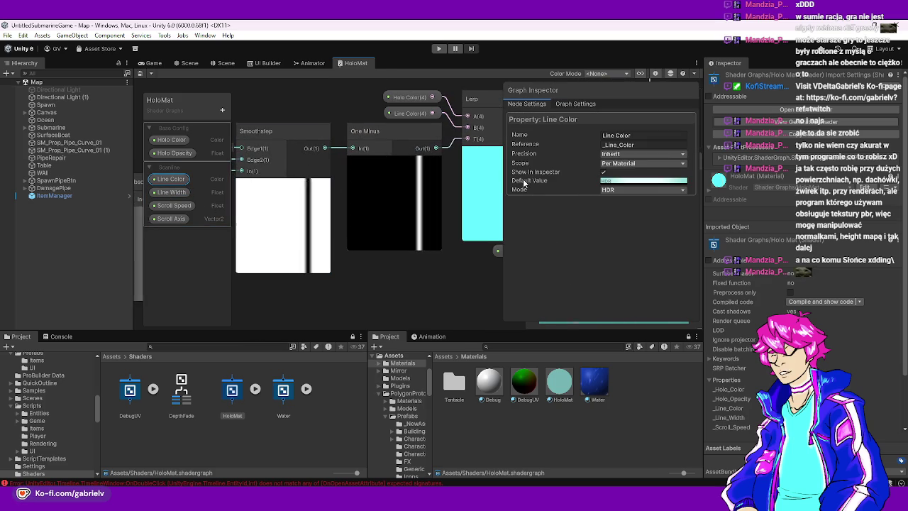
click(642, 181)
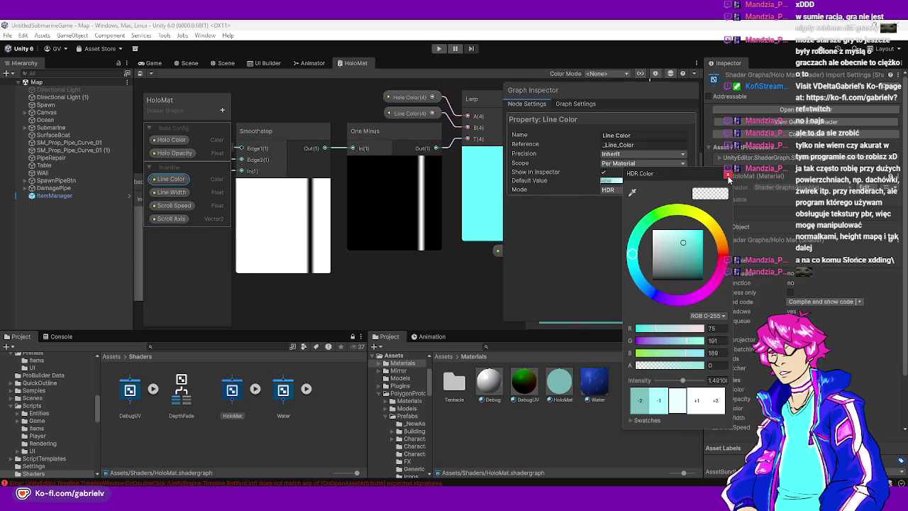
click(728, 175)
Bring up copy options for Line Color's default, then close the HoloMat graph tab
right_click(651, 181)
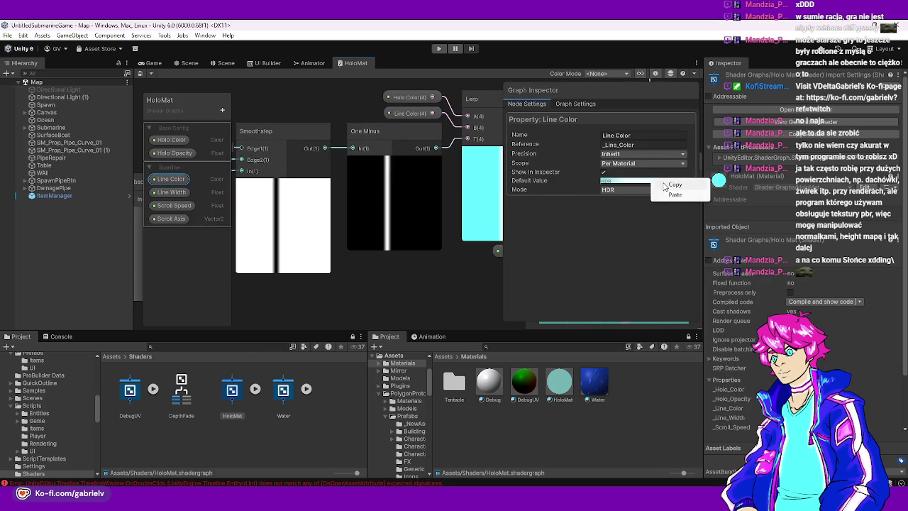
click(666, 185)
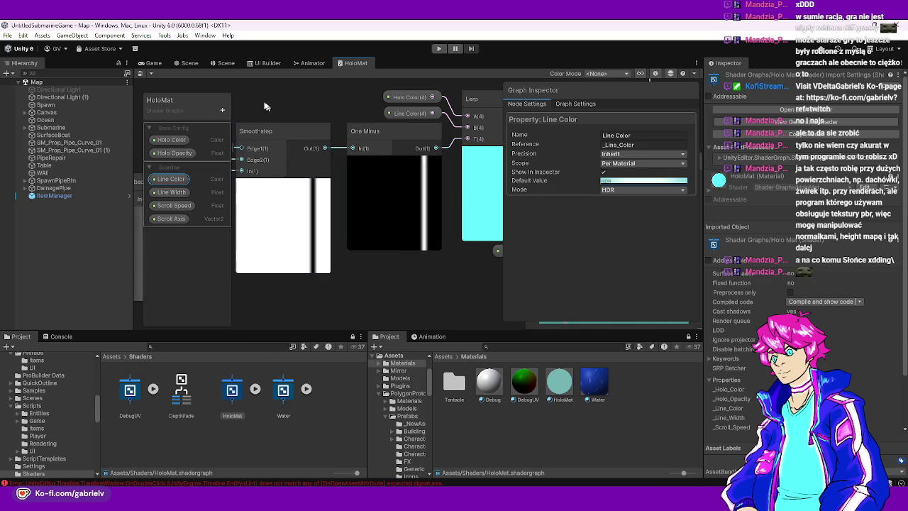
right_click(350, 63)
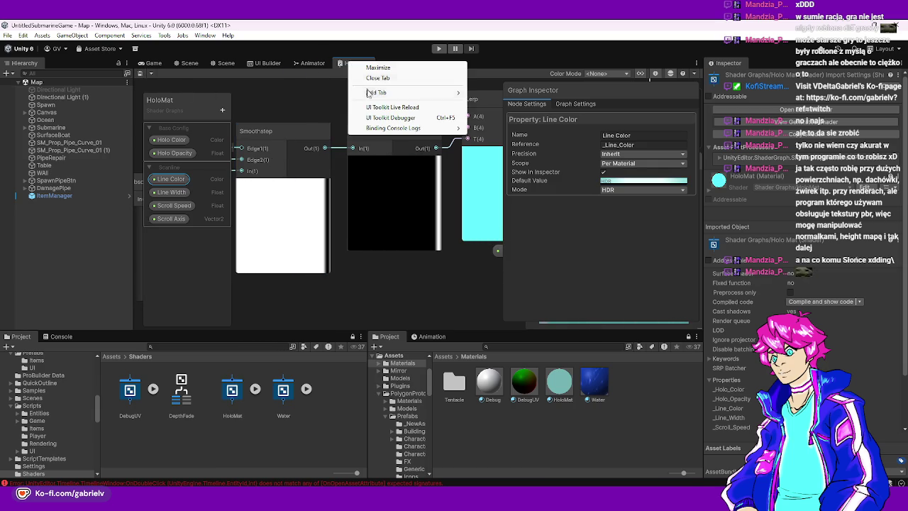
click(378, 78)
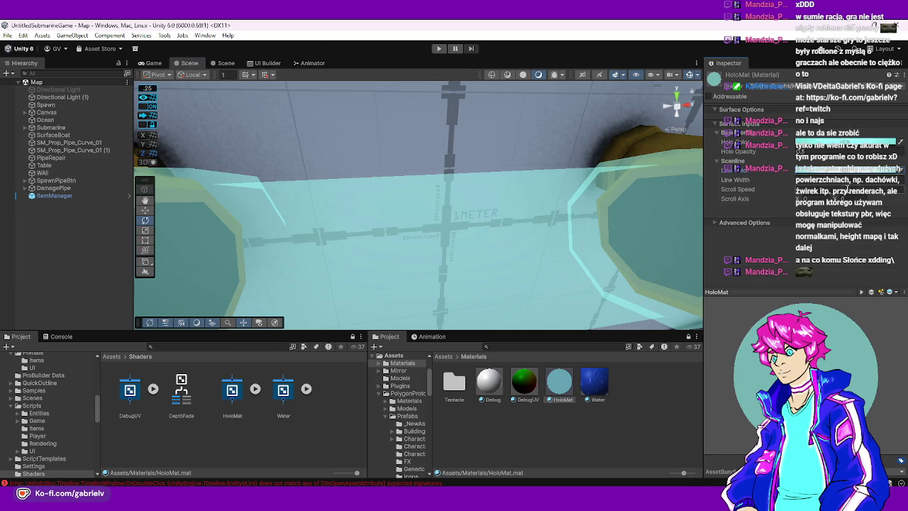
click(872, 293)
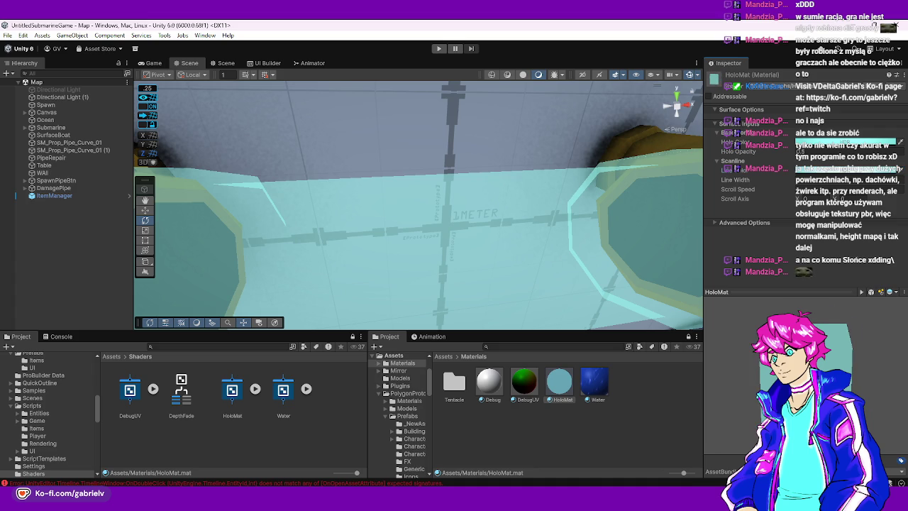
drag(586, 237, 568, 235)
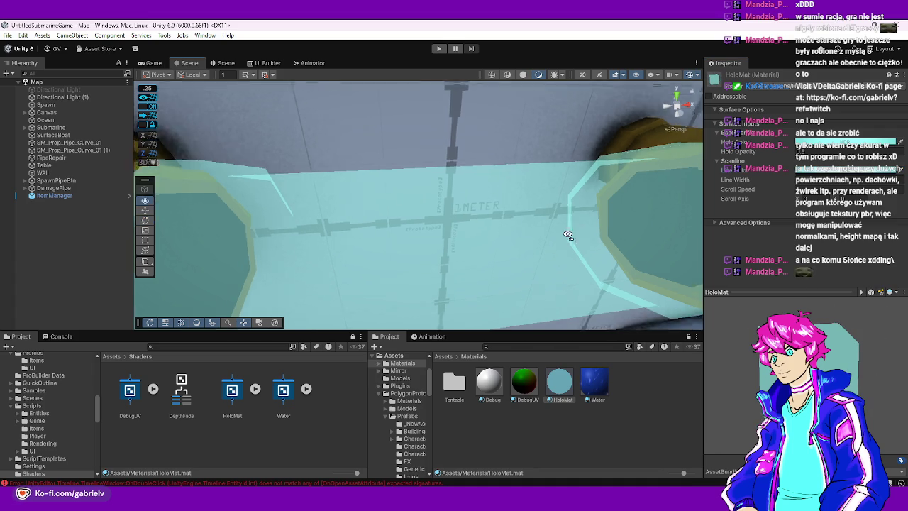
scroll(567, 235, down, 5)
click(461, 202)
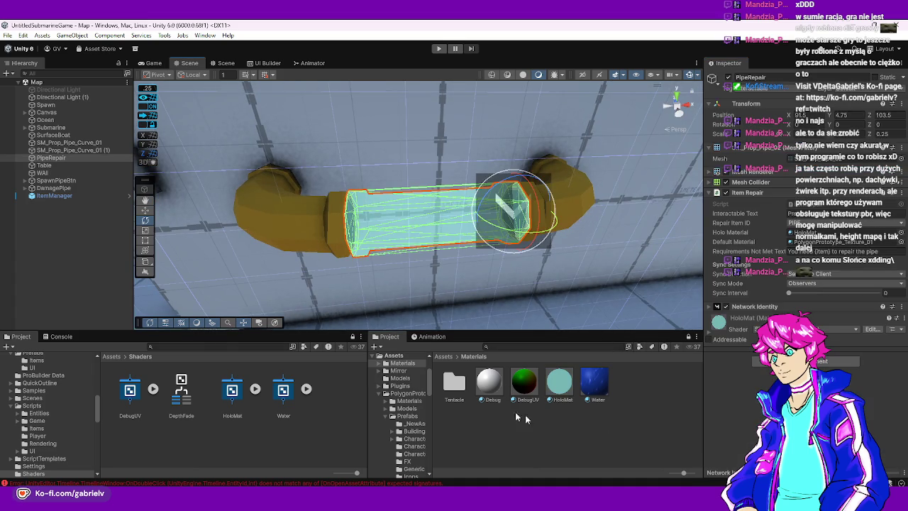
click(561, 397)
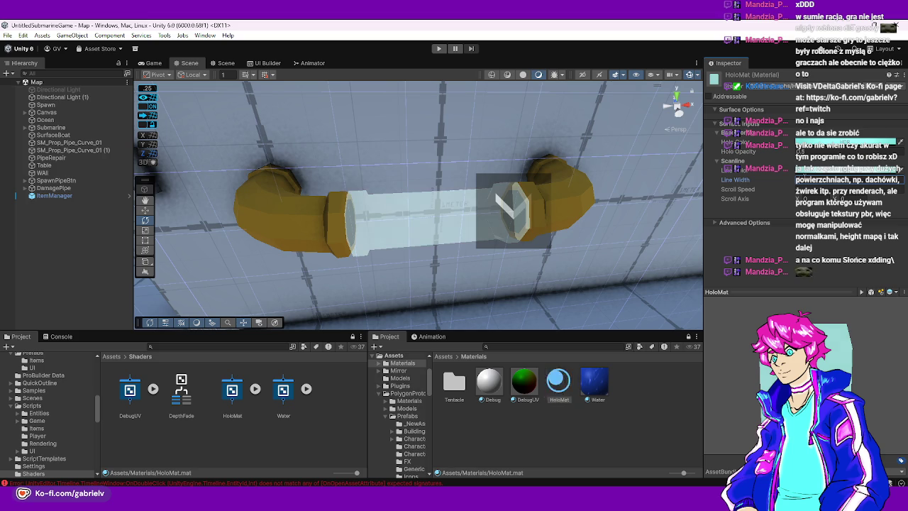
click(648, 364)
mouse_move(468, 248)
mouse_down()
mouse_move(371, 237)
mouse_move(395, 223)
mouse_move(487, 228)
mouse_up()
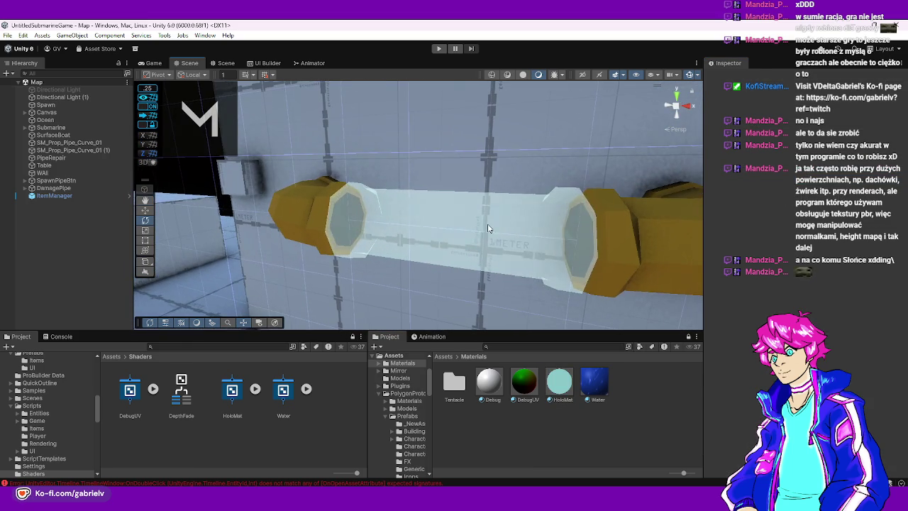
click(488, 229)
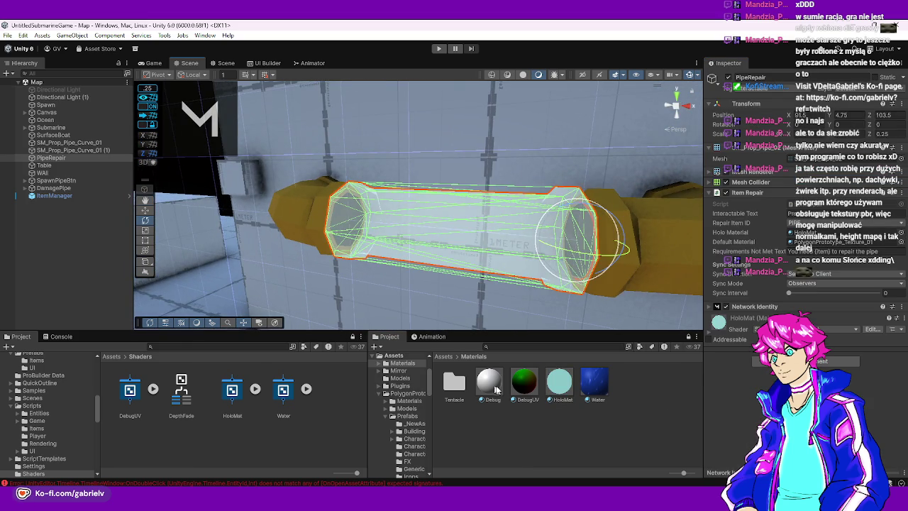
click(553, 385)
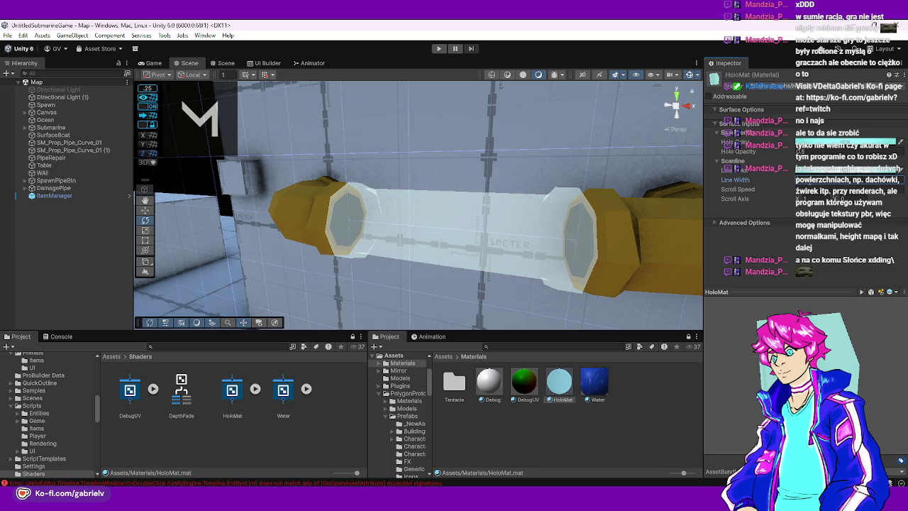
mouse_move(527, 239)
mouse_down()
mouse_move(544, 237)
mouse_move(533, 247)
mouse_move(556, 270)
mouse_move(420, 263)
mouse_move(330, 275)
mouse_move(284, 264)
mouse_move(365, 270)
mouse_move(446, 297)
mouse_move(383, 389)
mouse_up()
click(658, 403)
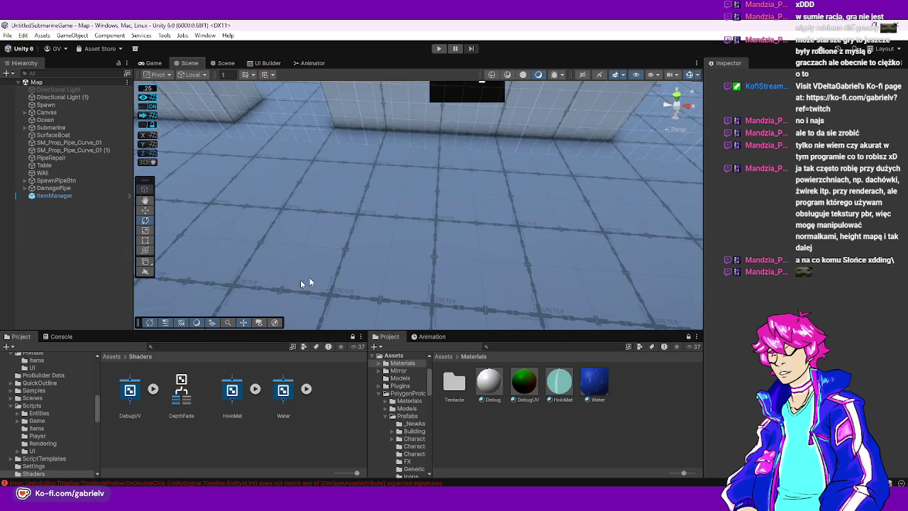
double_click(44, 165)
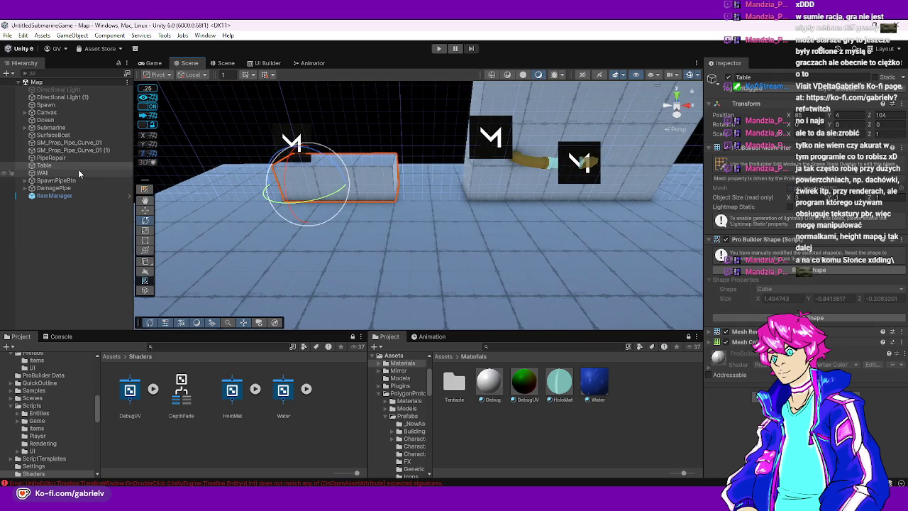
click(145, 209)
key(ctrl+d)
mouse_move(326, 175)
mouse_down()
mouse_move(220, 227)
mouse_move(553, 380)
mouse_move(406, 238)
mouse_up()
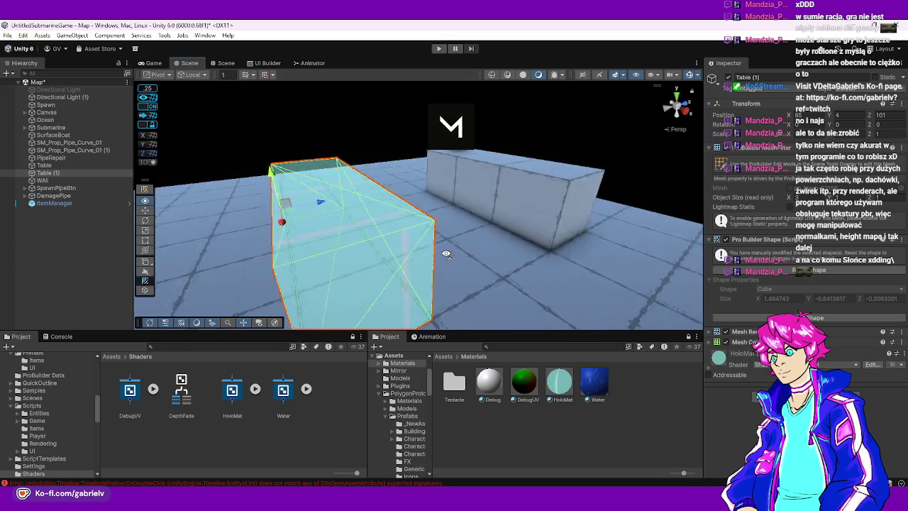
mouse_move(418, 151)
mouse_down()
mouse_move(513, 263)
mouse_move(534, 268)
mouse_up()
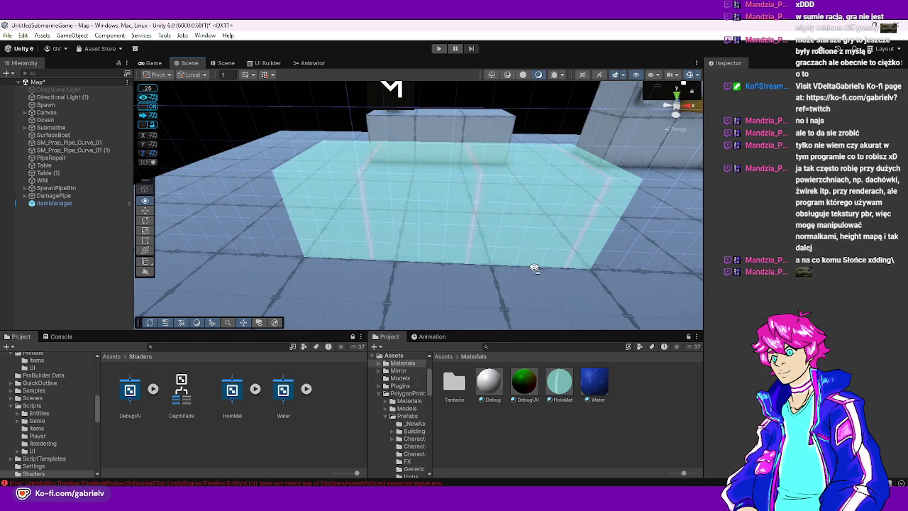
click(532, 234)
key(Delete)
mouse_move(442, 177)
mouse_down()
mouse_move(522, 94)
mouse_move(464, 139)
mouse_up()
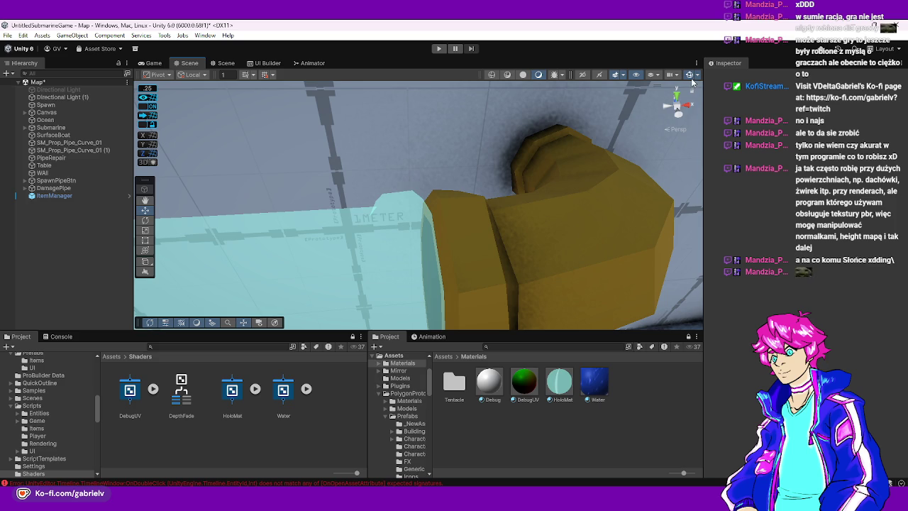
scroll(489, 193, down, 5)
click(442, 202)
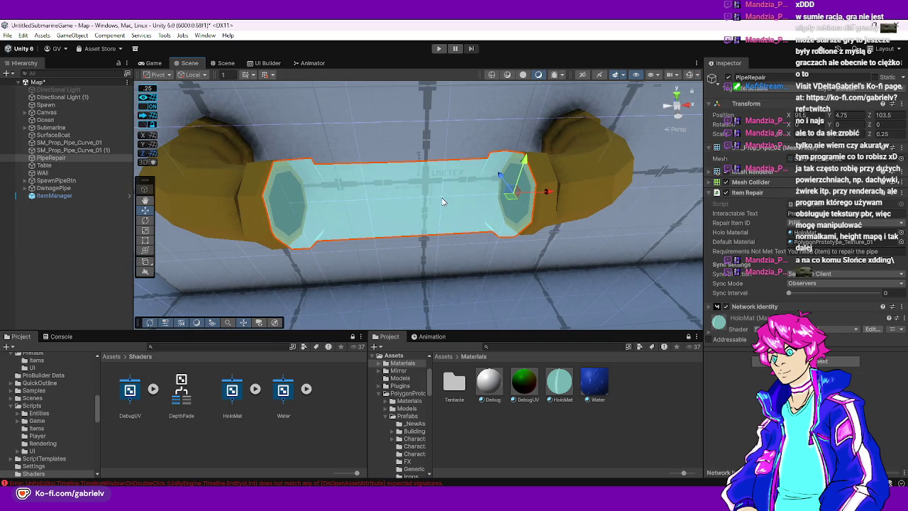
click(560, 383)
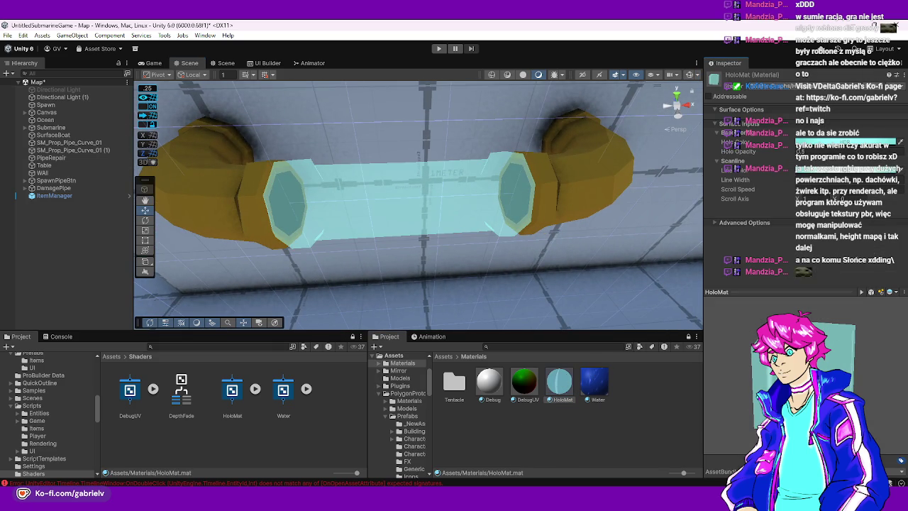
drag(505, 217, 521, 241)
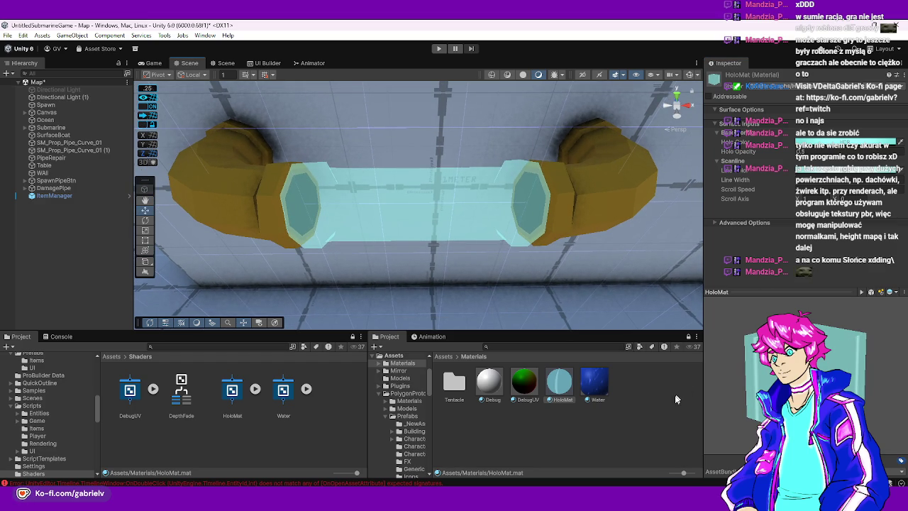
In the HoloMat shader graph, delete the scanline nodes and the Scanline properties
click(653, 419)
double_click(233, 394)
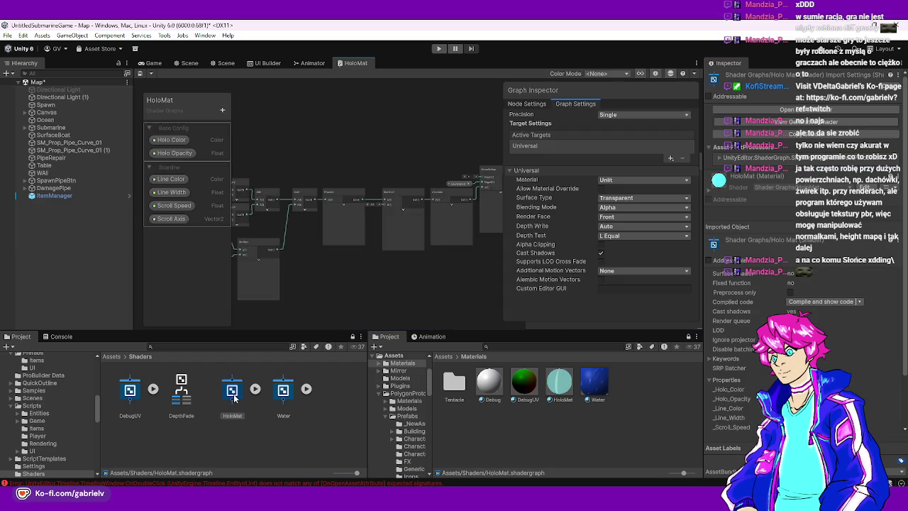
scroll(368, 255, down, 3)
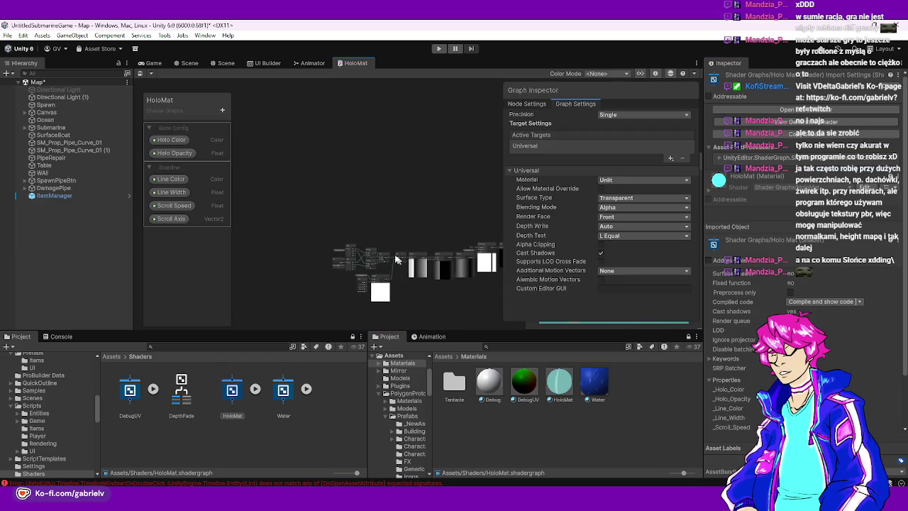
drag(291, 207, 474, 289)
key(f)
key(Delete)
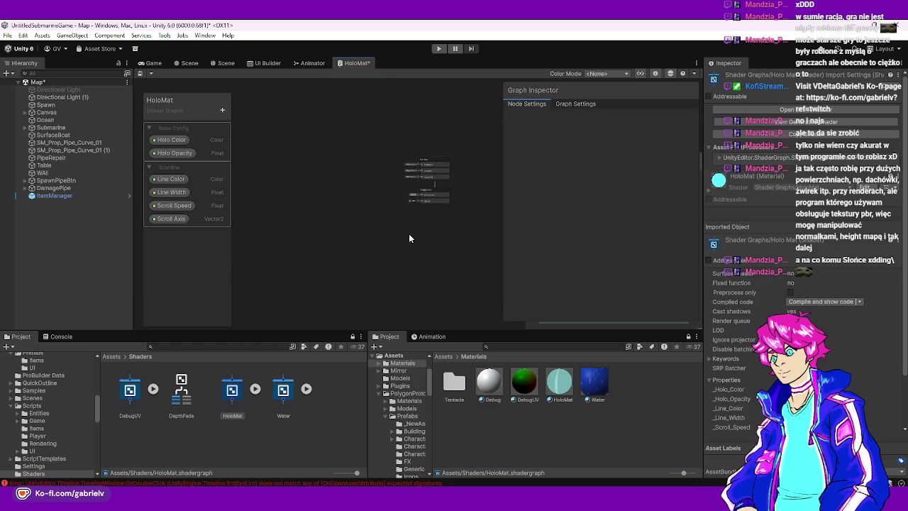
scroll(418, 199, up, 5)
click(171, 179)
shift+click(173, 218)
key(Delete)
Add Holo Color and Holo Opacity nodes, wiring them into Base Color and Alpha
mouse_move(185, 157)
mouse_down()
mouse_move(296, 162)
mouse_move(315, 172)
mouse_up()
mouse_move(171, 140)
mouse_down()
mouse_move(360, 148)
mouse_move(341, 127)
mouse_move(460, 134)
mouse_up()
click(395, 173)
mouse_move(397, 172)
mouse_down()
mouse_move(393, 151)
mouse_move(381, 150)
mouse_move(460, 161)
mouse_up()
drag(354, 156, 359, 156)
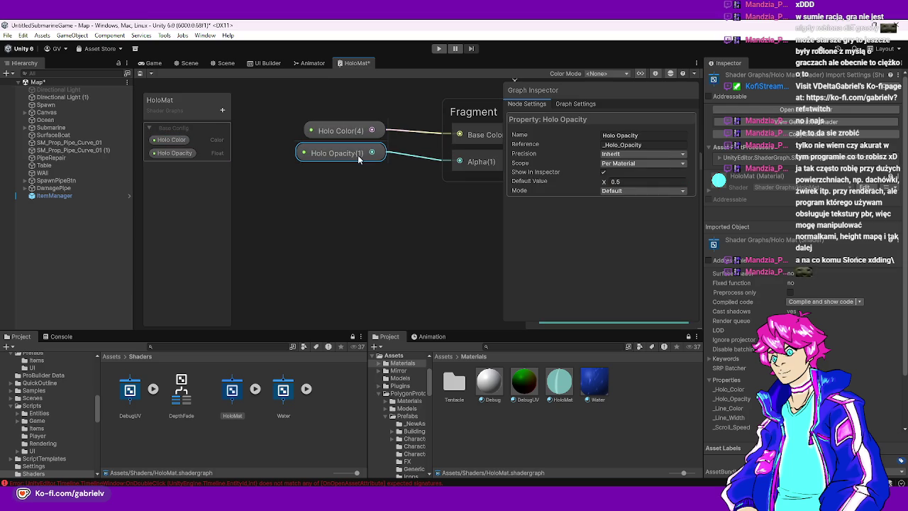
Paste the copied colour as Holo Color's default value and close the HoloMat graph
click(558, 381)
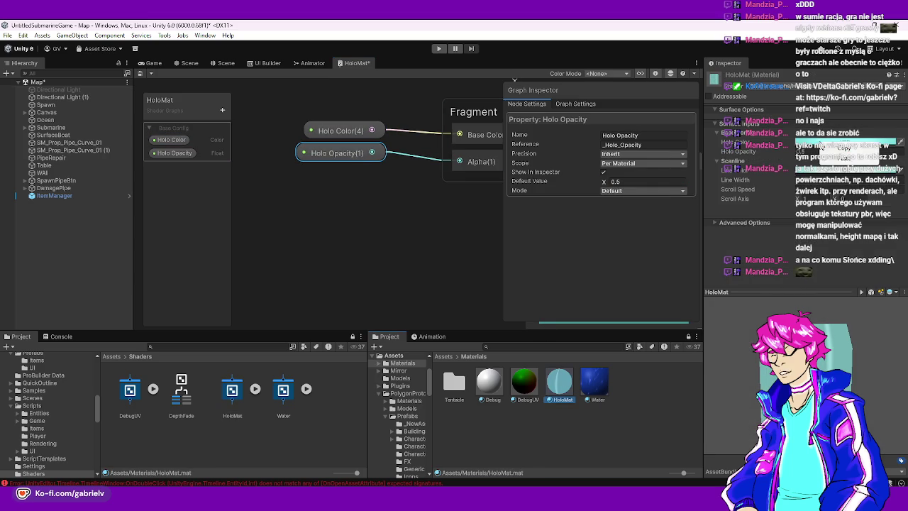
click(172, 140)
right_click(624, 182)
click(645, 196)
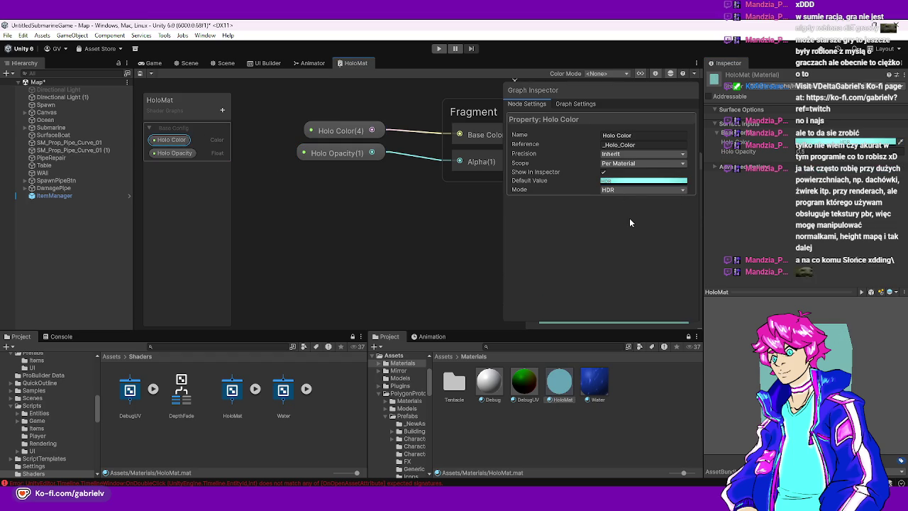
click(390, 210)
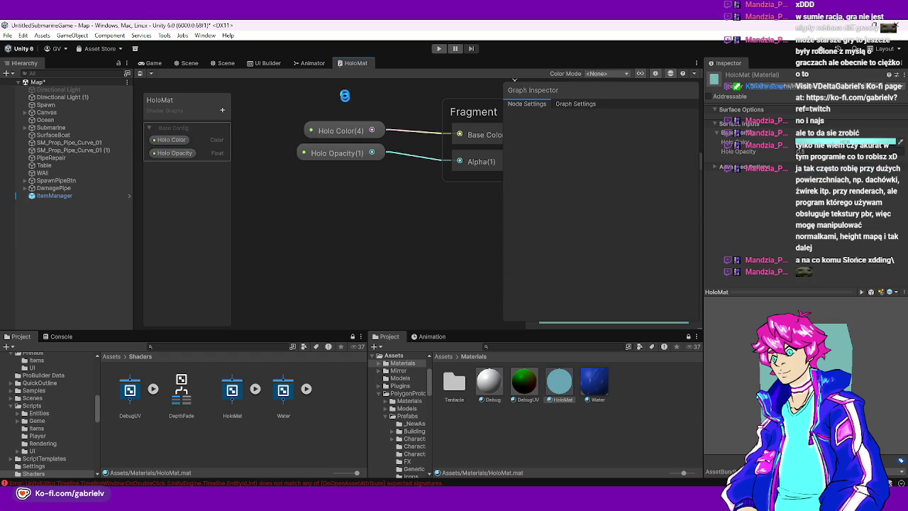
right_click(356, 67)
click(383, 81)
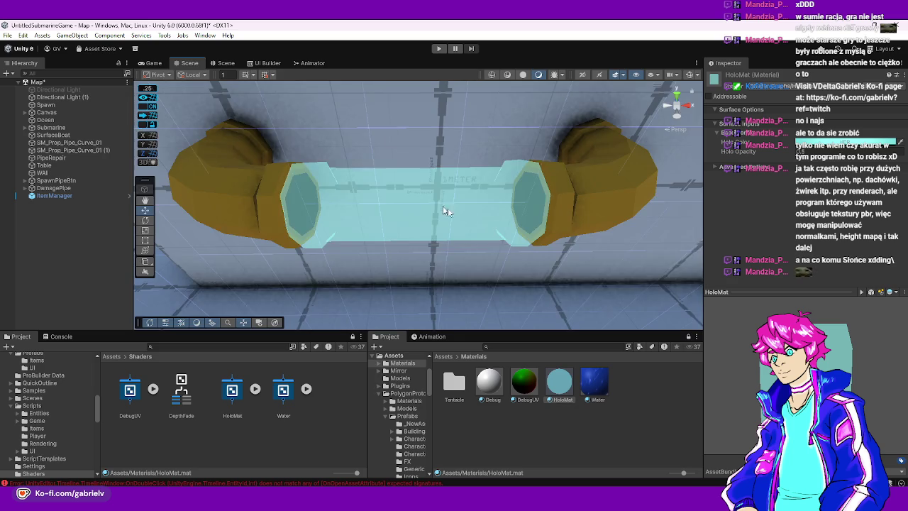
Replace HoloMat with PolygonPrototype_Texture_01 in the PipeRepair pipe's Mesh Renderer material slot
scroll(459, 211, down, 10)
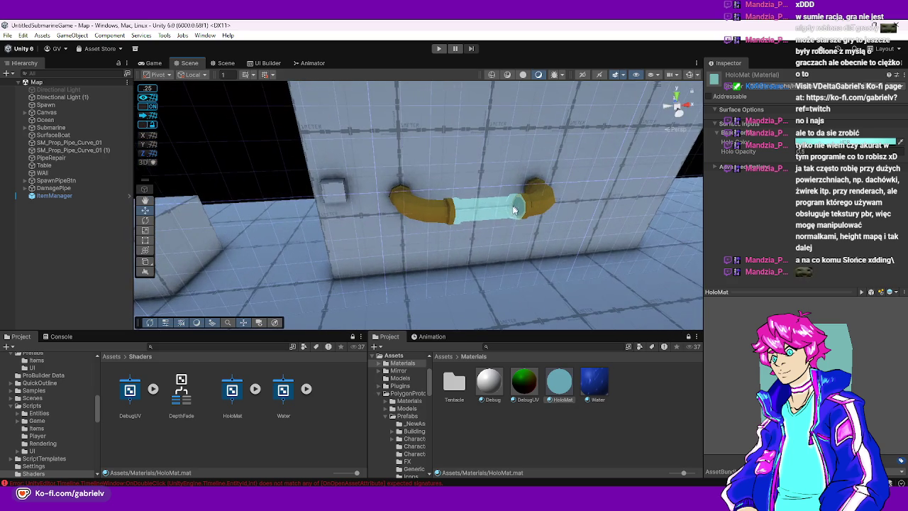
click(488, 206)
double_click(807, 245)
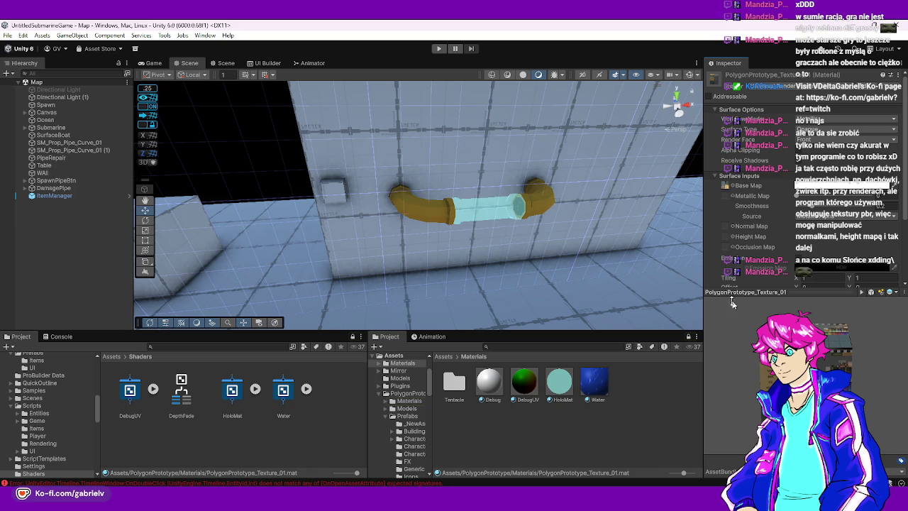
click(506, 213)
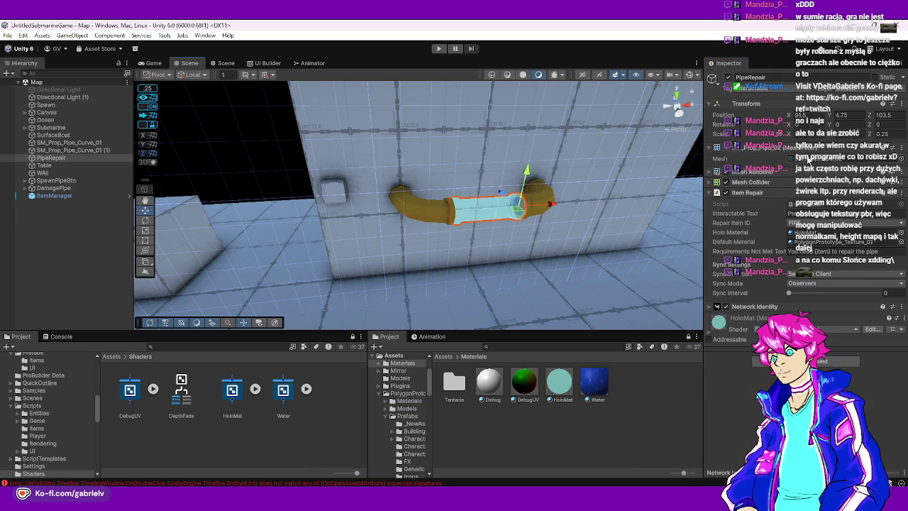
click(815, 245)
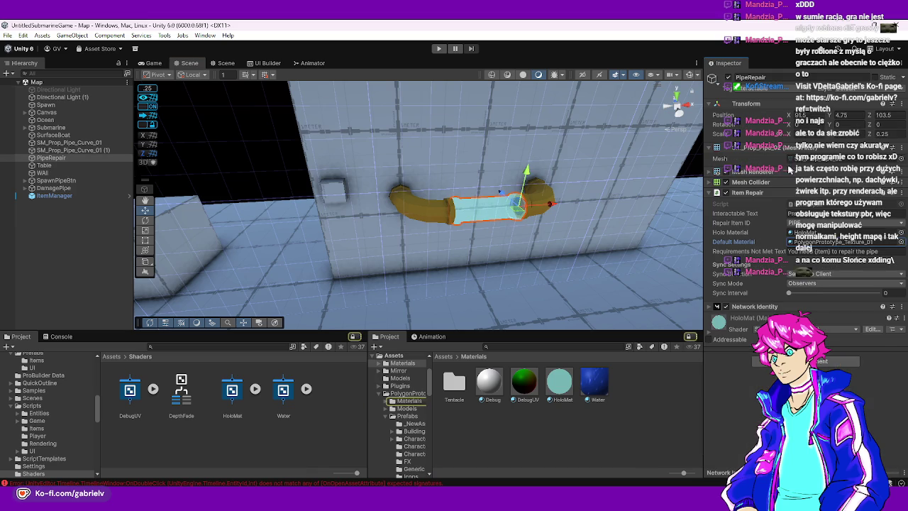
click(765, 174)
click(408, 401)
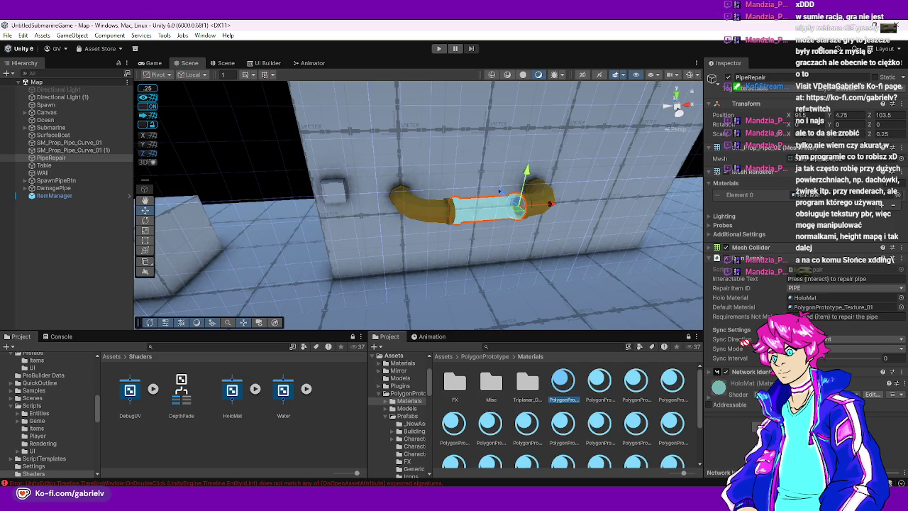
click(831, 196)
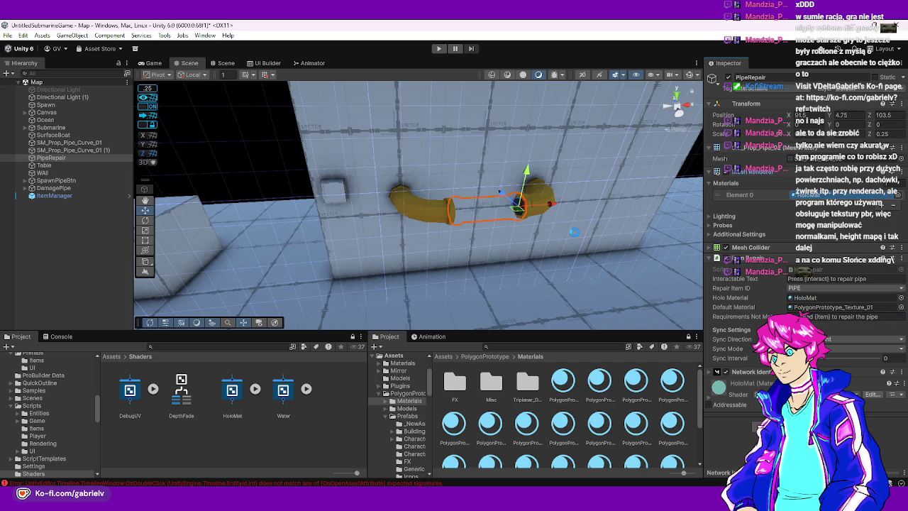
Zoom and orbit the Scene view to show the pipe, wall and table together
scroll(574, 232, up, 5)
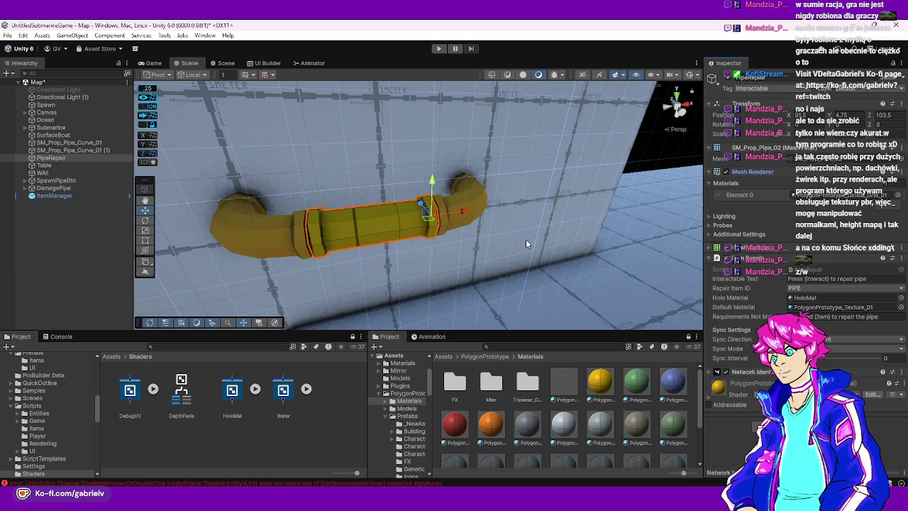
scroll(549, 411, down, 2)
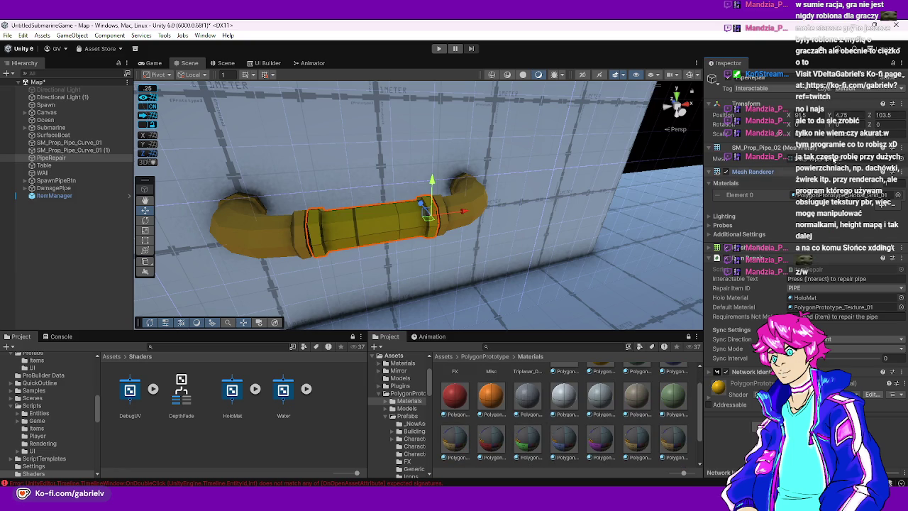
scroll(548, 412, up, 1)
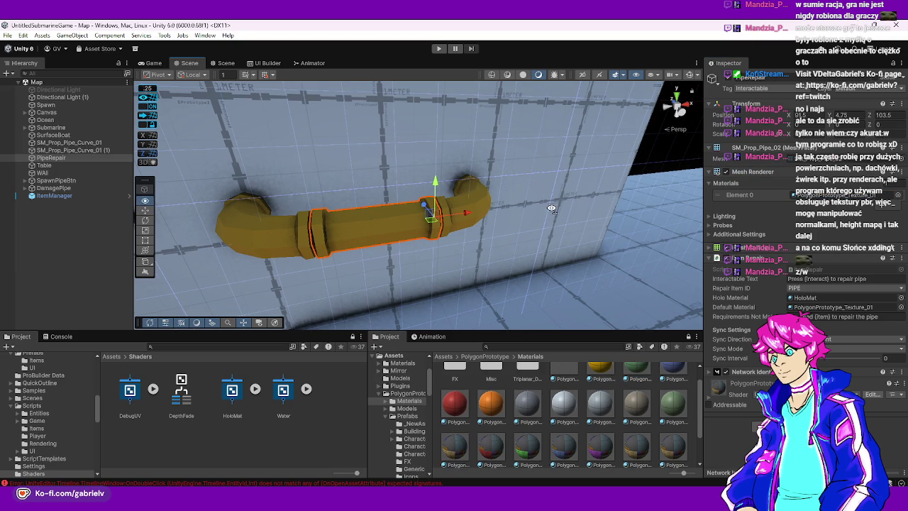
scroll(556, 220, down, 5)
mouse_move(534, 238)
mouse_down()
mouse_move(426, 213)
mouse_move(340, 226)
mouse_up()
click(205, 35)
mouse_move(164, 35)
mouse_move(202, 77)
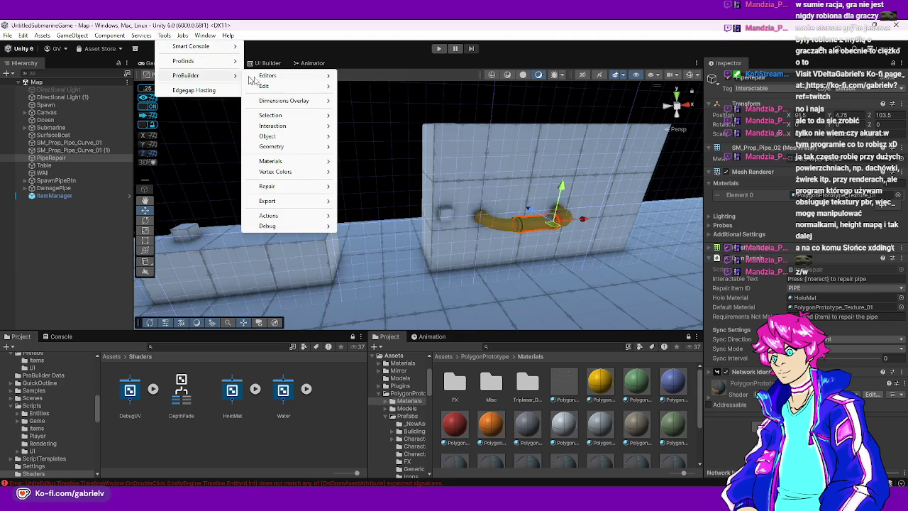
mouse_move(281, 80)
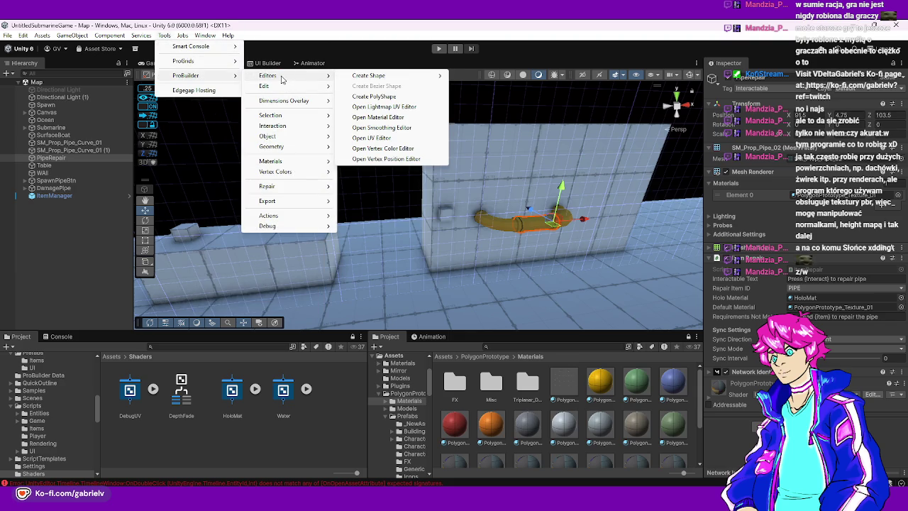
click(398, 117)
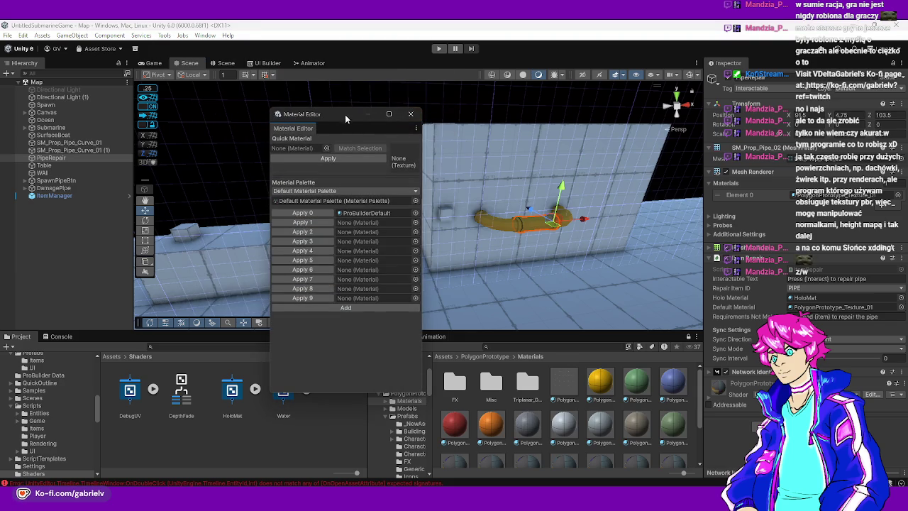
drag(330, 114, 238, 132)
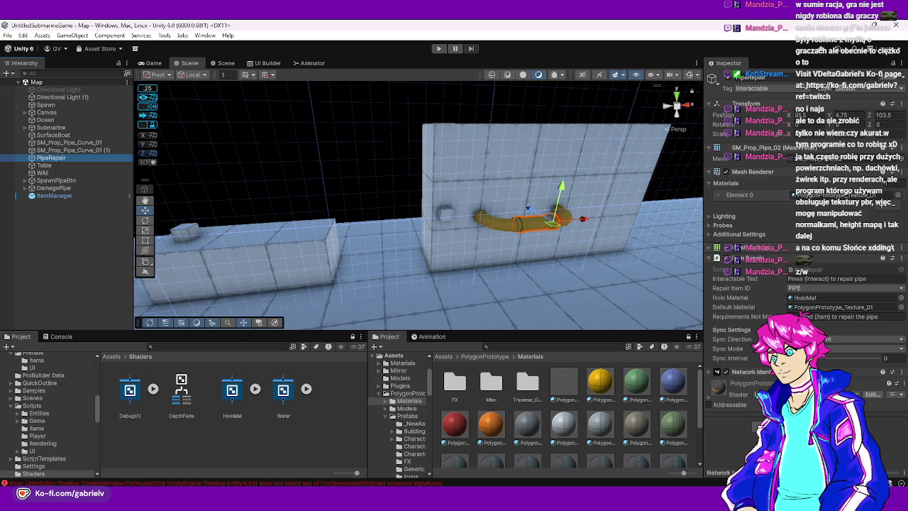
Preview the Global_Grid_01 and Global_Grid_06 materials, then select the floor
click(526, 425)
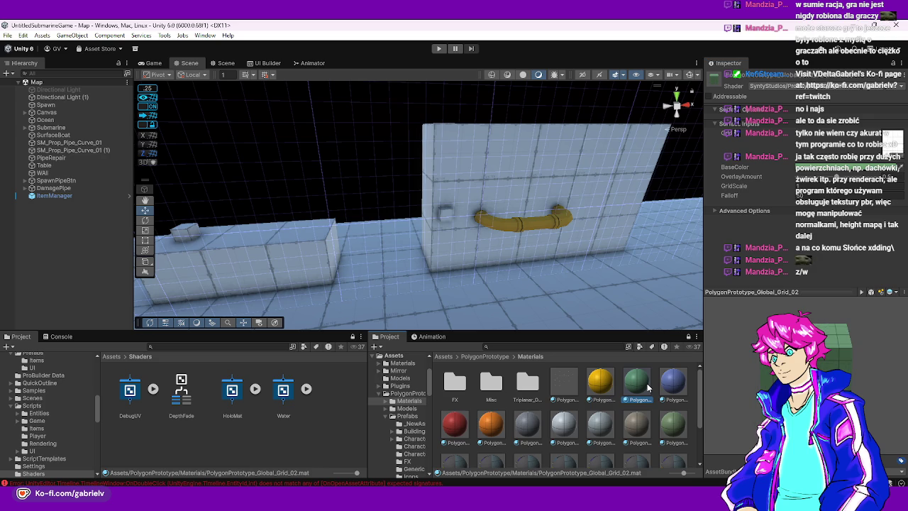
click(604, 390)
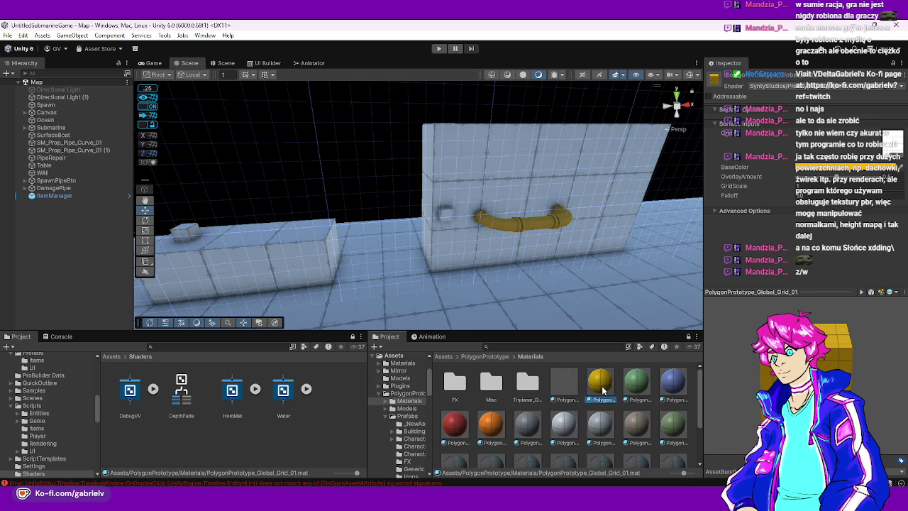
click(531, 426)
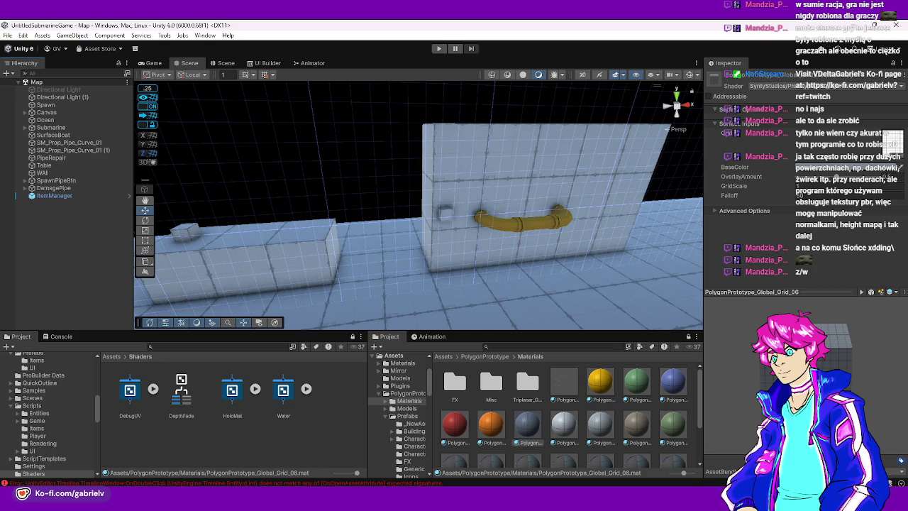
click(465, 198)
drag(504, 189, 499, 191)
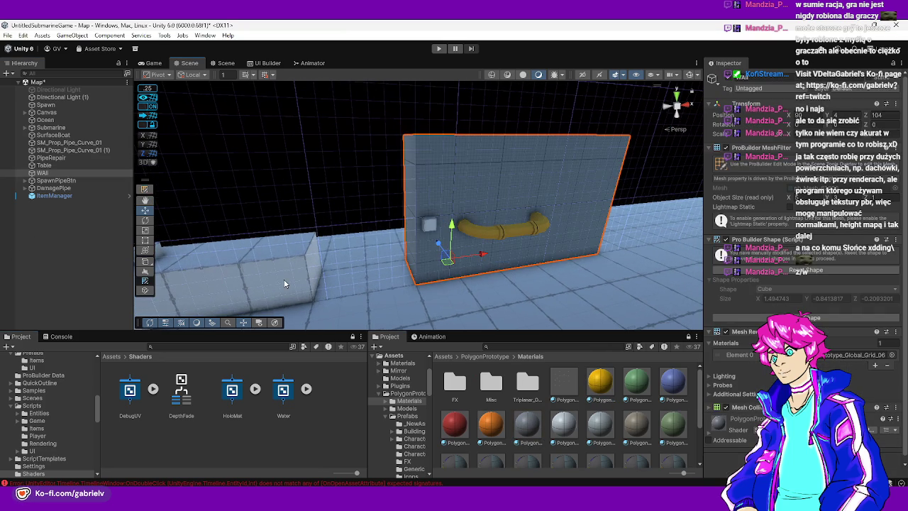
click(171, 268)
drag(319, 227, 310, 223)
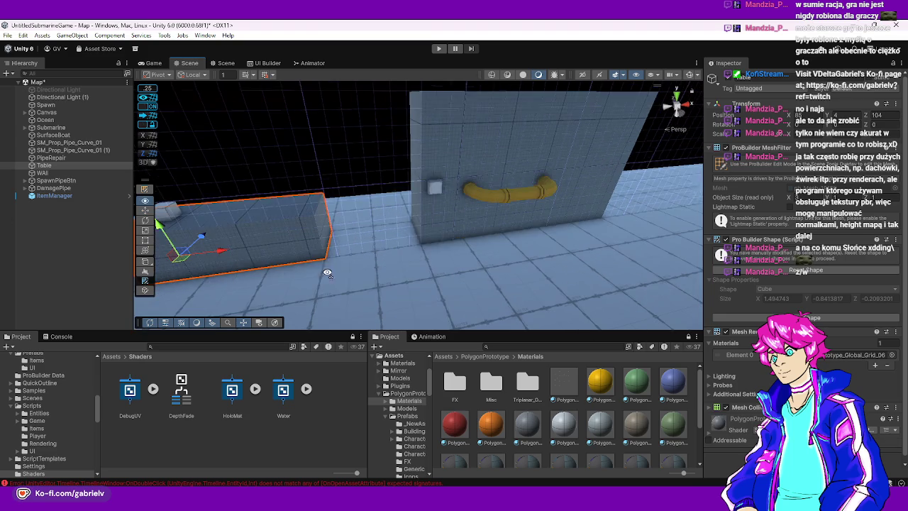
click(477, 282)
drag(477, 282, 478, 270)
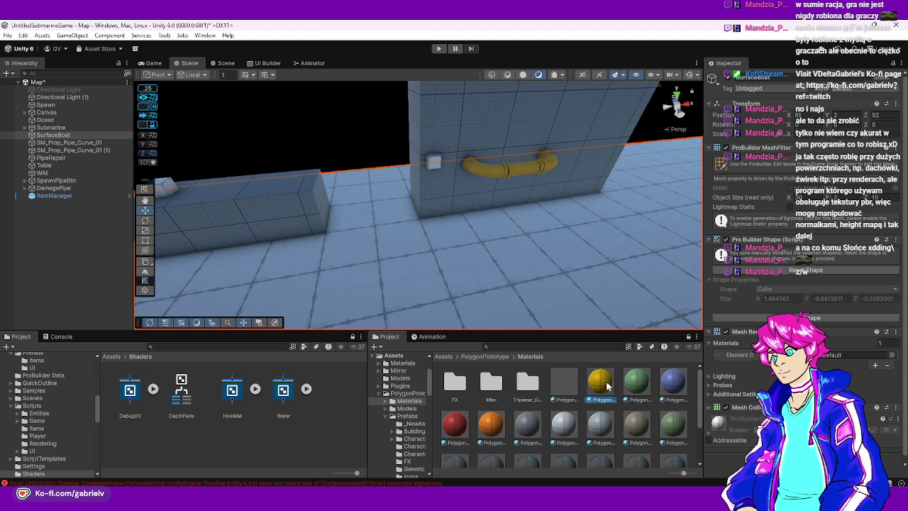
Apply the dark Global_Grid_06 material to the floor, undoing a yellow grid attempt
drag(599, 381, 478, 328)
drag(506, 253, 676, 261)
key(ctrl+z)
drag(602, 270, 595, 276)
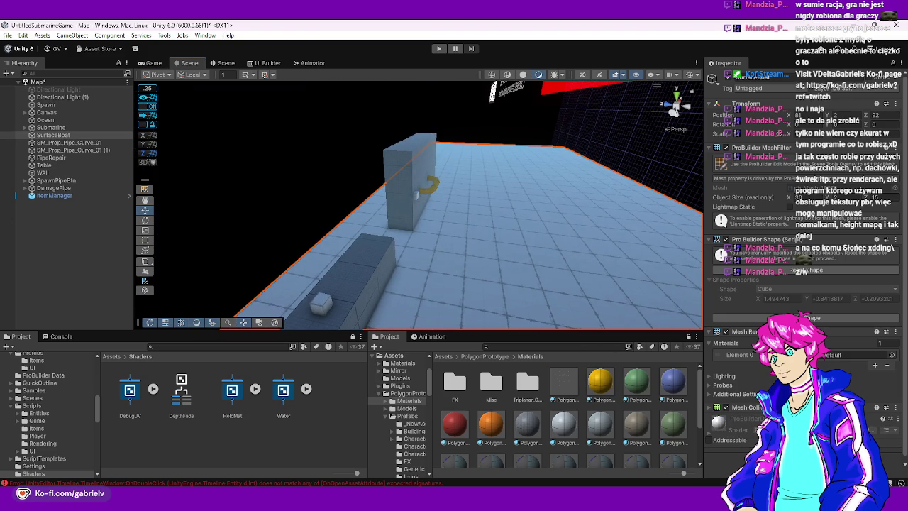
mouse_move(527, 424)
mouse_down()
mouse_move(374, 277)
mouse_move(412, 243)
mouse_move(359, 263)
mouse_move(268, 264)
mouse_up()
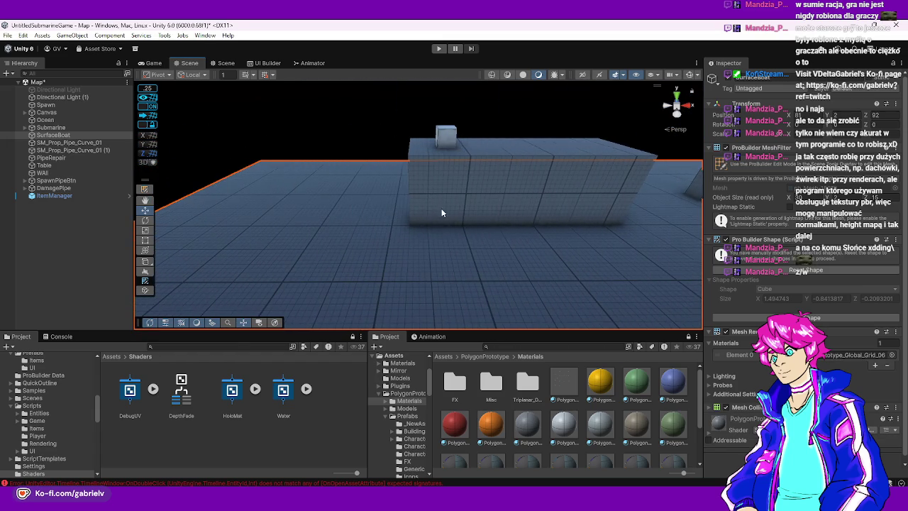
Slide the SpawnPipeBtn cube along X, then select the damage-pipe cube and the wall
click(448, 223)
scroll(519, 211, up, 3)
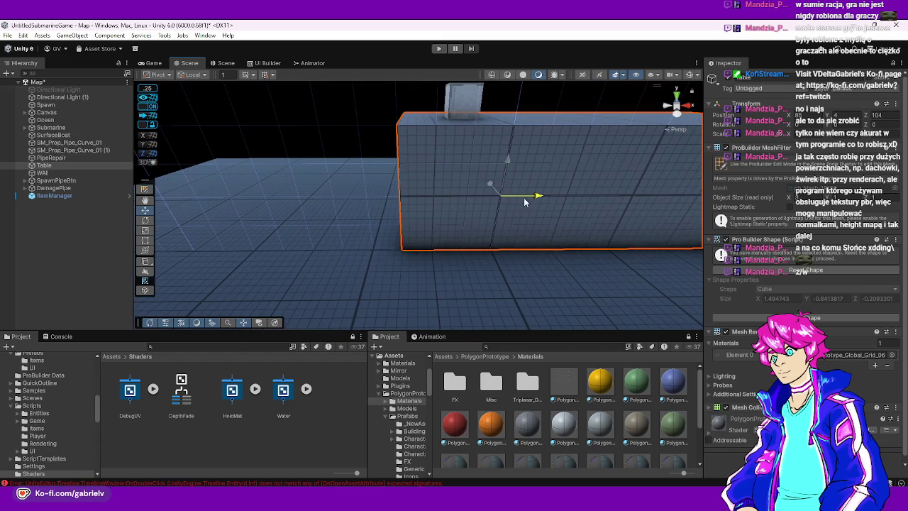
scroll(528, 202, up, 1)
mouse_move(521, 202)
mouse_down()
mouse_move(468, 191)
mouse_move(379, 71)
mouse_move(429, 94)
mouse_move(427, 146)
mouse_up()
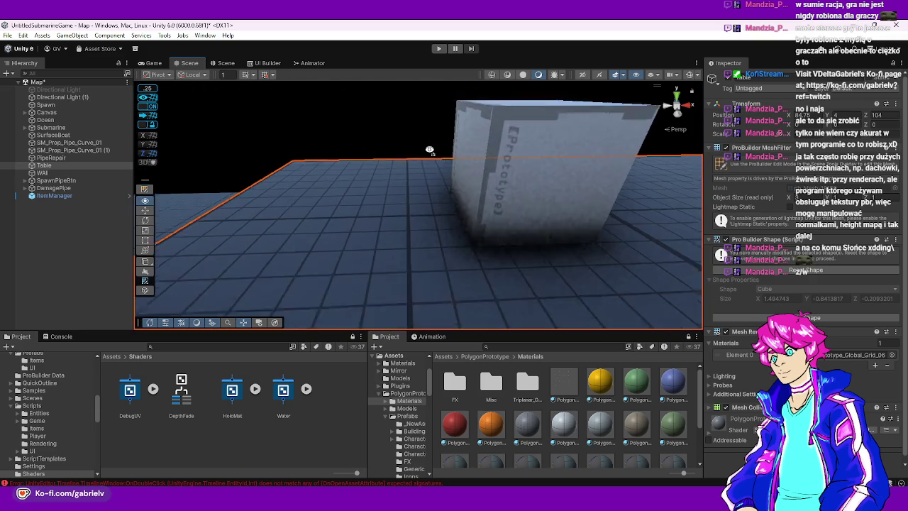
click(426, 160)
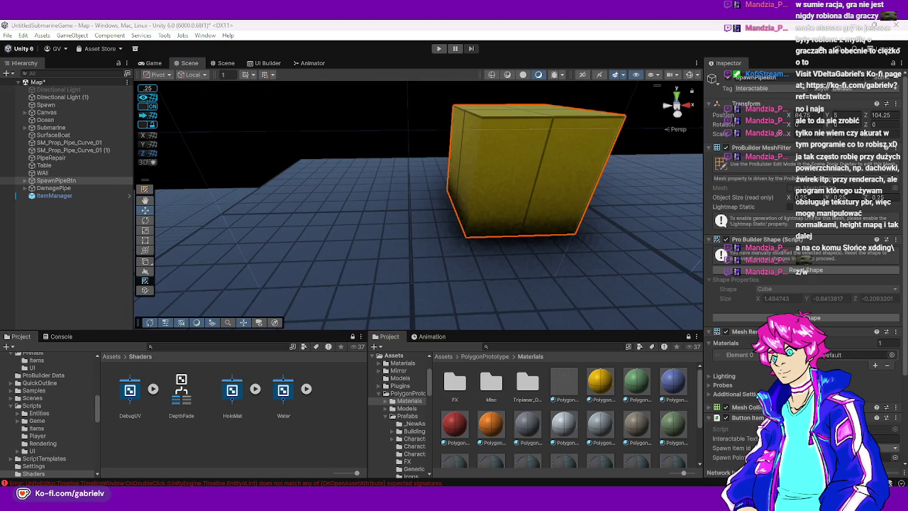
scroll(474, 190, down, 5)
scroll(448, 180, up, 2)
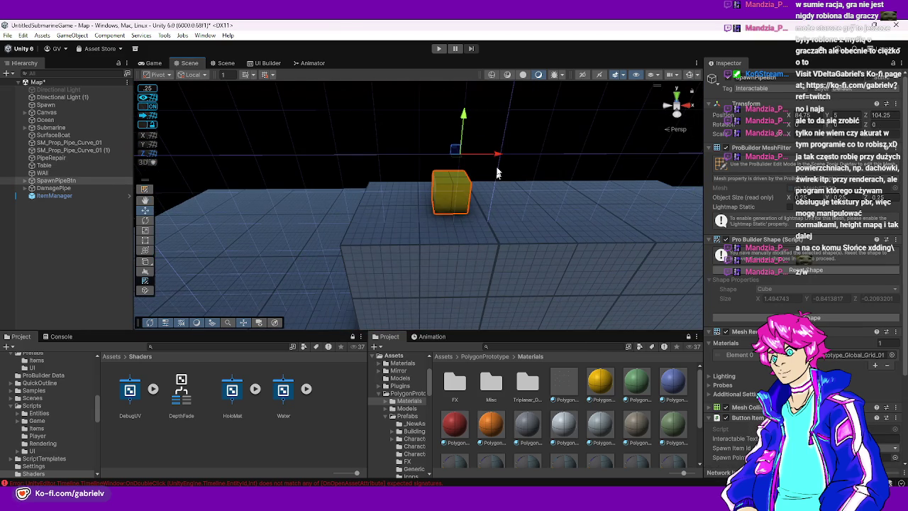
drag(496, 154, 470, 152)
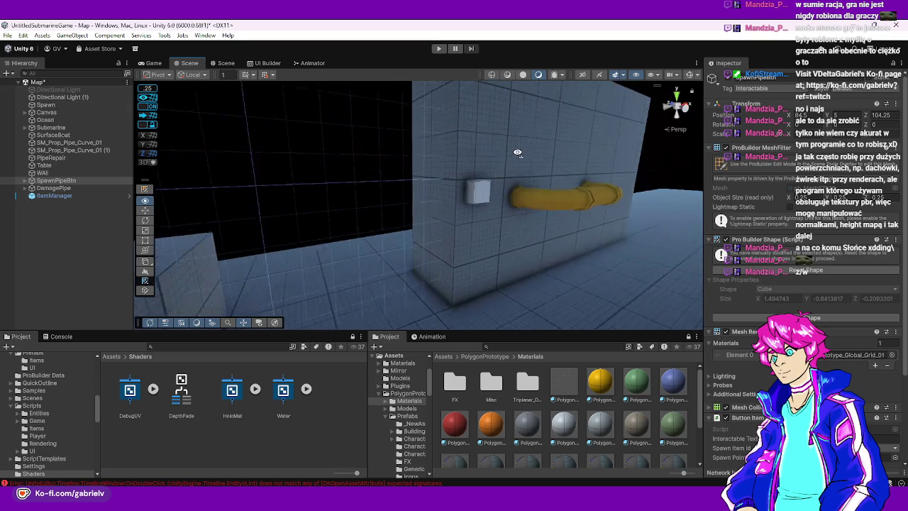
click(491, 185)
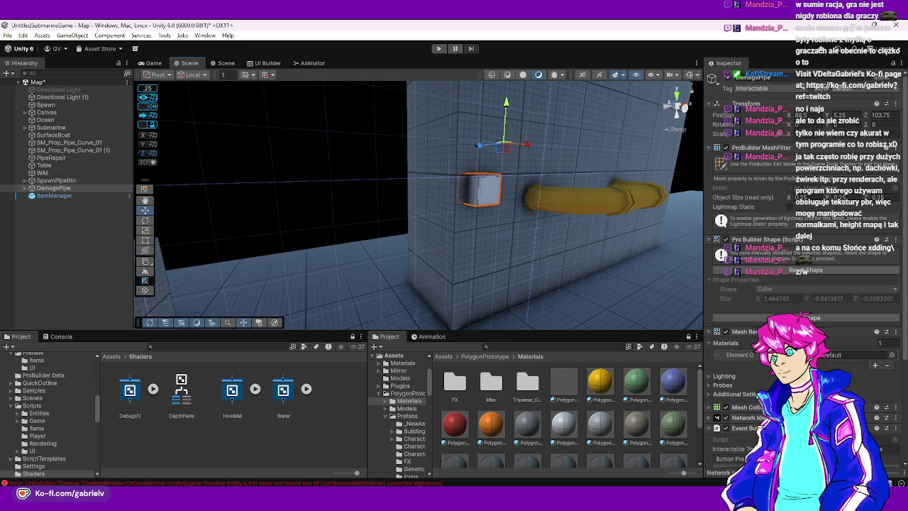
shift+click(483, 213)
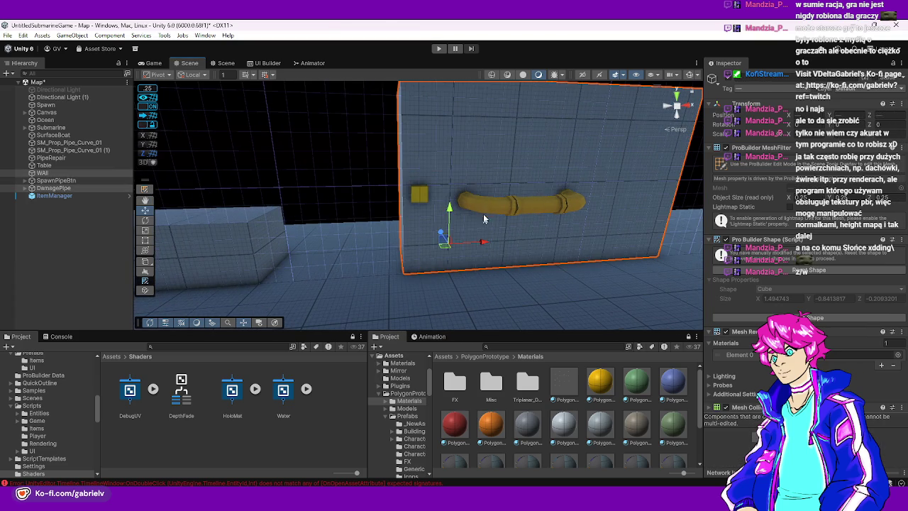
Select the curved pipe pieces and PipeRepair, and slide them along the X axis
ctrl+click(69, 143)
ctrl+click(65, 150)
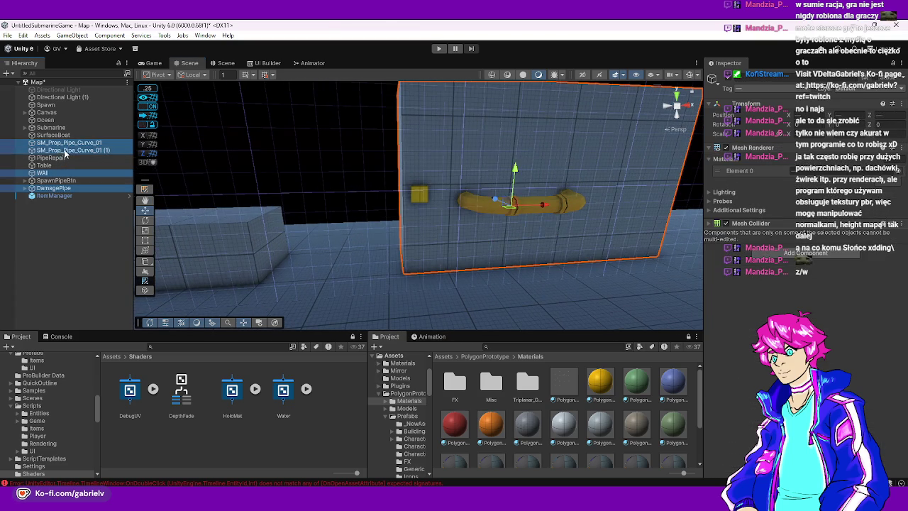
ctrl+click(54, 157)
drag(594, 205, 578, 206)
Rename the WAll object to Wall
click(43, 172)
text(Wa)
key(Return)
Orbit around the pipe and wall, and dock the Material Editor left of the Scene
click(208, 151)
mouse_move(208, 151)
mouse_down()
mouse_move(347, 125)
mouse_move(415, 217)
mouse_move(658, 219)
mouse_move(432, 208)
mouse_move(551, 300)
mouse_move(638, 227)
mouse_move(696, 243)
mouse_move(531, 237)
mouse_move(507, 257)
mouse_move(529, 270)
mouse_move(559, 229)
mouse_move(590, 320)
mouse_up()
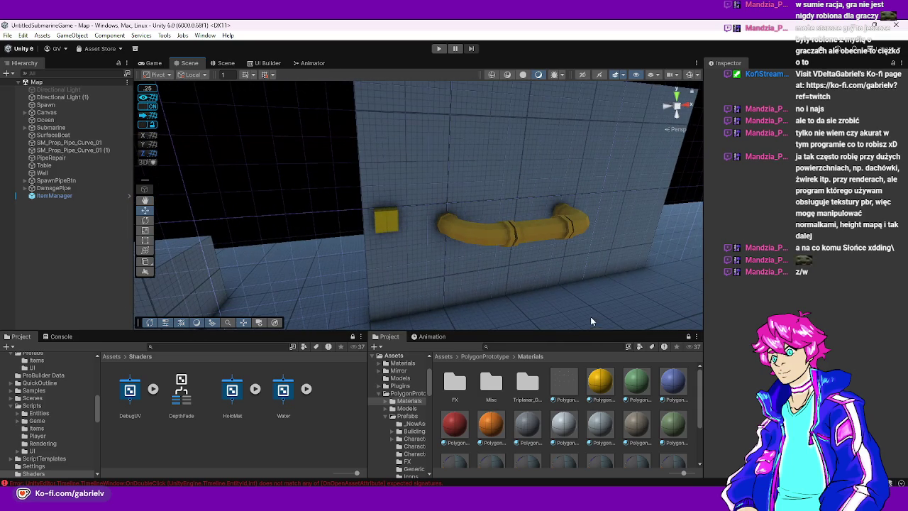
drag(442, 284, 461, 229)
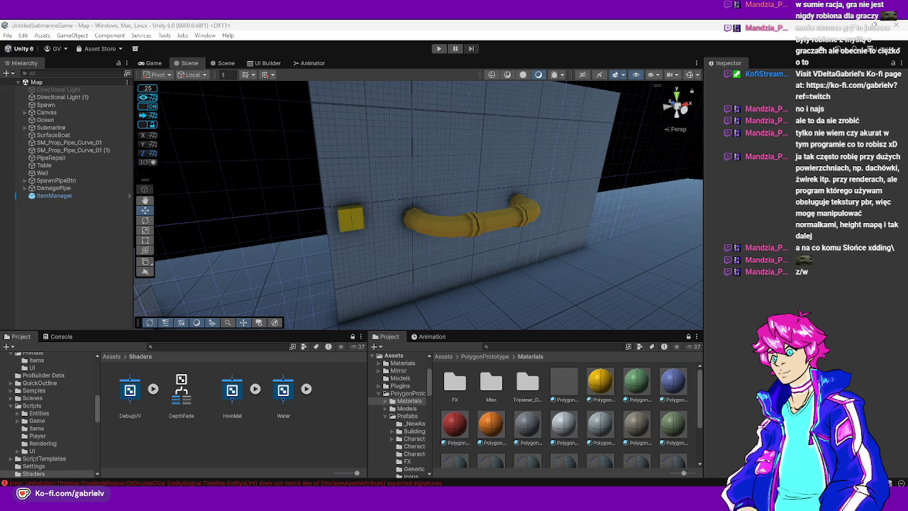
mouse_move(321, 119)
mouse_down()
mouse_move(169, 119)
mouse_move(237, 120)
mouse_move(127, 129)
mouse_move(222, 144)
mouse_up()
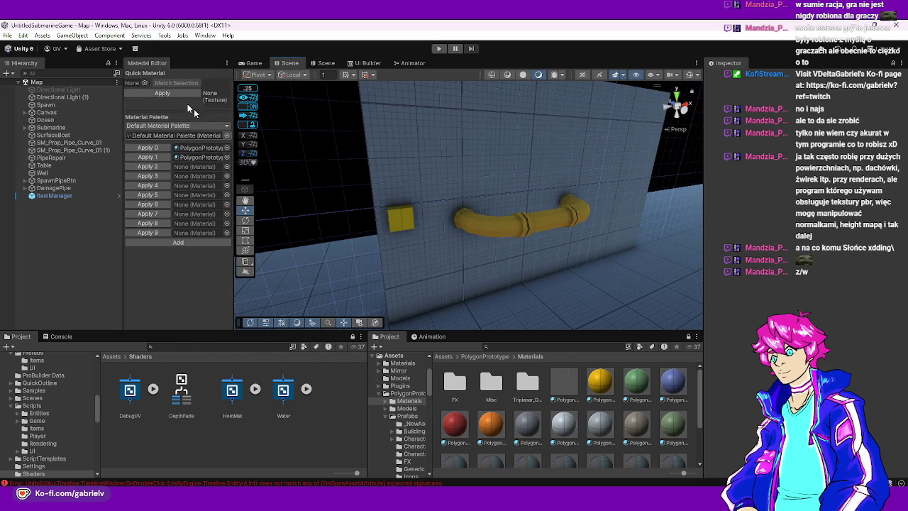
Dock the Material Editor as a tab beside the Hierarchy and resize the left panel
drag(147, 62, 62, 69)
mouse_move(176, 101)
mouse_down()
mouse_move(115, 100)
mouse_move(132, 100)
mouse_up()
click(32, 64)
mouse_move(419, 213)
mouse_down()
mouse_move(445, 218)
mouse_move(371, 197)
mouse_move(309, 154)
mouse_move(465, 186)
mouse_move(466, 255)
mouse_move(432, 208)
mouse_move(398, 206)
mouse_move(398, 197)
mouse_move(525, 198)
mouse_move(597, 186)
mouse_up()
Select the Wall, switch to ProBuilder face mode, and pick faces along the wall
click(387, 202)
key(k)
click(390, 196)
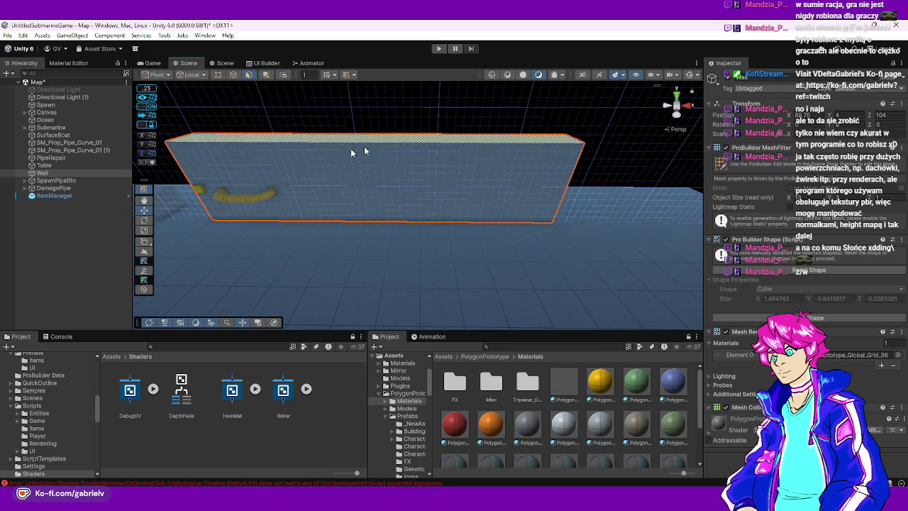
click(311, 218)
mouse_move(310, 220)
mouse_down()
mouse_move(385, 185)
mouse_move(385, 241)
mouse_move(420, 240)
mouse_move(436, 225)
mouse_move(579, 178)
mouse_up()
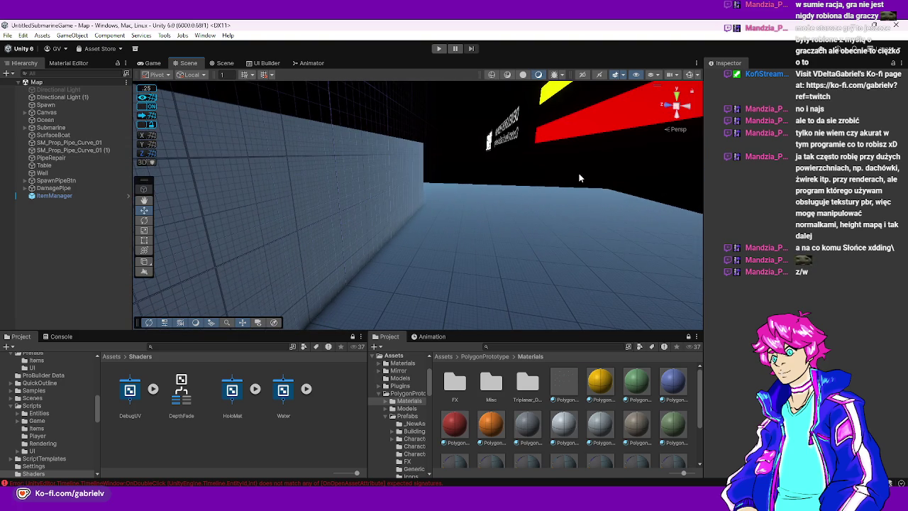
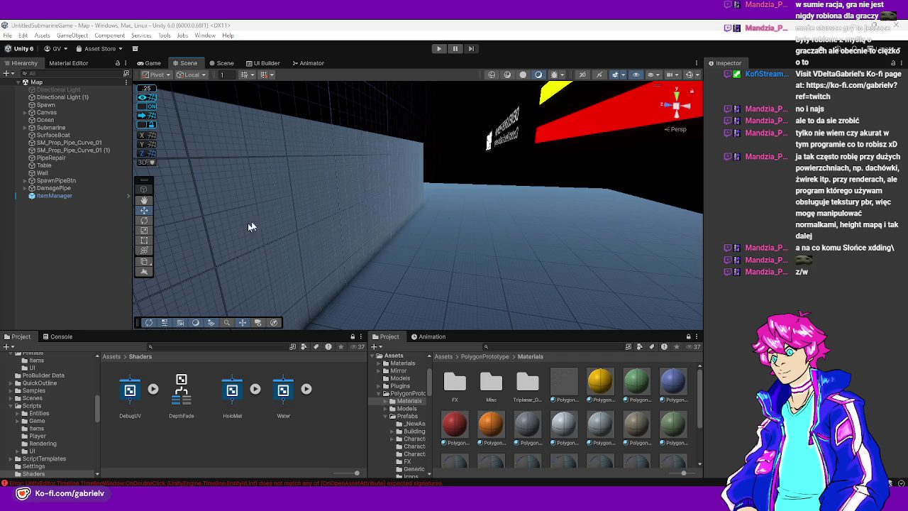
Duplicate the Table and move the copy right toward the wall
mouse_move(435, 227)
mouse_down()
mouse_move(313, 247)
mouse_move(168, 203)
mouse_move(162, 252)
mouse_move(197, 261)
mouse_move(437, 236)
mouse_up()
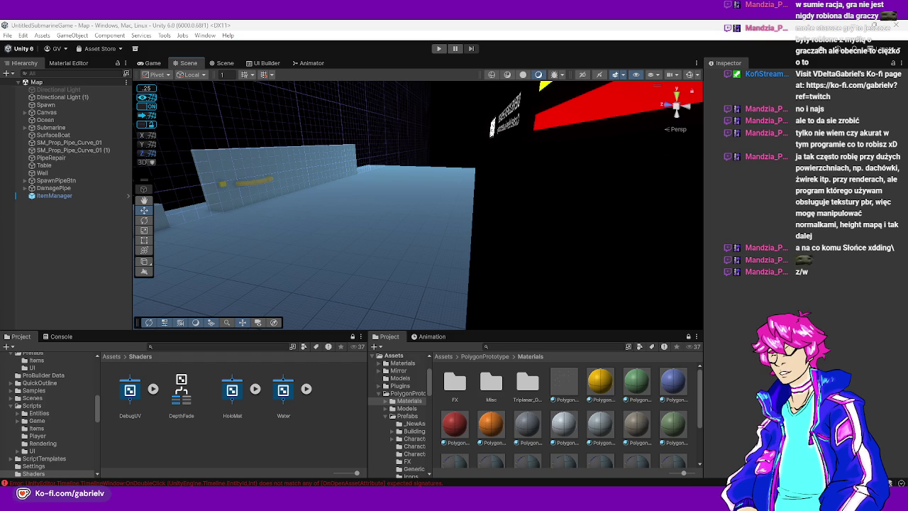
mouse_move(521, 245)
mouse_down()
mouse_move(296, 158)
mouse_move(291, 286)
mouse_move(385, 286)
mouse_move(402, 273)
mouse_move(414, 169)
mouse_move(368, 168)
mouse_move(588, 229)
mouse_move(342, 237)
mouse_up()
click(247, 206)
key(ctrl+d)
mouse_move(257, 211)
mouse_down()
mouse_move(503, 211)
mouse_move(466, 214)
mouse_move(563, 247)
mouse_up()
In face mode, pull the copy's end and side faces in to shorten and narrow it
key(h)
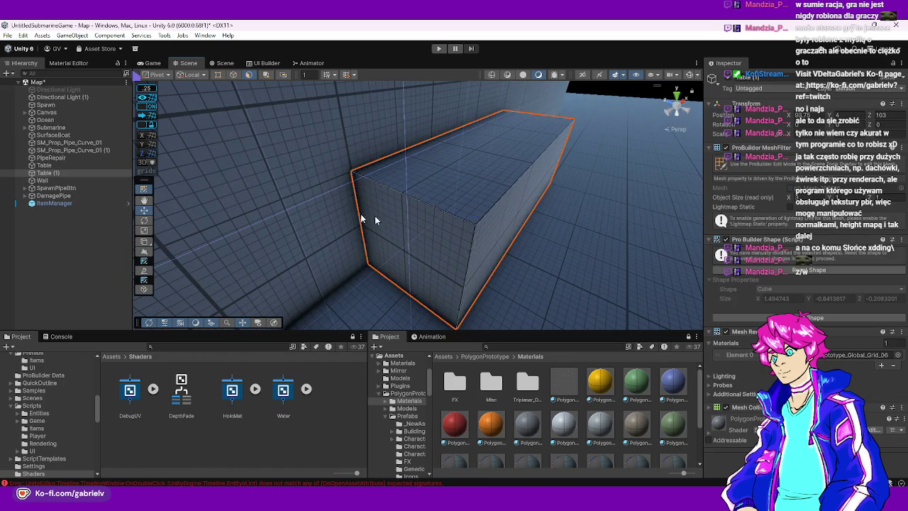
click(482, 253)
mouse_move(514, 196)
mouse_down()
mouse_move(459, 177)
mouse_move(438, 209)
mouse_move(424, 280)
mouse_move(488, 286)
mouse_up()
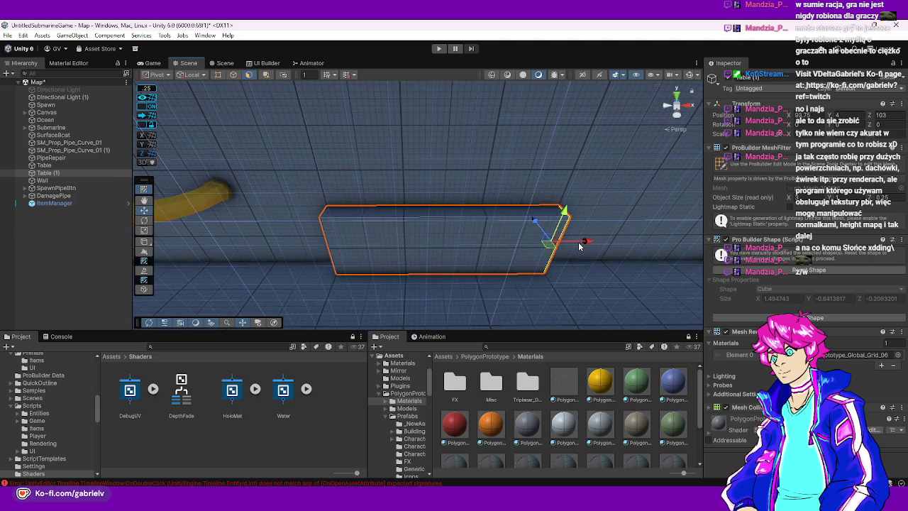
mouse_move(474, 240)
mouse_down()
mouse_move(401, 241)
mouse_move(421, 241)
mouse_move(391, 261)
mouse_move(335, 203)
mouse_up()
key(g)
drag(419, 269, 277, 196)
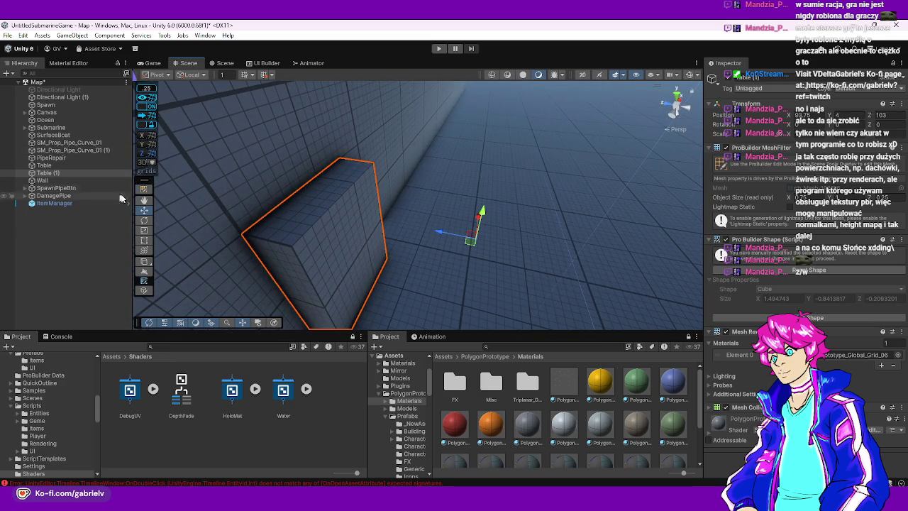
key(ctrl+z)
Frame the box and move its selected face to resize the panel
mouse_move(444, 253)
mouse_down()
mouse_move(341, 253)
mouse_move(436, 271)
mouse_up()
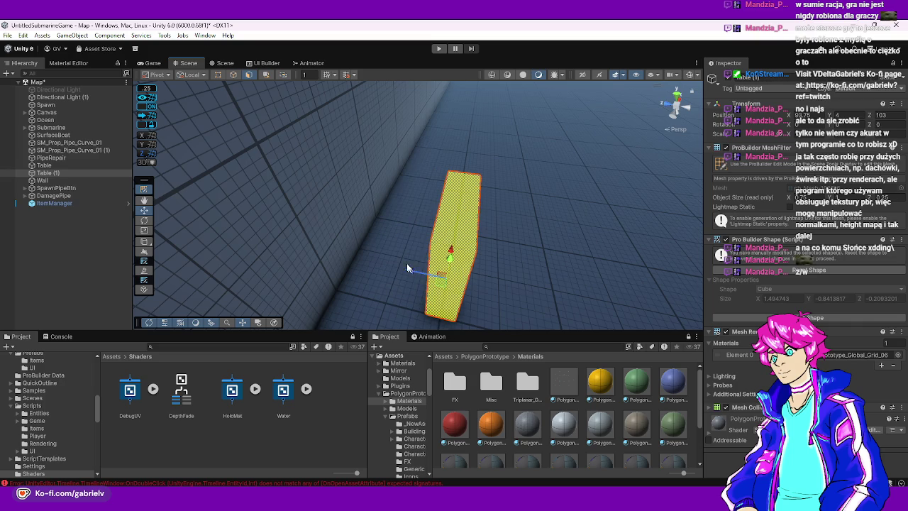
click(145, 192)
key(f)
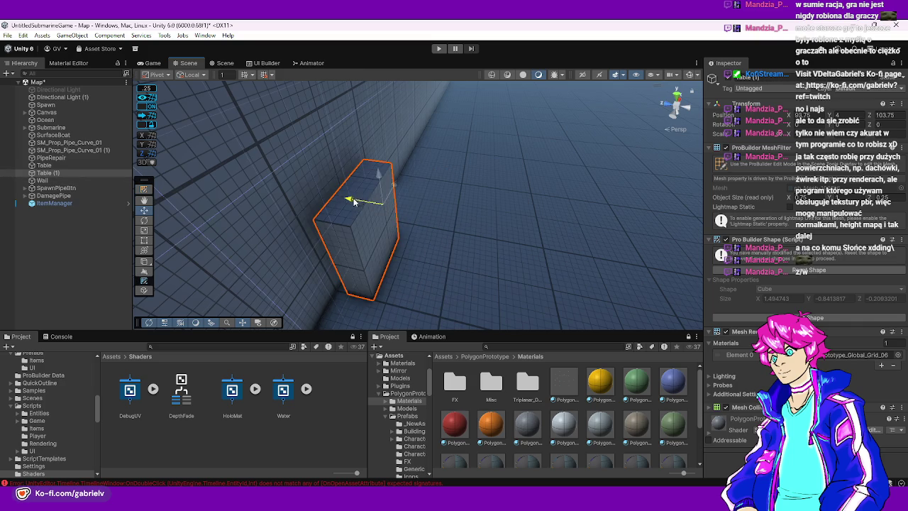
drag(321, 216, 152, 193)
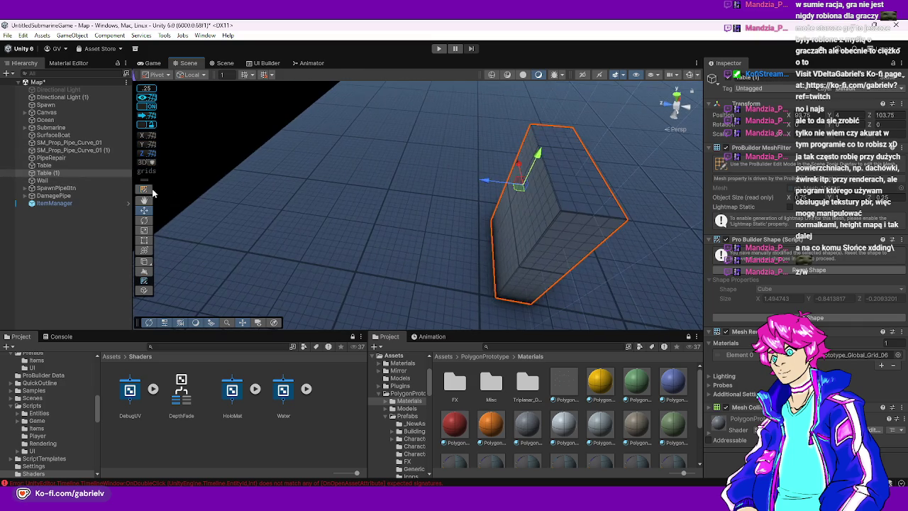
click(145, 191)
key(f)
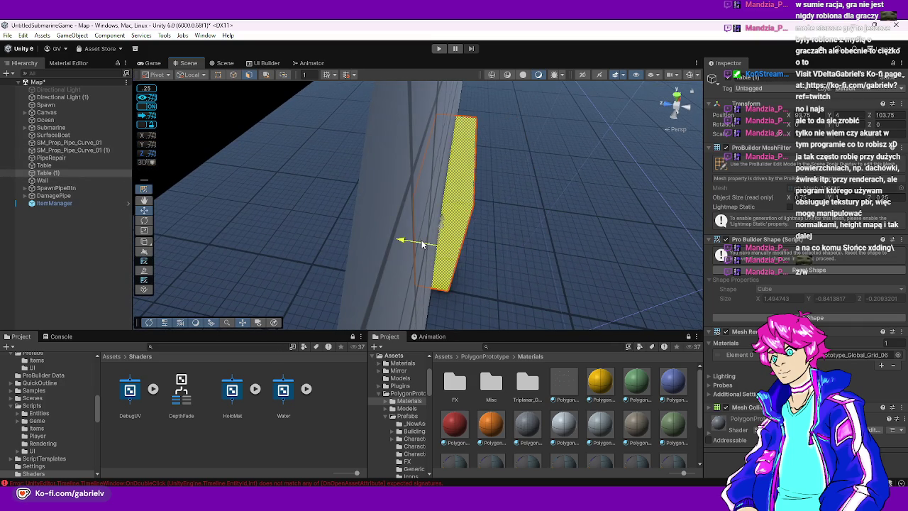
drag(422, 244, 369, 224)
Halve the snap increment to 0.125, thin the panel and raise it to Y 4.875
click(146, 88)
click(253, 85)
text(/2)
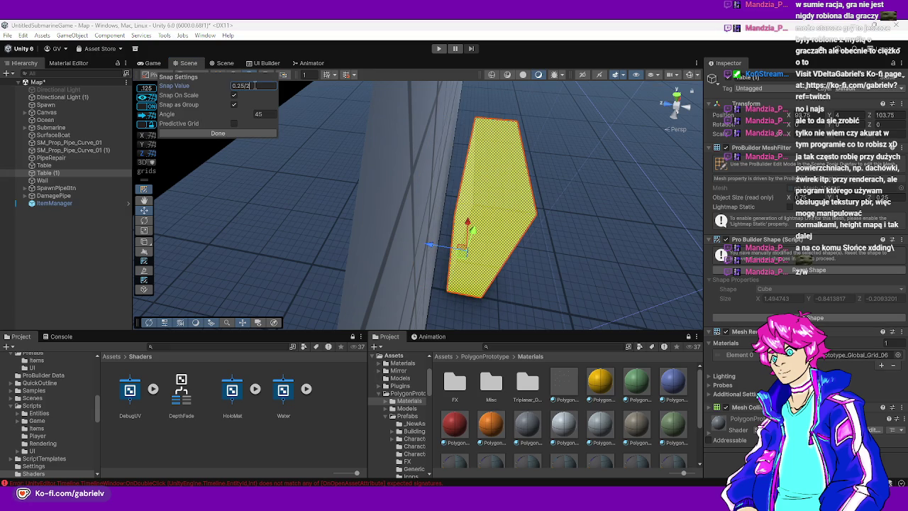
click(251, 133)
mouse_move(443, 246)
mouse_down()
mouse_move(405, 205)
mouse_move(200, 176)
mouse_move(150, 193)
mouse_move(232, 163)
mouse_move(388, 190)
mouse_up()
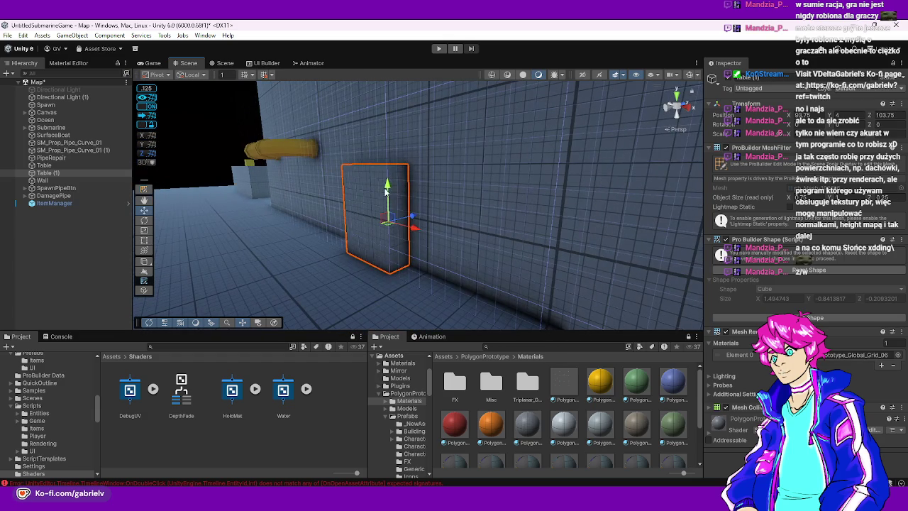
drag(386, 125, 393, 99)
Apply the yellow material to the panel, undoing the accidental change to the wall
drag(455, 131, 504, 252)
drag(599, 381, 371, 210)
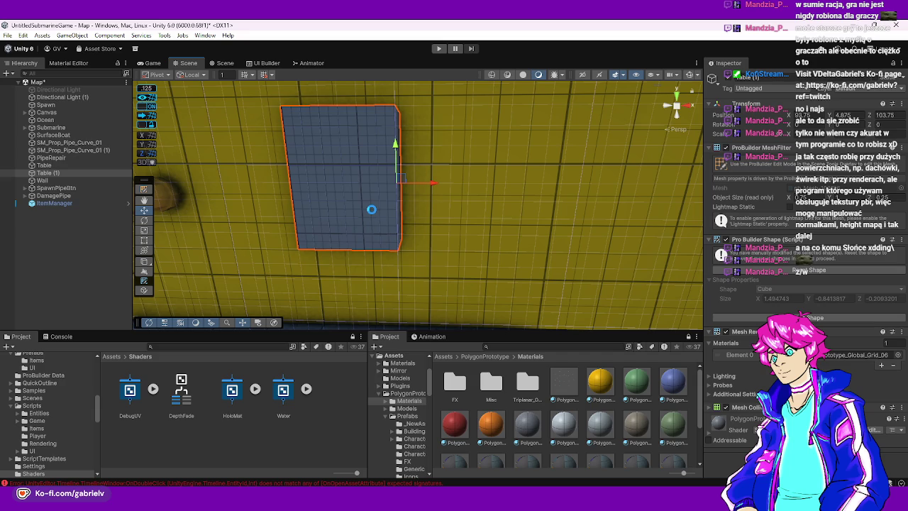
drag(371, 210, 371, 209)
mouse_move(307, 201)
mouse_down()
mouse_move(421, 164)
mouse_move(435, 237)
mouse_up()
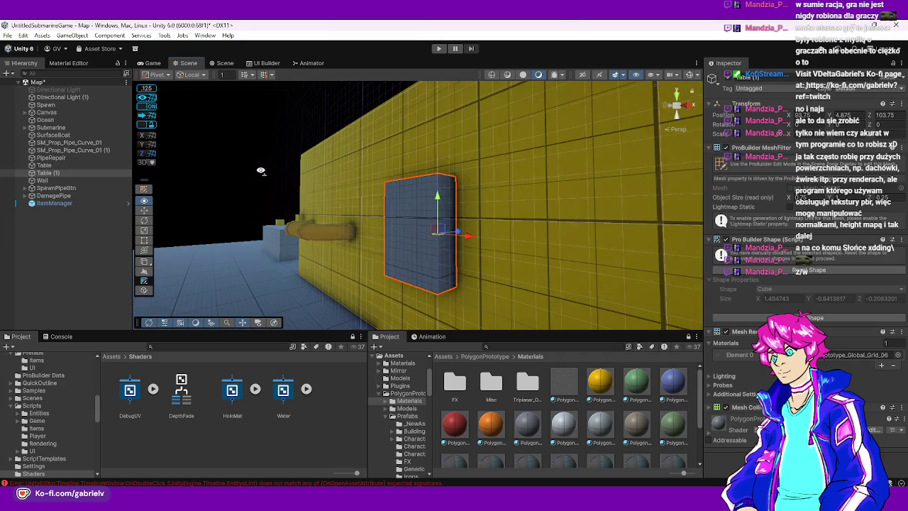
key(ctrl+z)
key(ctrl+z)
key(ctrl+z)
key(ctrl+z)
key(ctrl+z)
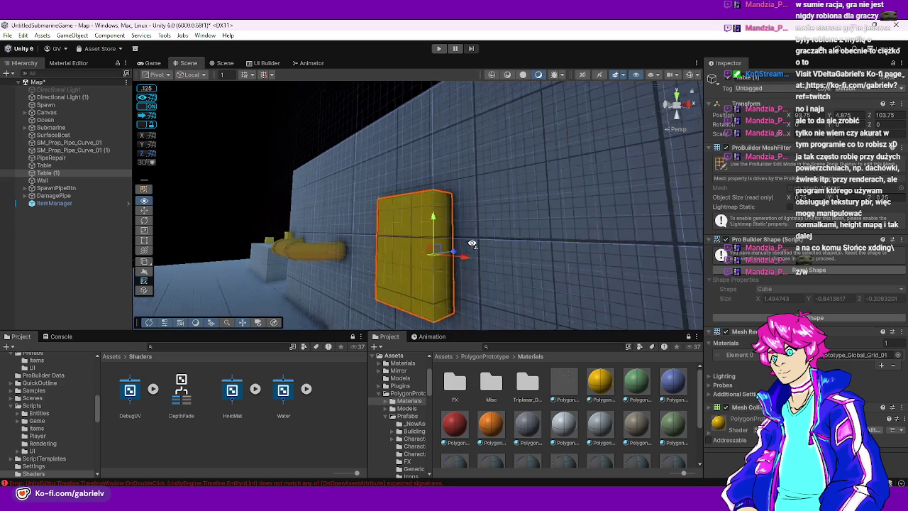
mouse_move(444, 238)
mouse_down()
mouse_move(608, 253)
mouse_move(592, 264)
mouse_up()
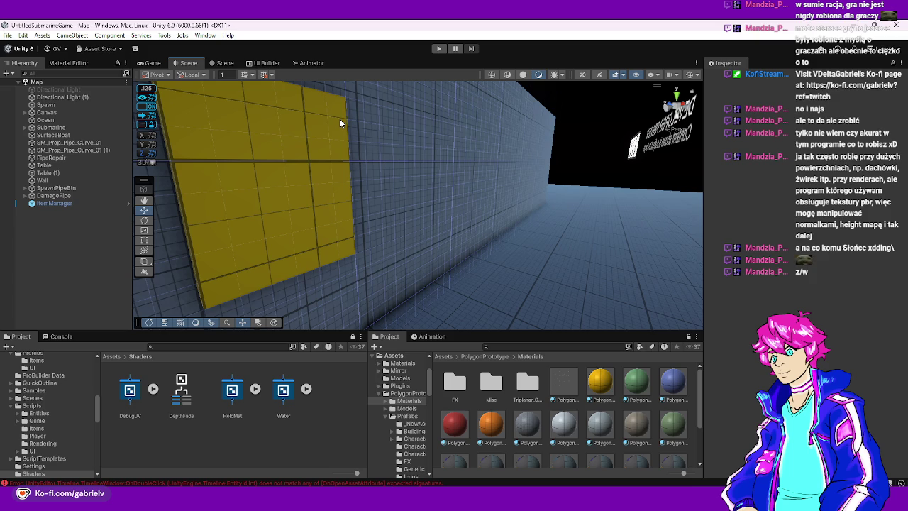
Rename Table (1) to ElectricPanel in the Hierarchy
click(289, 174)
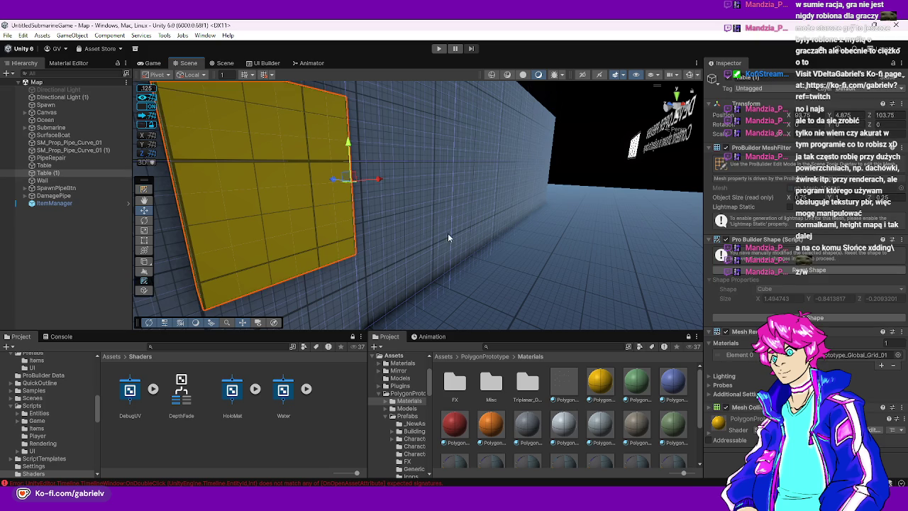
drag(448, 232, 304, 217)
scroll(303, 216, down, 3)
click(81, 176)
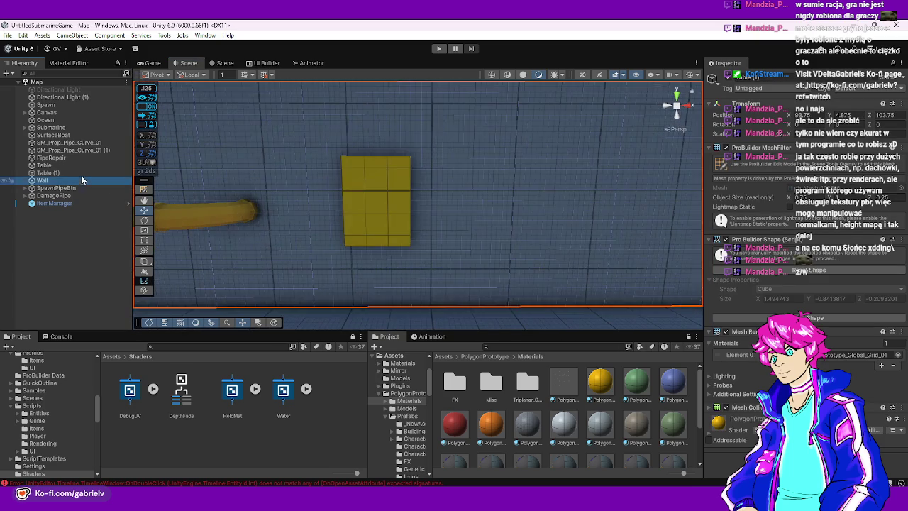
text(Electr)
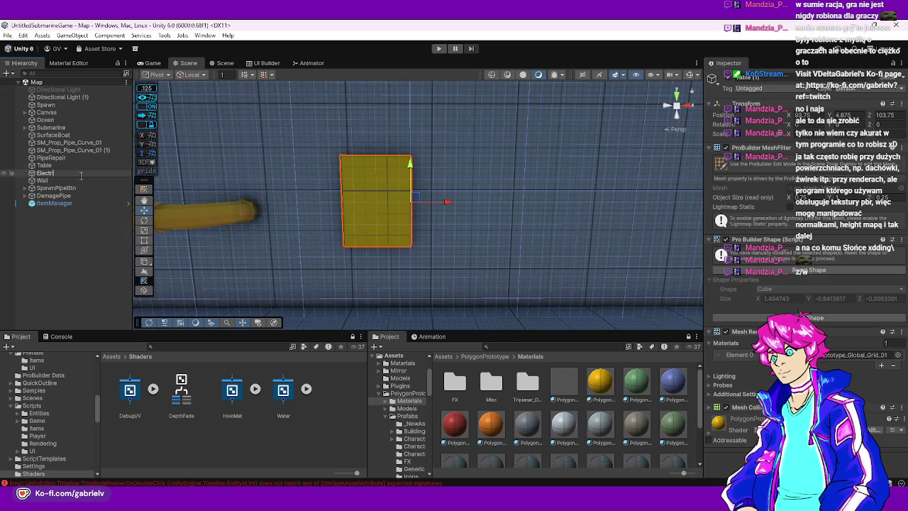
text(Panel)
key(Return)
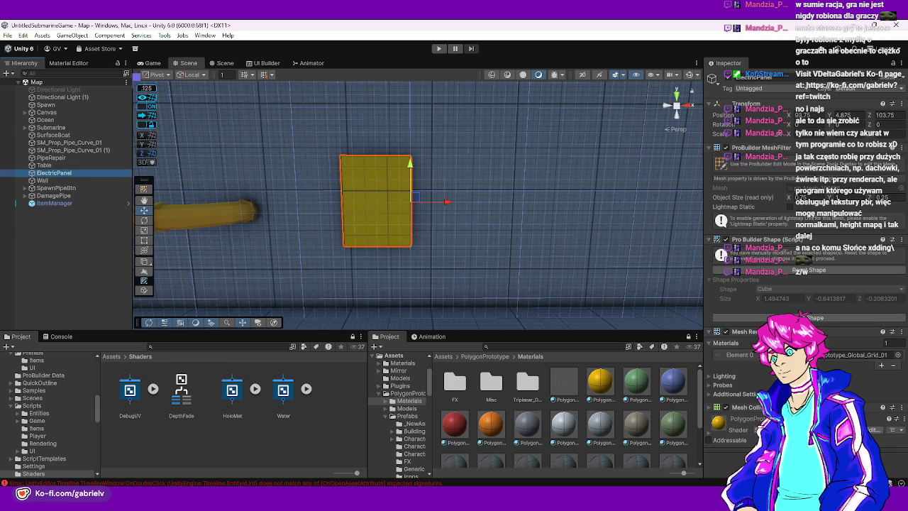
Set ElectricPanel's tag to Interactable
click(751, 88)
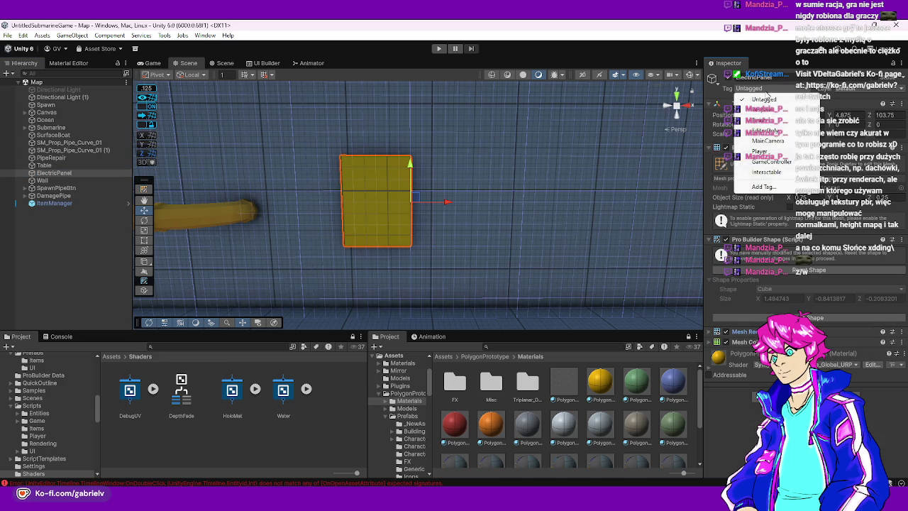
click(764, 173)
mouse_move(496, 213)
mouse_down()
mouse_move(425, 196)
mouse_move(483, 197)
mouse_move(350, 341)
mouse_up()
click(173, 445)
click(111, 356)
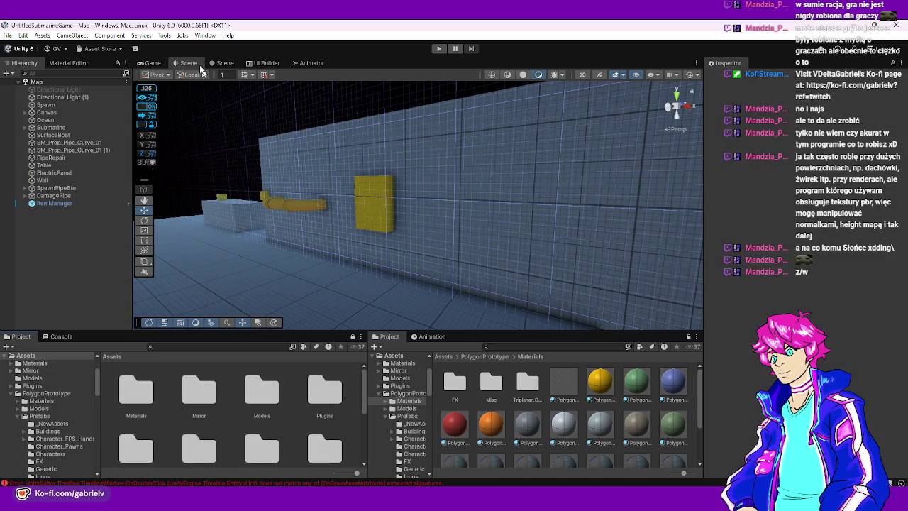
Create an empty child object named Minigames under the Canvas
click(224, 64)
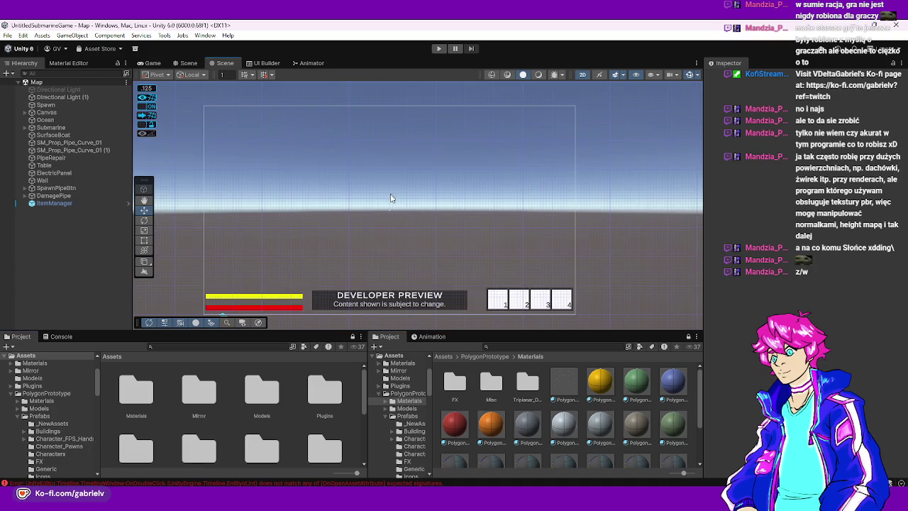
scroll(390, 198, up, 1)
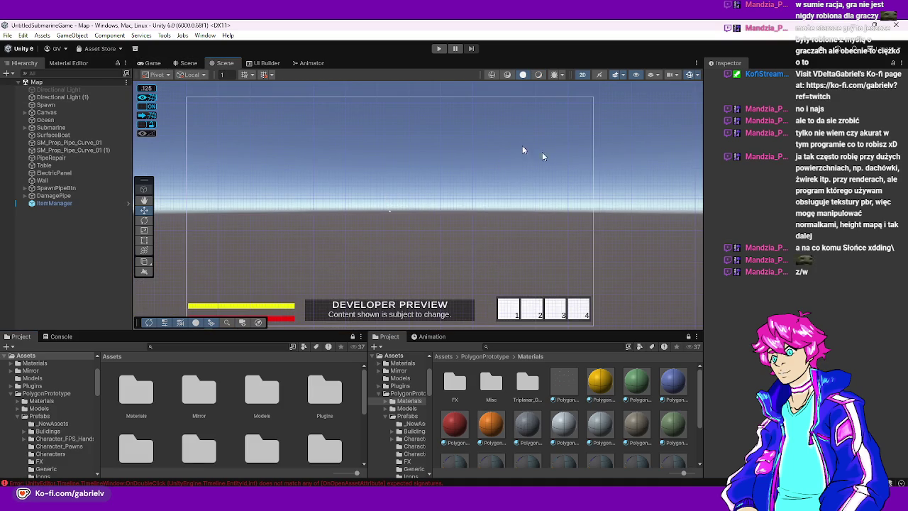
mouse_move(152, 97)
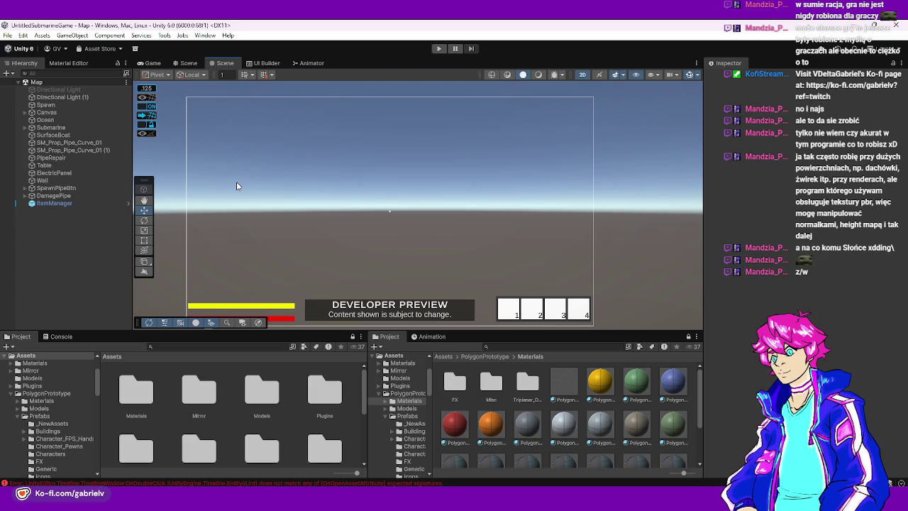
click(26, 113)
right_click(40, 113)
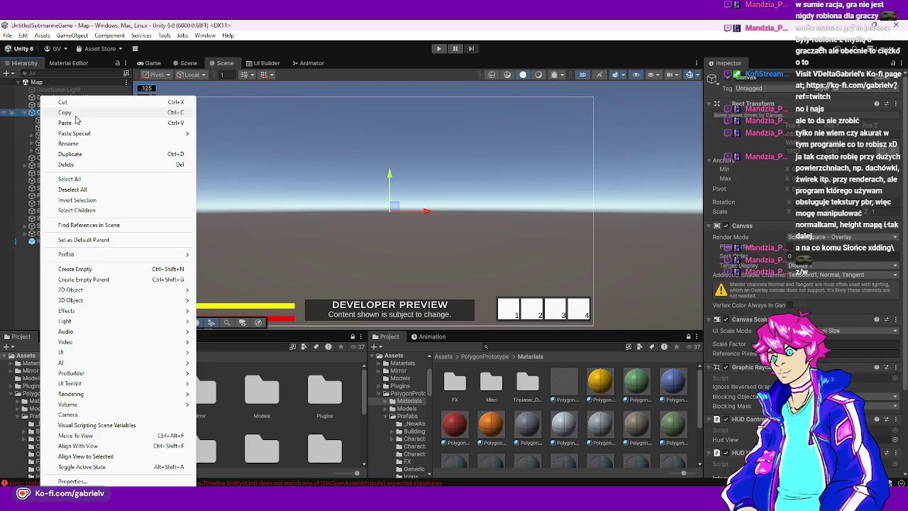
click(87, 270)
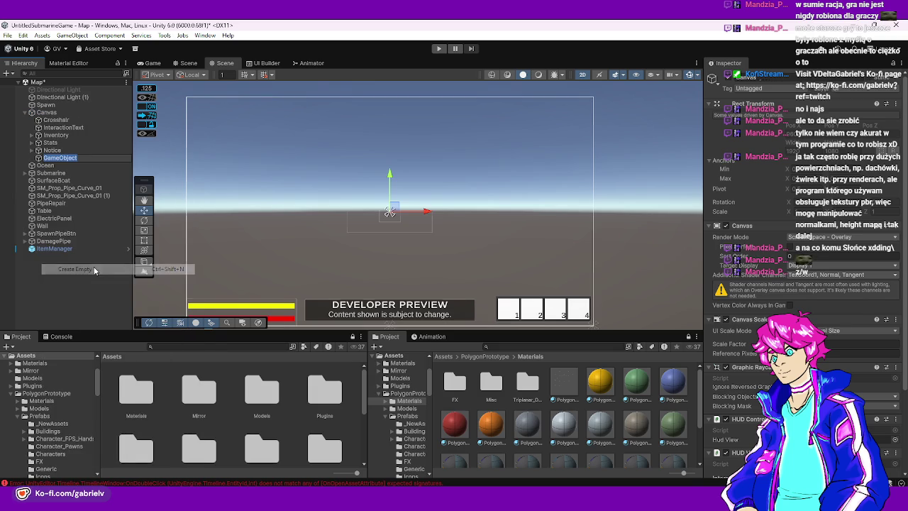
text(Minigma)
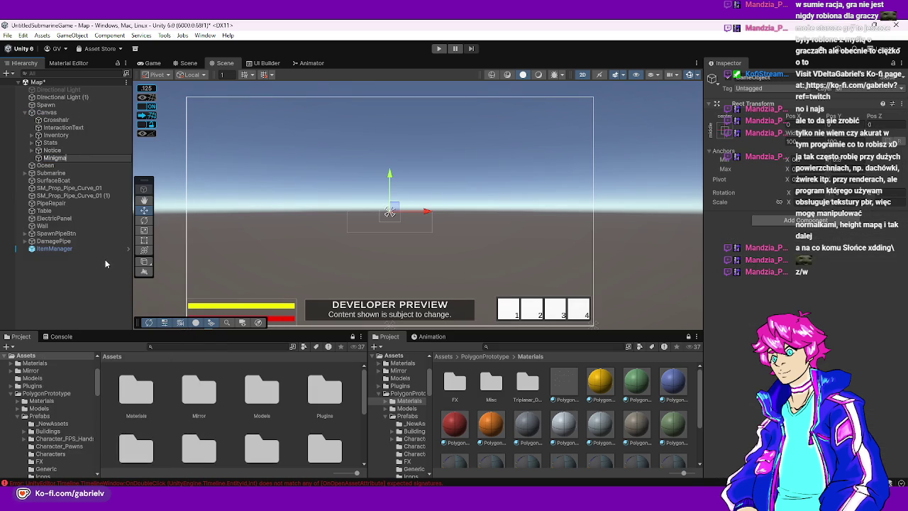
key(BackSpace)
key(BackSpace)
text(ames)
key(Return)
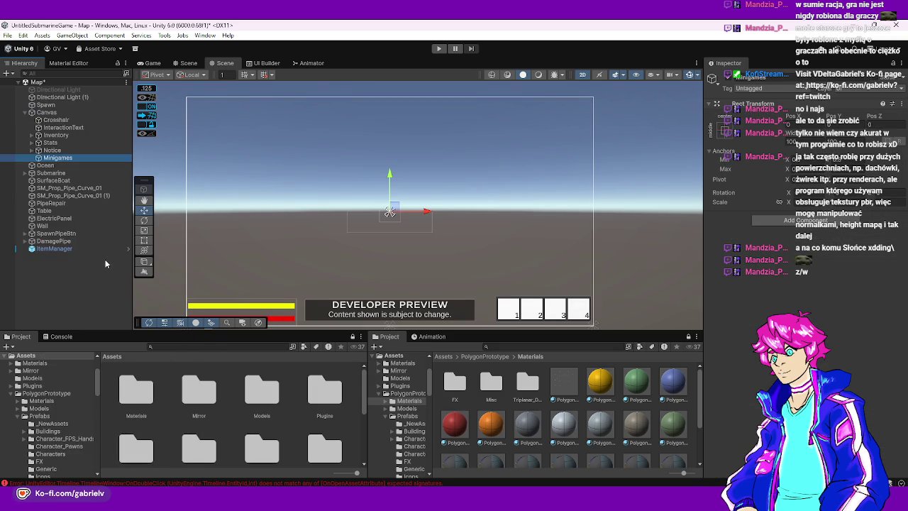
Stretch Minigames to fill the canvas and add an Image component
click(724, 129)
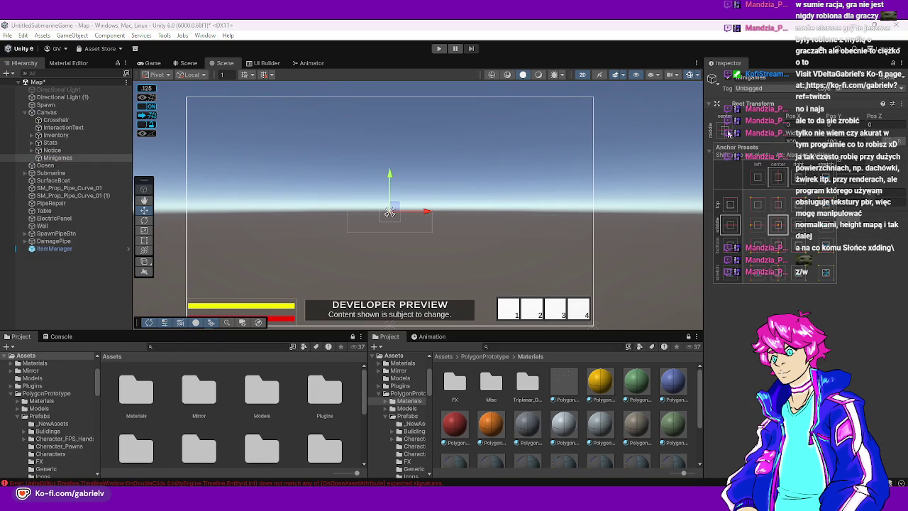
click(826, 275)
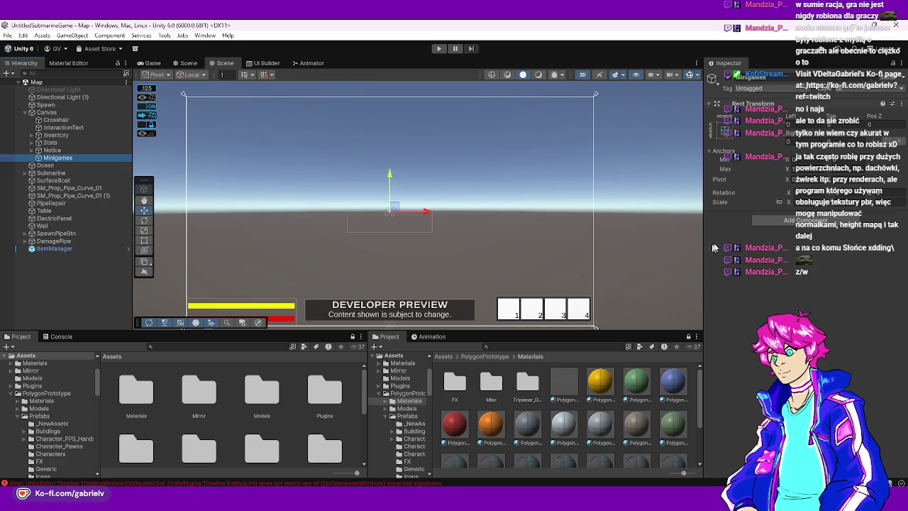
click(775, 223)
key(BackSpace)
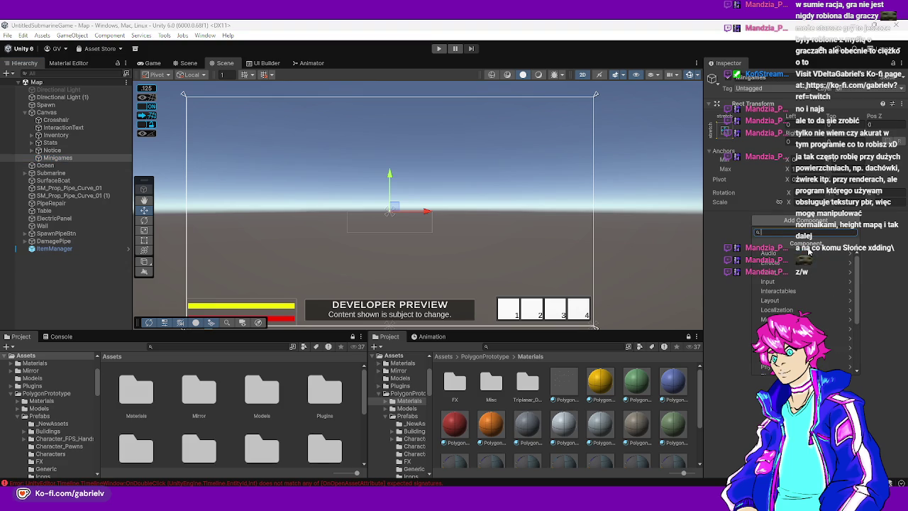
text(image)
key(Return)
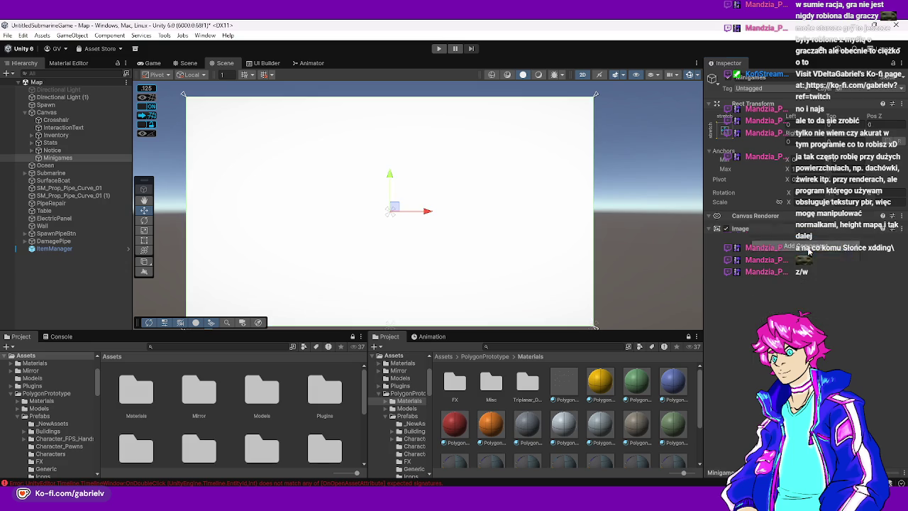
Tint the Minigames image black with alpha 0, then move Notice below Minigames
click(840, 261)
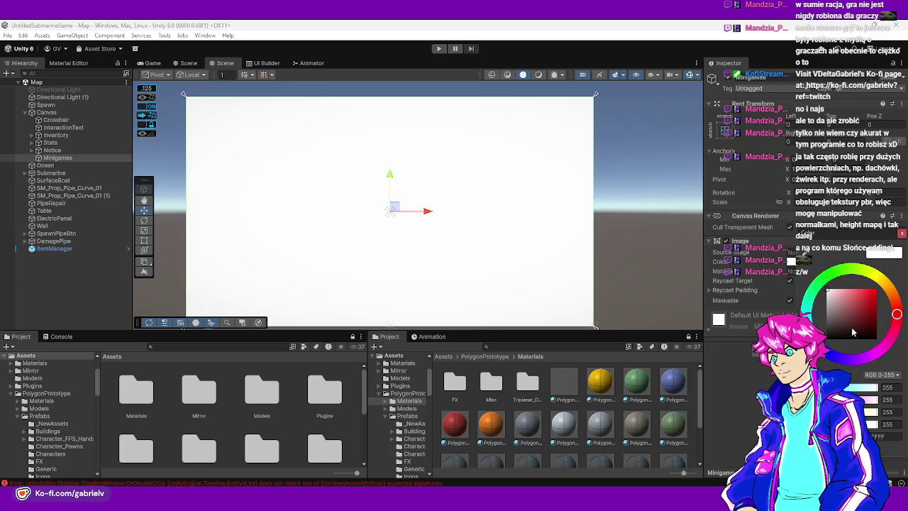
click(826, 339)
drag(887, 423, 898, 431)
click(900, 424)
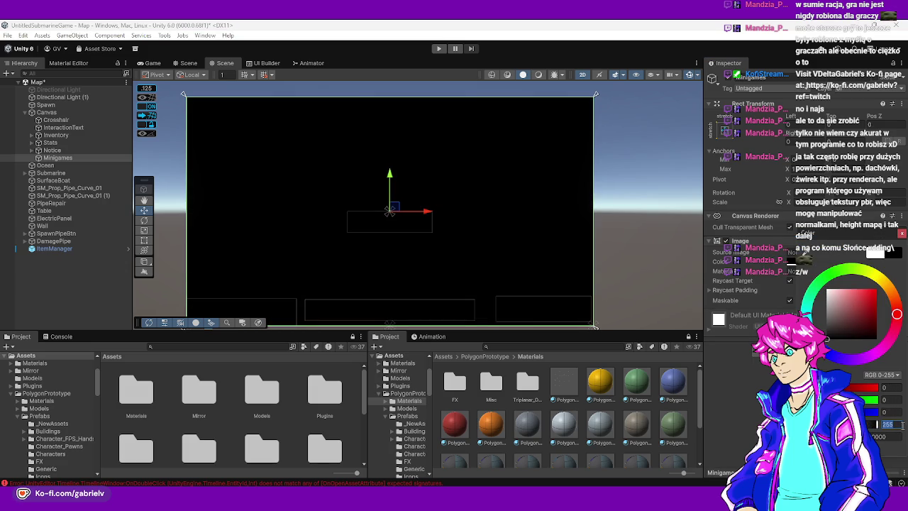
text(0)
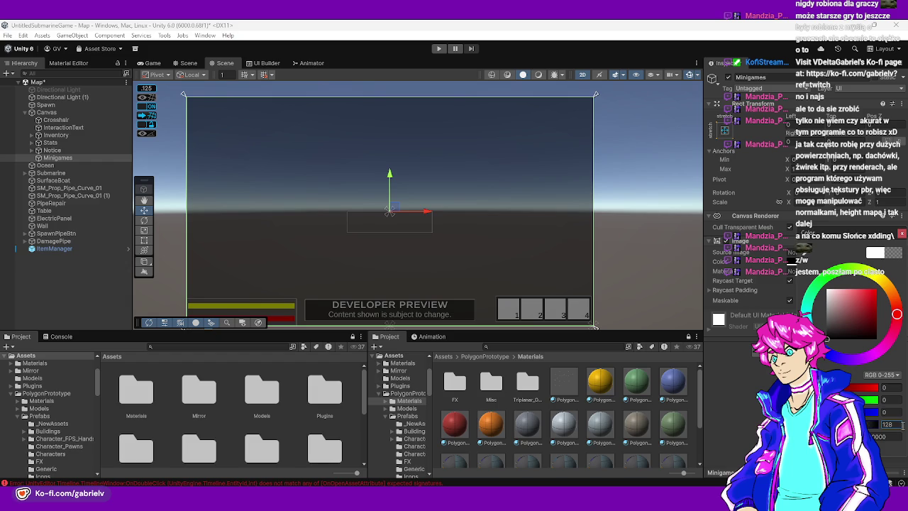
click(609, 239)
drag(52, 150, 65, 163)
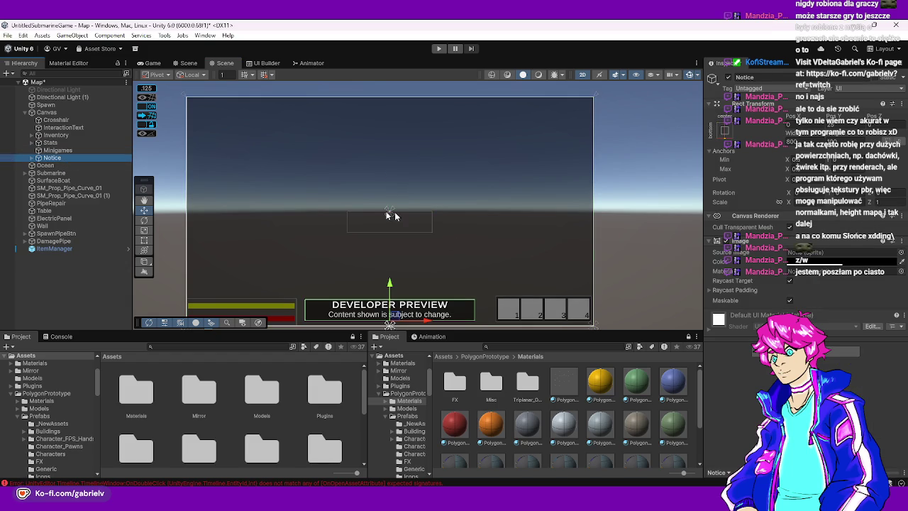
click(612, 217)
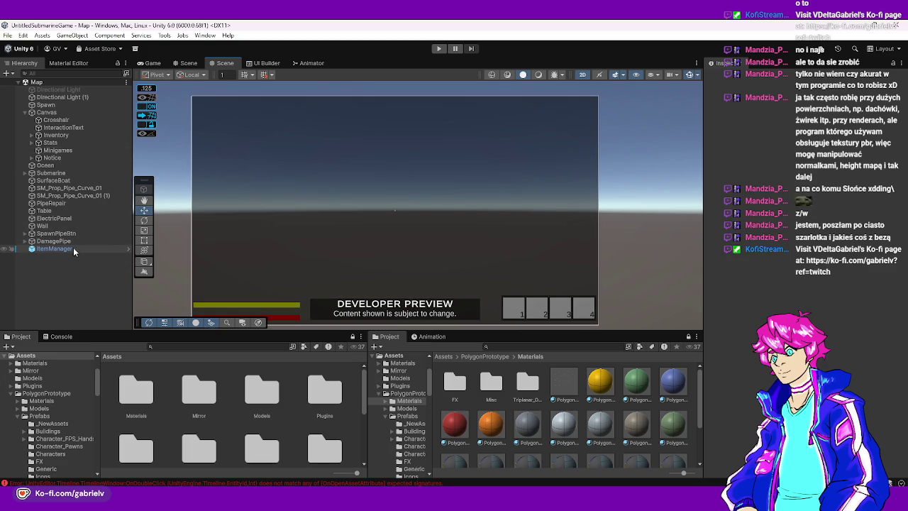
click(62, 151)
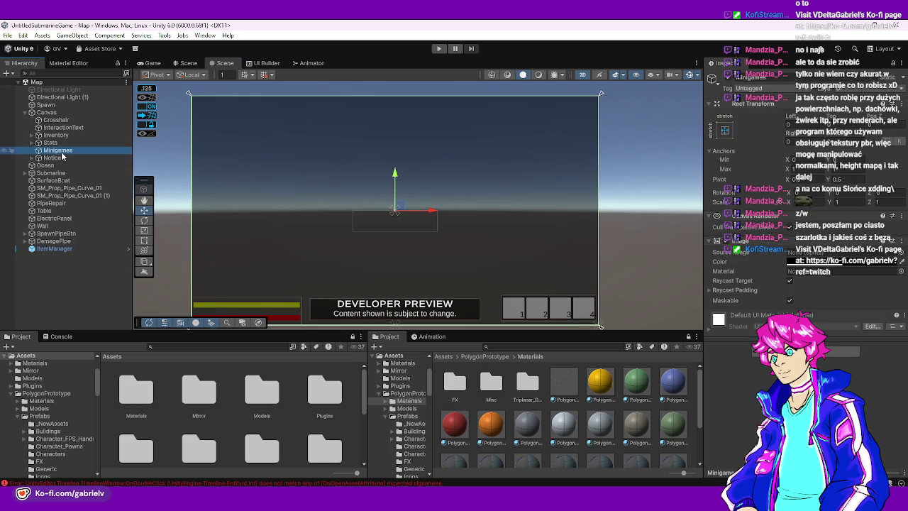
Create an empty GameObject under Minigames, then delete it
right_click(62, 156)
click(104, 238)
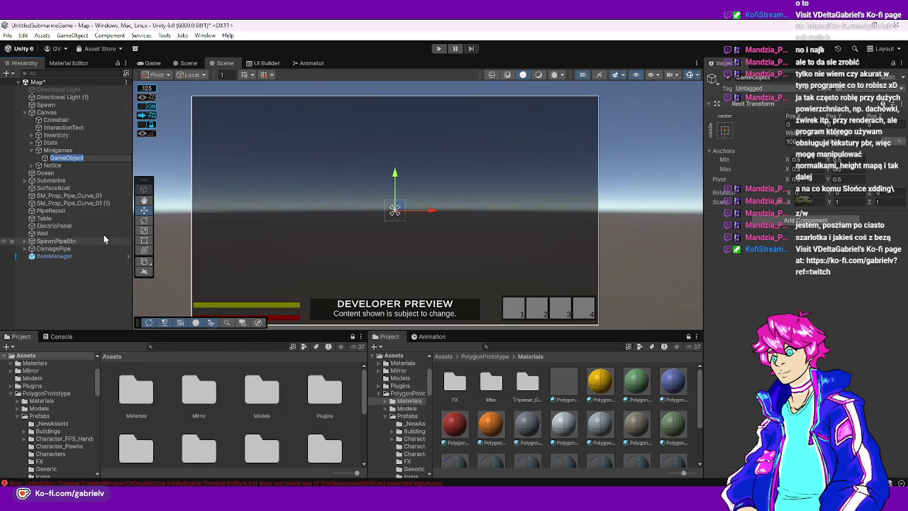
key(Return)
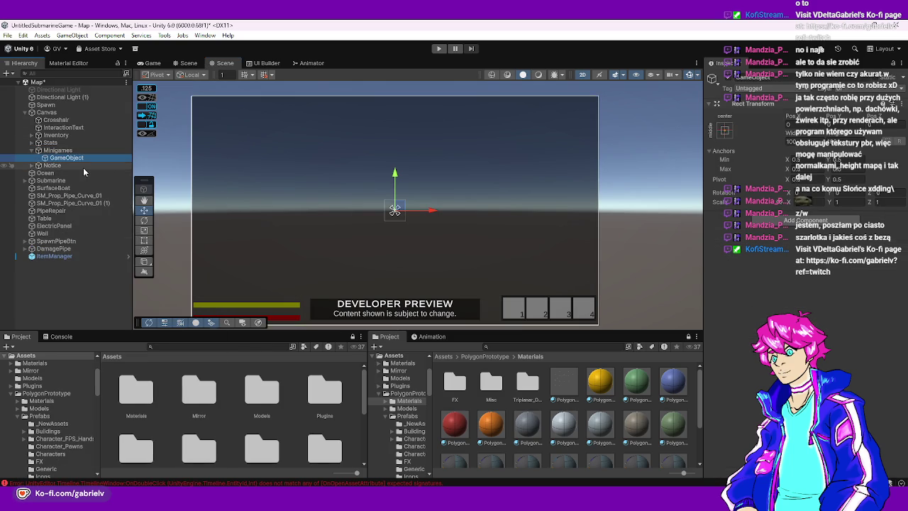
key(Delete)
Open Assets/Scripts/UI in the Project panel
scroll(221, 410, down, 3)
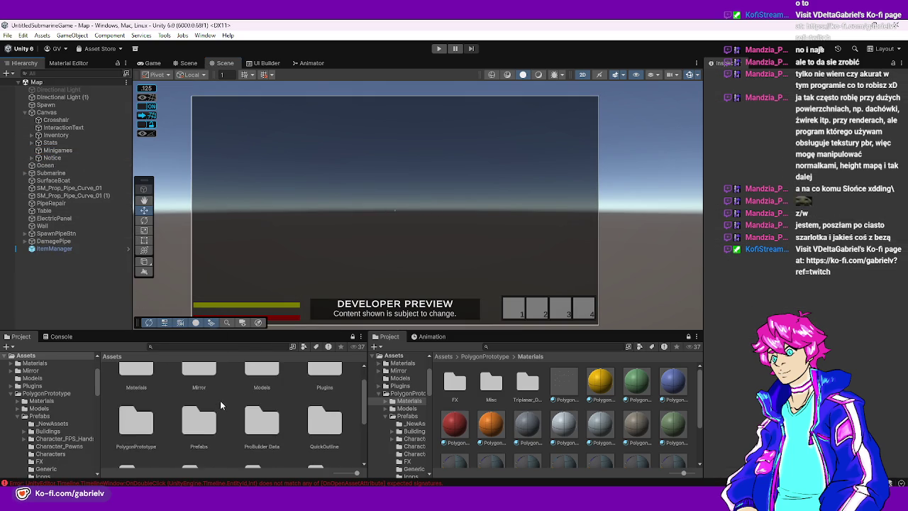
double_click(263, 400)
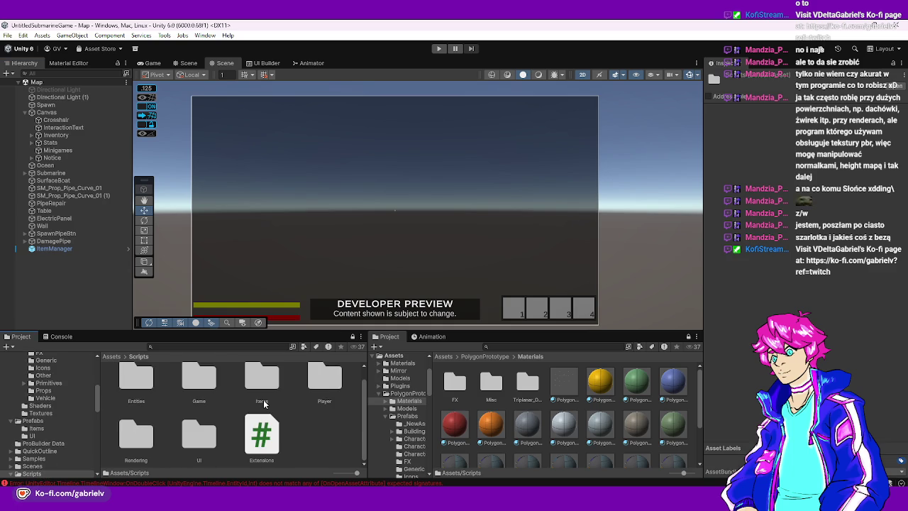
double_click(198, 433)
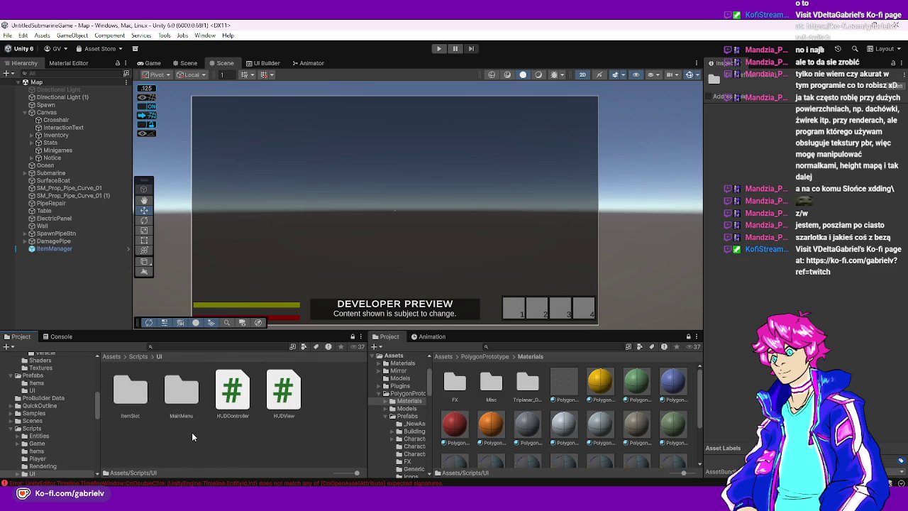
Create a Minigames folder inside Scripts/UI and open it
right_click(176, 434)
mouse_move(241, 171)
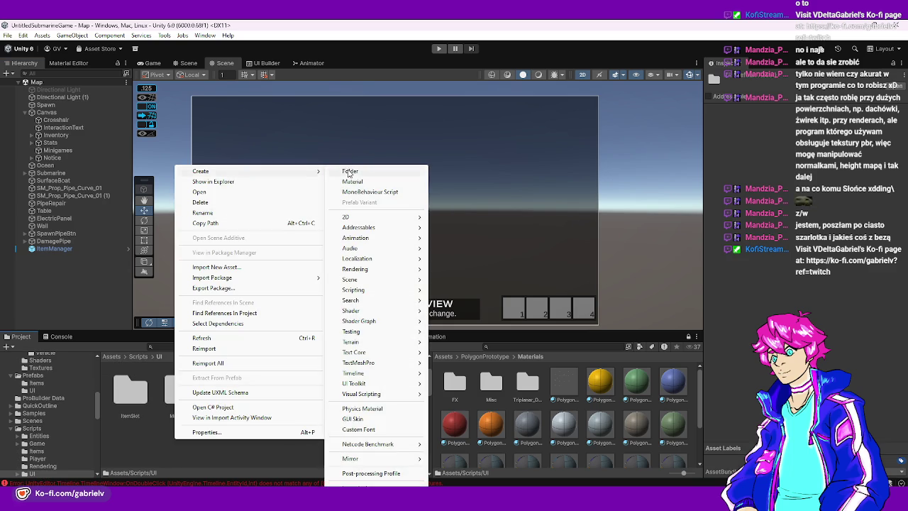
click(348, 171)
text(Mini)
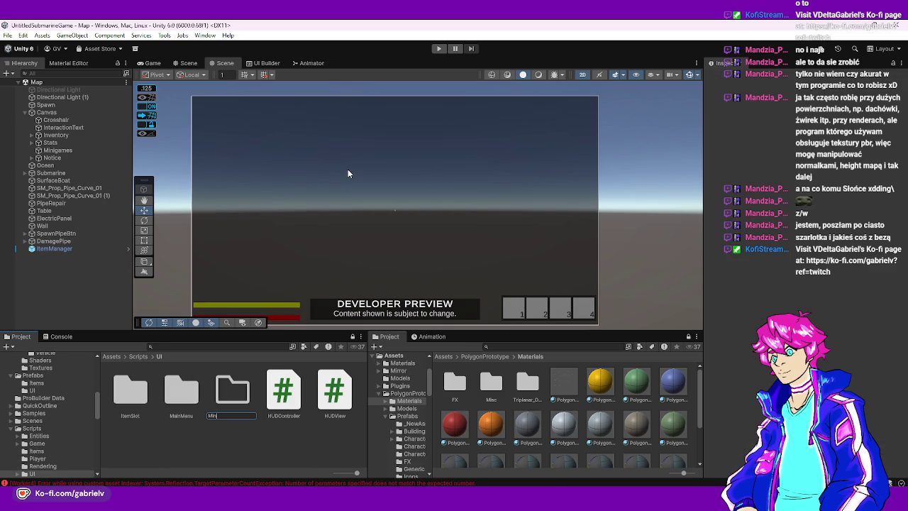
text(games)
key(Return)
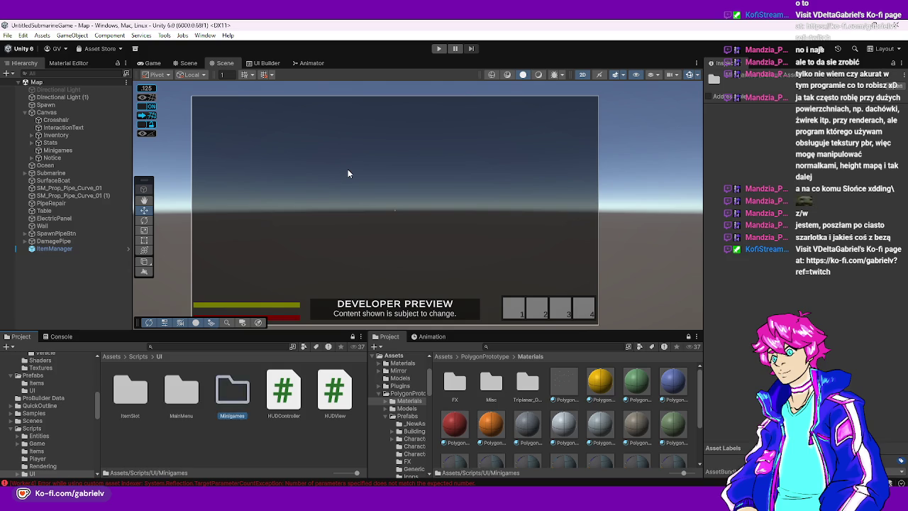
key(Return)
Create a MonoBehaviour script named MinigameManager in the Minigames folder
right_click(199, 367)
mouse_move(266, 103)
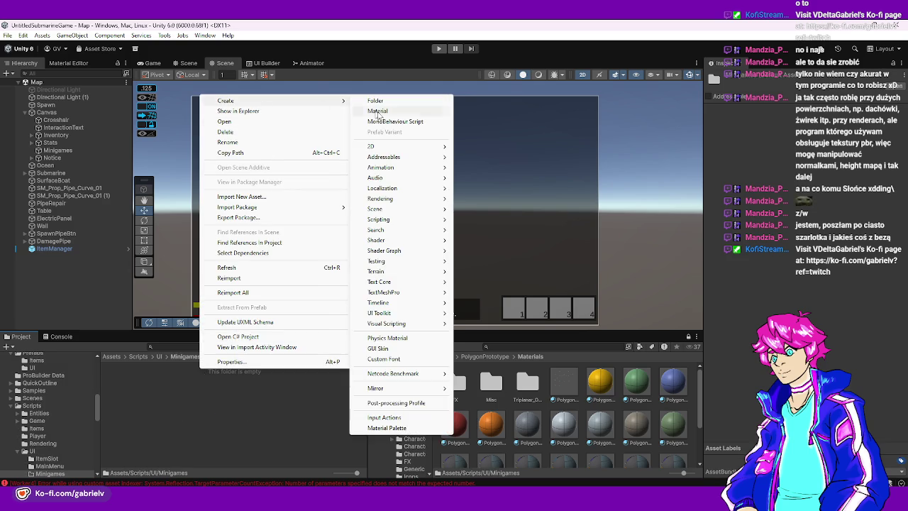
click(382, 121)
text(Minig)
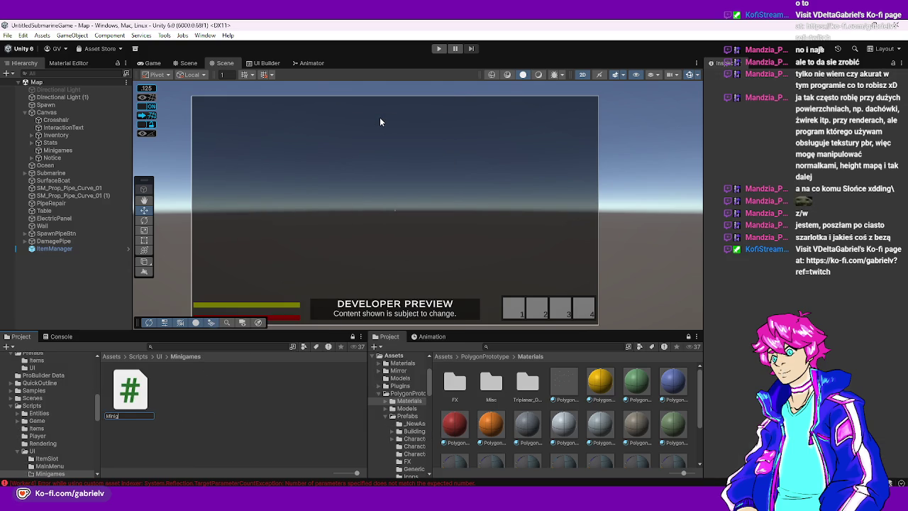
text(ameManager)
key(Return)
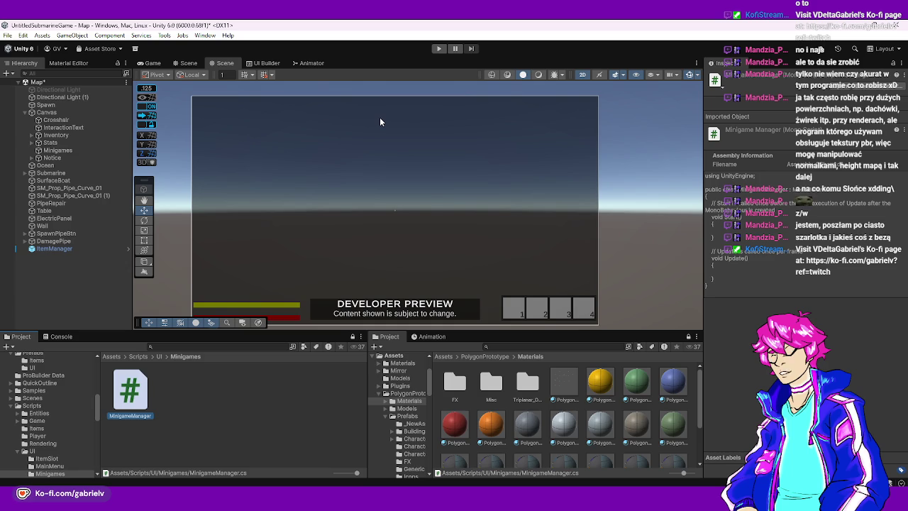
Attach MinigameManager to the Minigames object via its Inspector
click(215, 388)
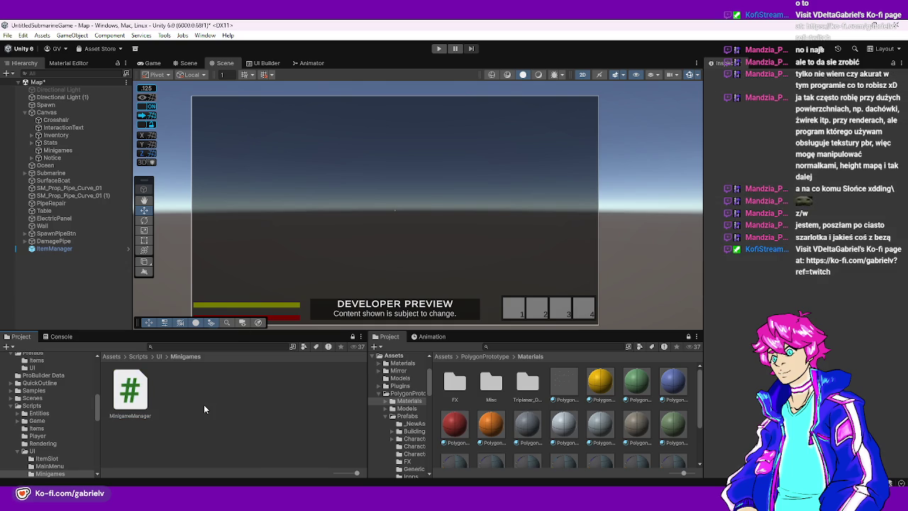
click(128, 398)
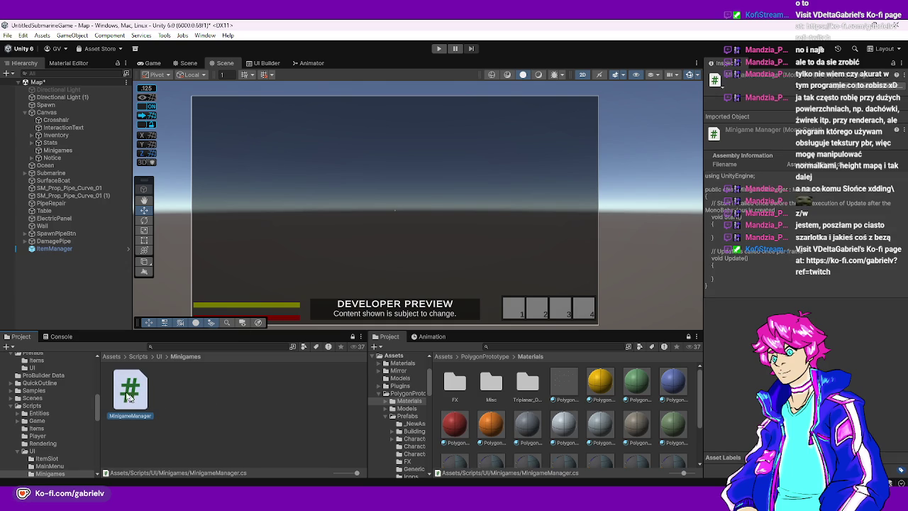
click(57, 149)
mouse_move(659, 372)
mouse_down()
mouse_move(815, 340)
mouse_move(780, 333)
mouse_up()
Open MinigameManager.cs and add [DisallowMultipleComponent] above the class
double_click(131, 392)
click(251, 76)
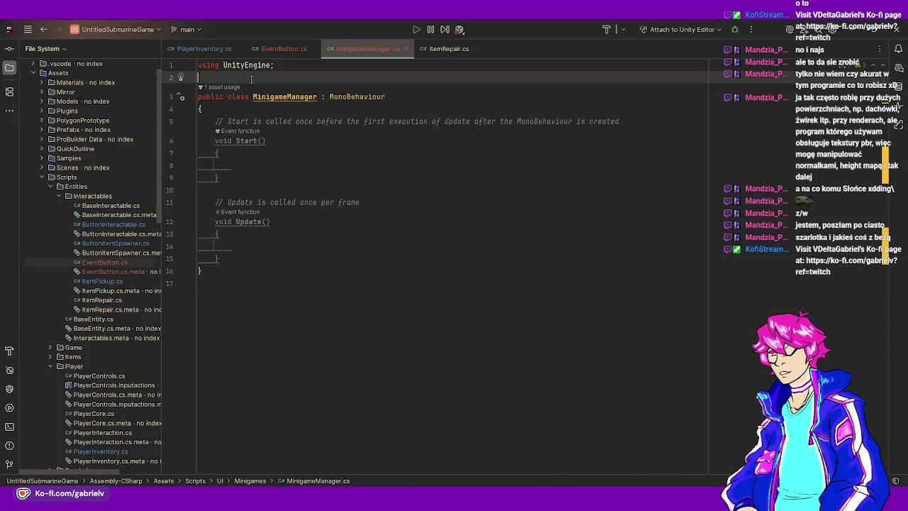
key(Return)
text([Dis)
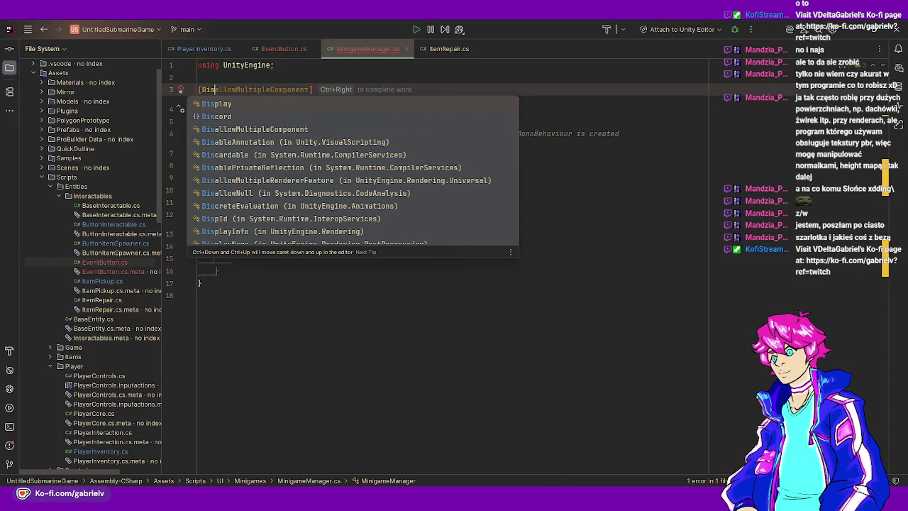
key(Tab)
Add a doc comment describing the class as responsible for controlling minigames client-side
key(Up)
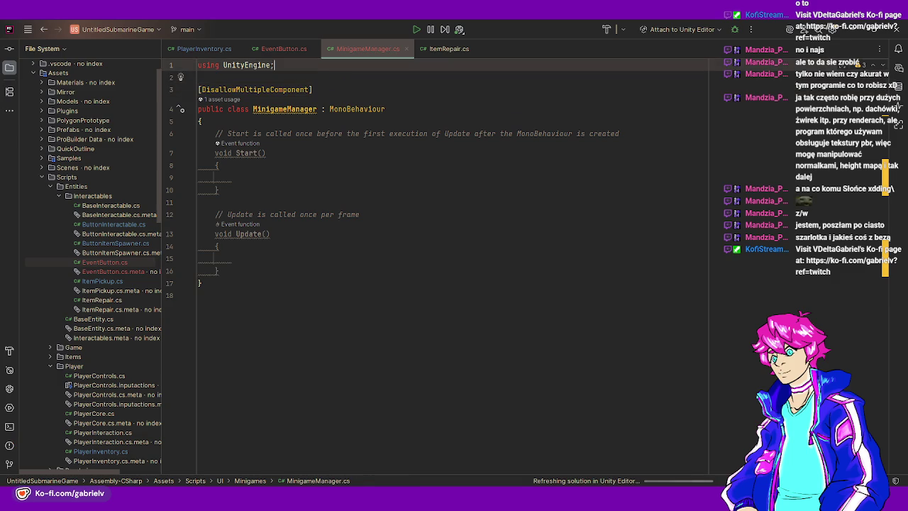
key(Return)
text(/// )
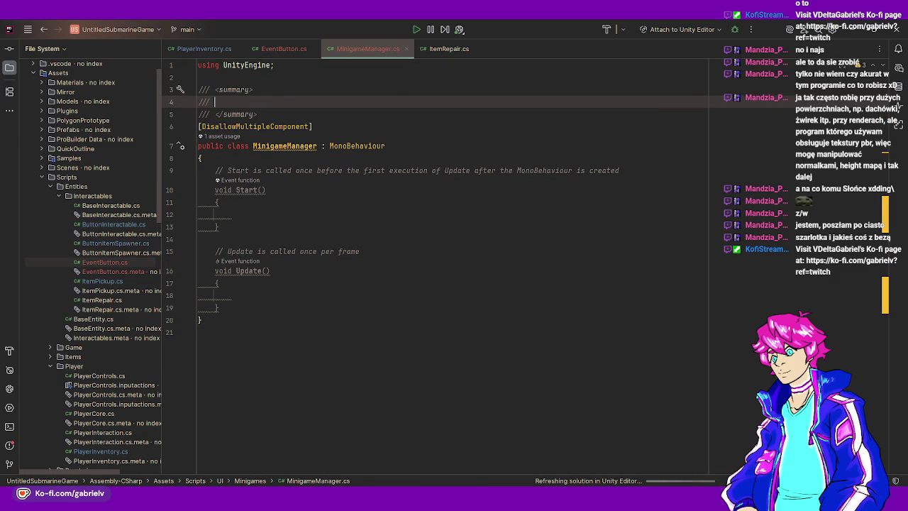
text(Clas)
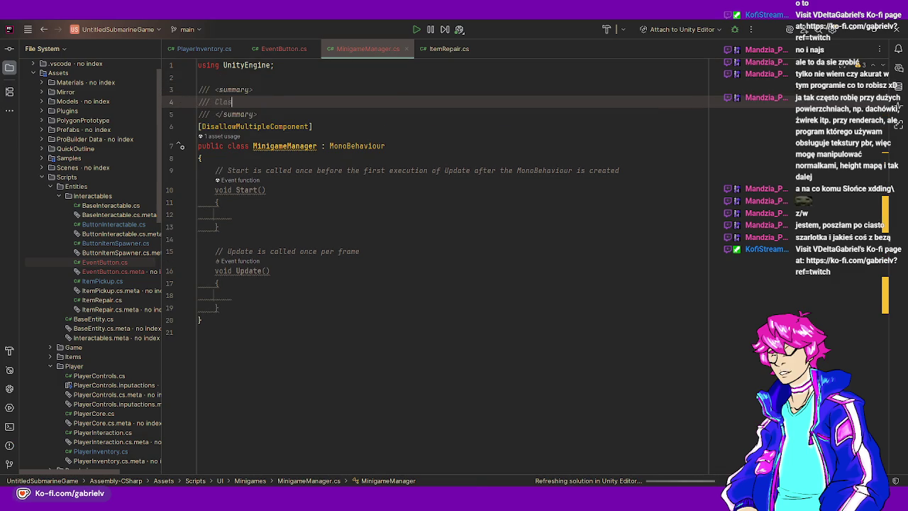
key(BackSpace)
key(BackSpace)
text(ient UI Class)
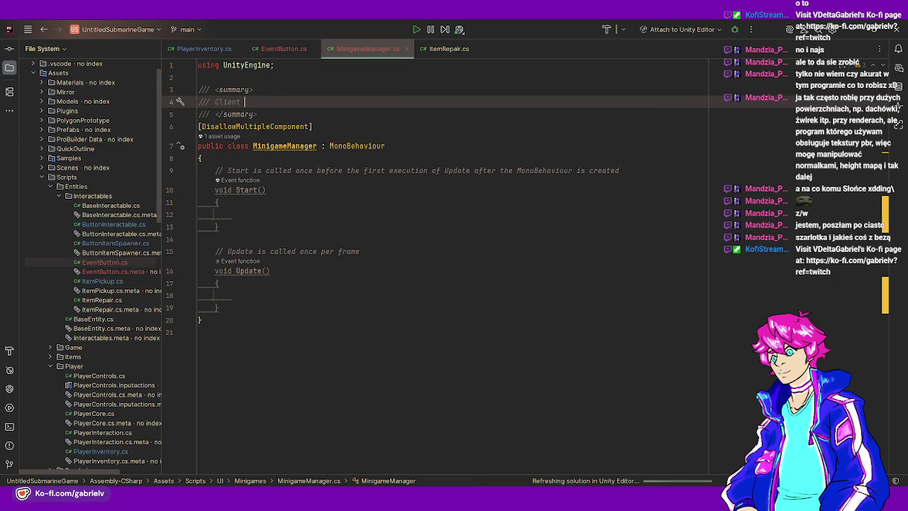
key(BackSpace)
key(BackSpace)
key(BackSpace)
text(class for)
key(BackSpace)
key(BackSpace)
key(BackSpace)
text(responsible for controll)
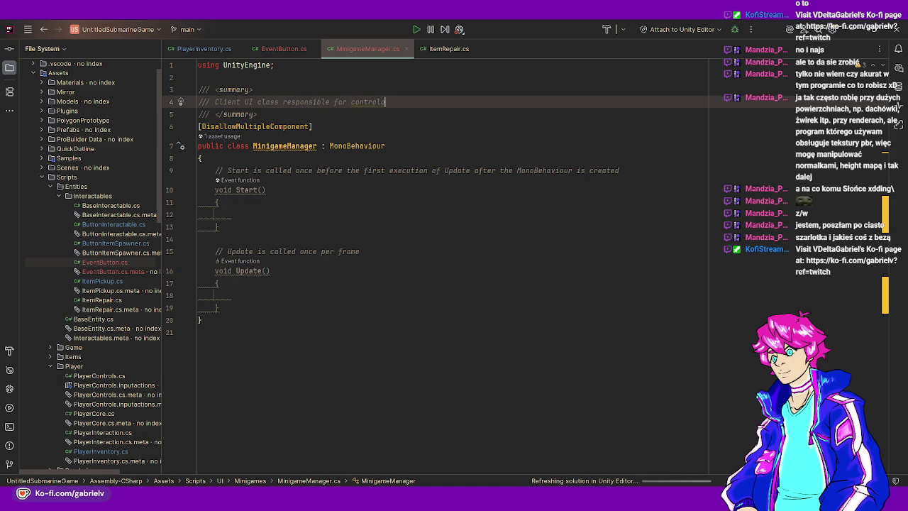
key(ctrl+BackSpace)
text(controlling )
text(min)
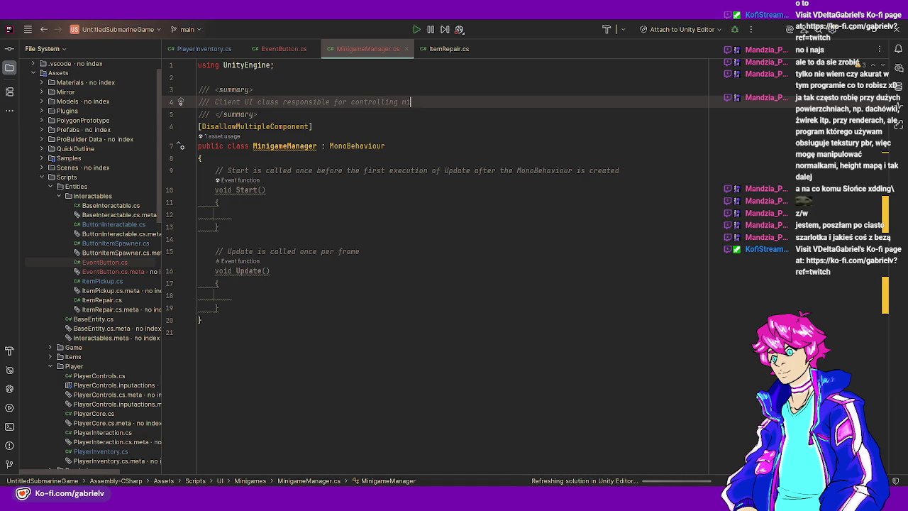
text(igames )
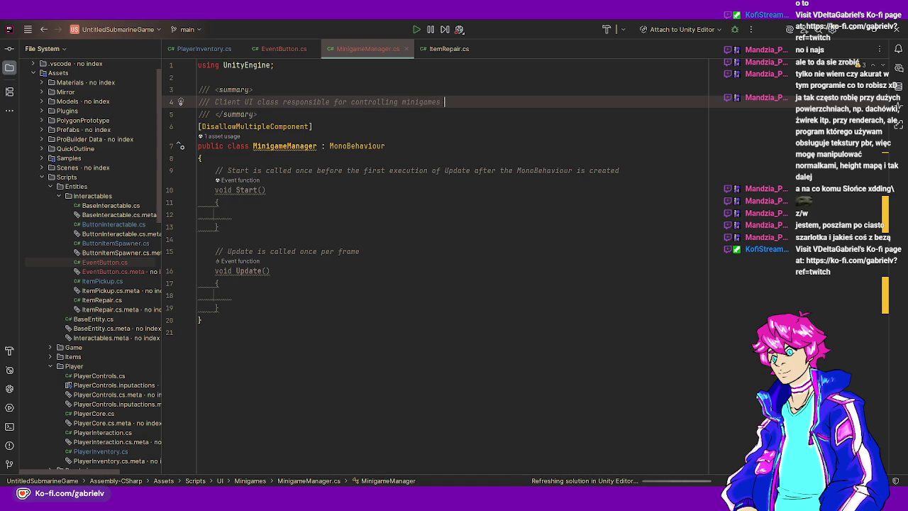
text((clien)
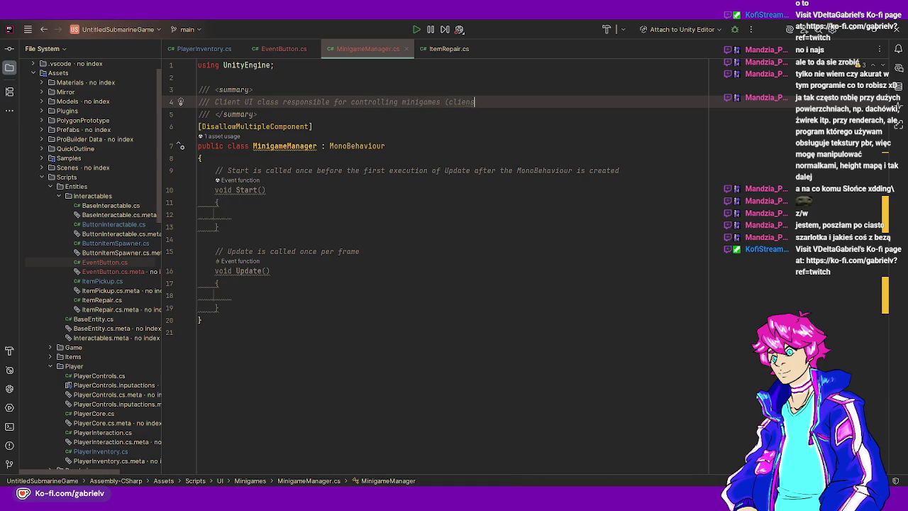
text(t-sid)
text(e))
text(ng is)
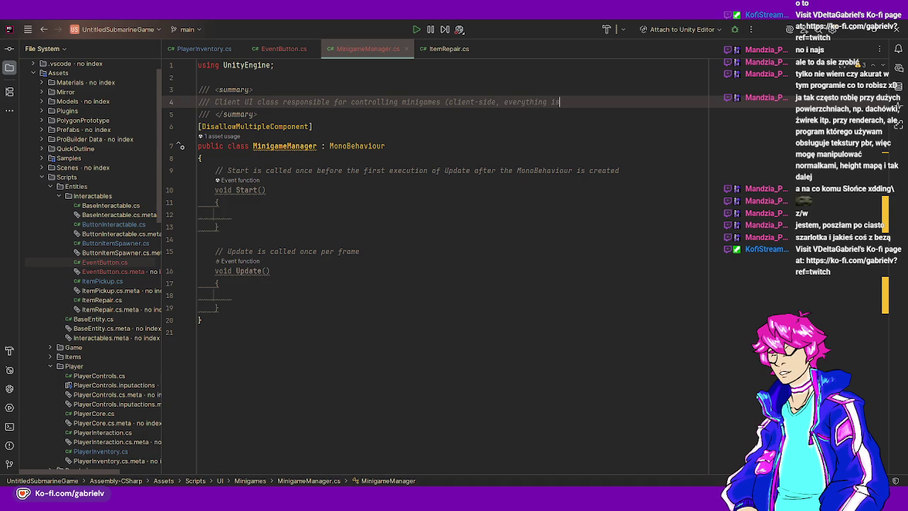
text( on server))
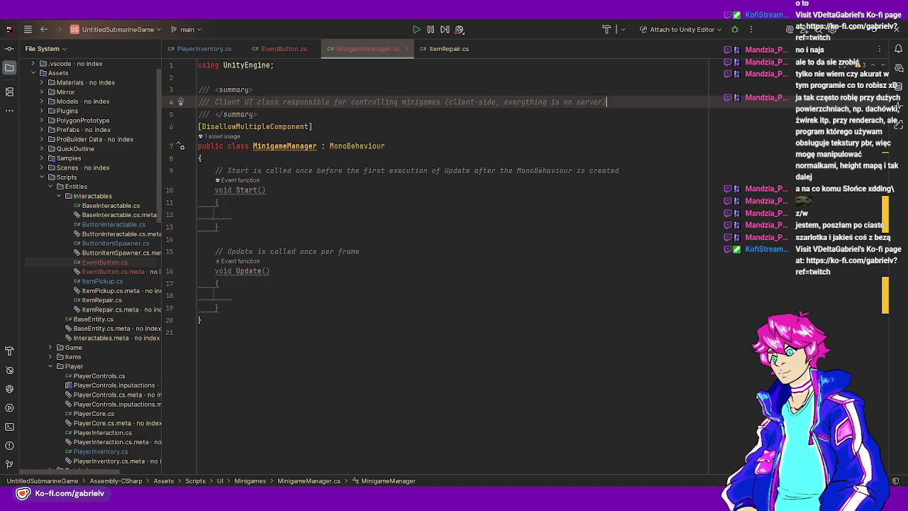
click(576, 101)
text(the)
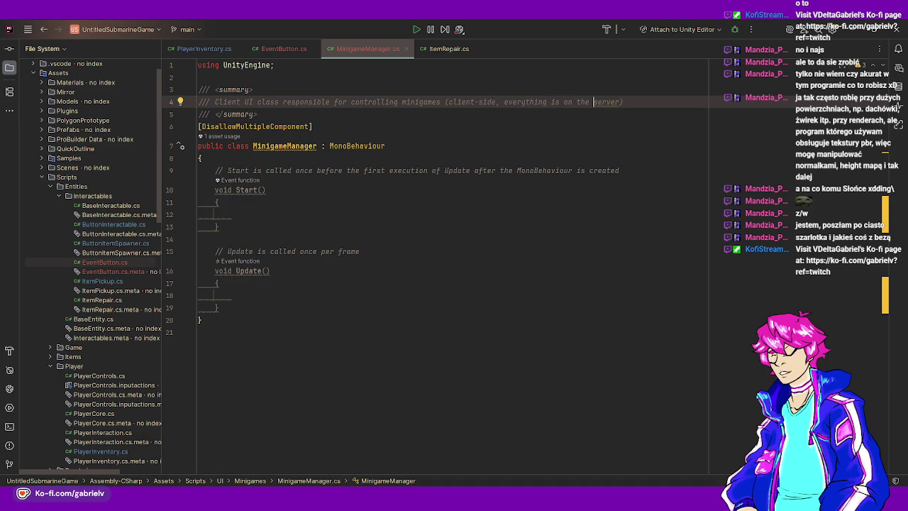
Replace the Start and Update methods with an empty public enum eMinigame
mouse_move(199, 319)
mouse_down()
mouse_move(216, 256)
mouse_move(202, 157)
mouse_up()
key(Delete)
key(Return)
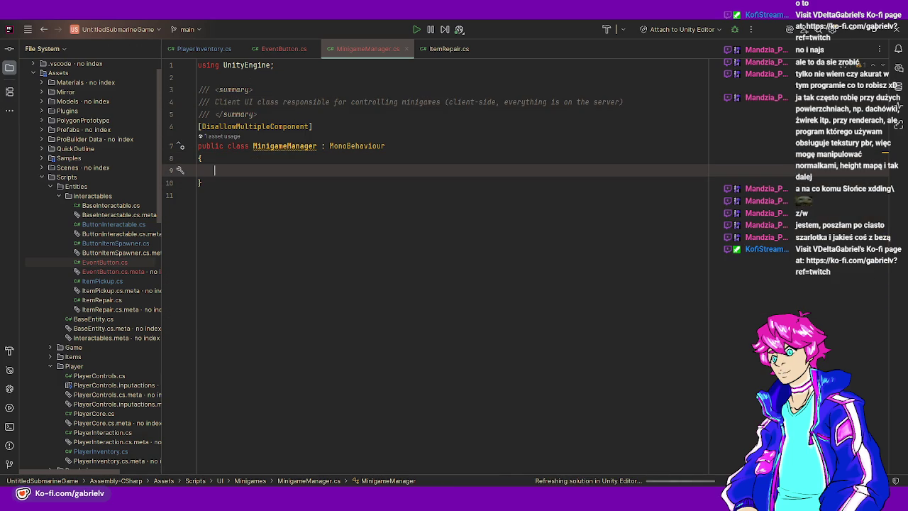
text(public enum)
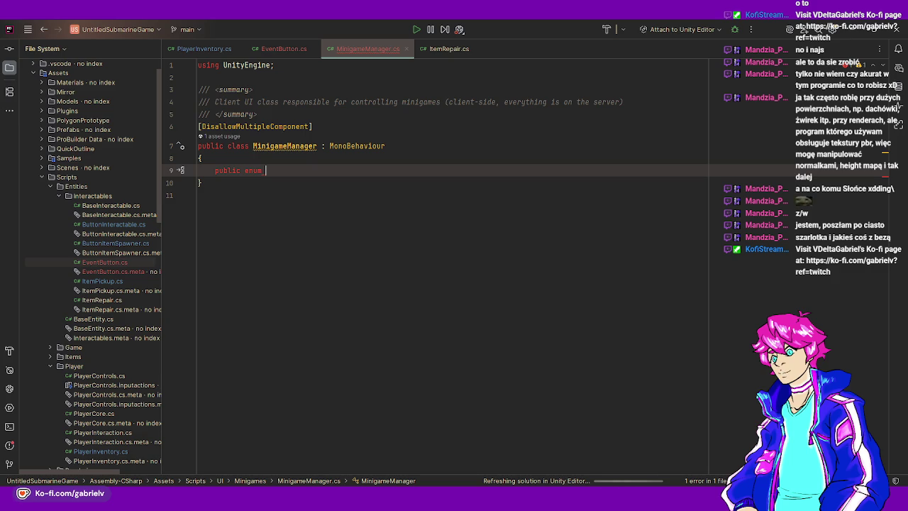
text(eMinigame)
key(Return)
text({)
key(Return)
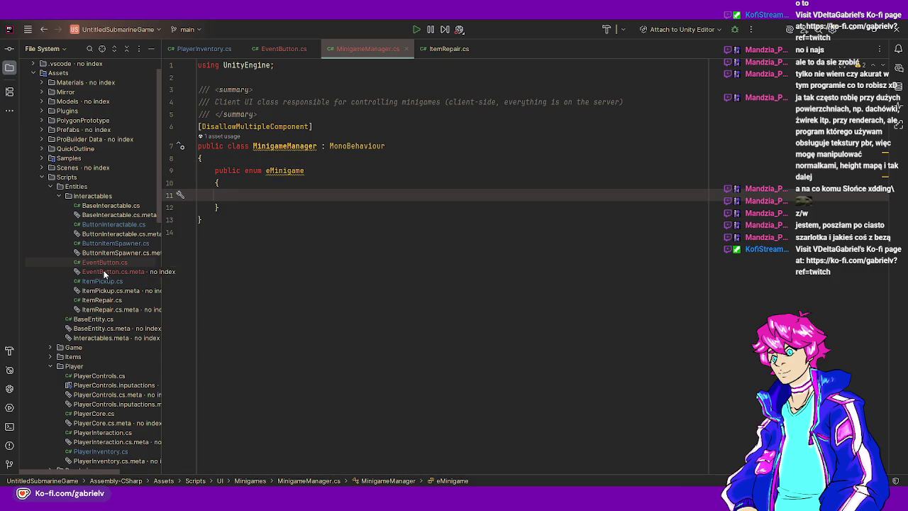
scroll(99, 299, down, 2)
click(50, 309)
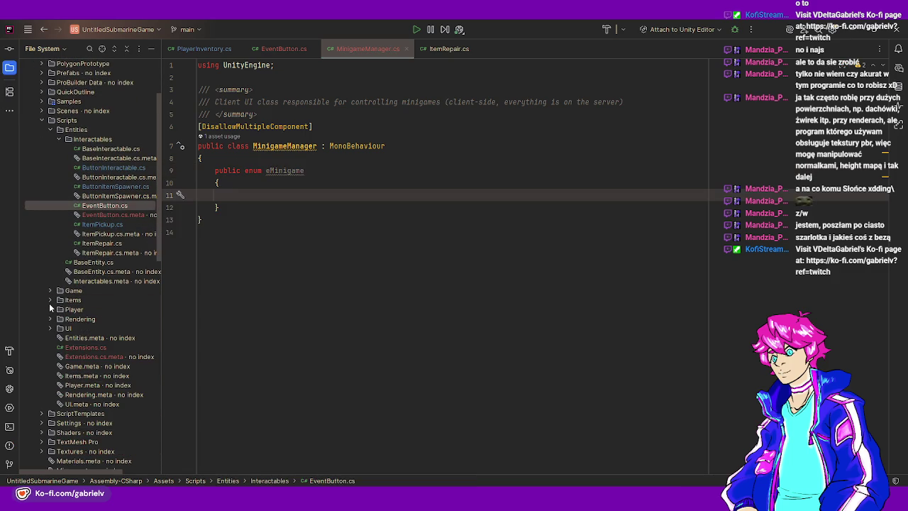
click(50, 300)
double_click(100, 328)
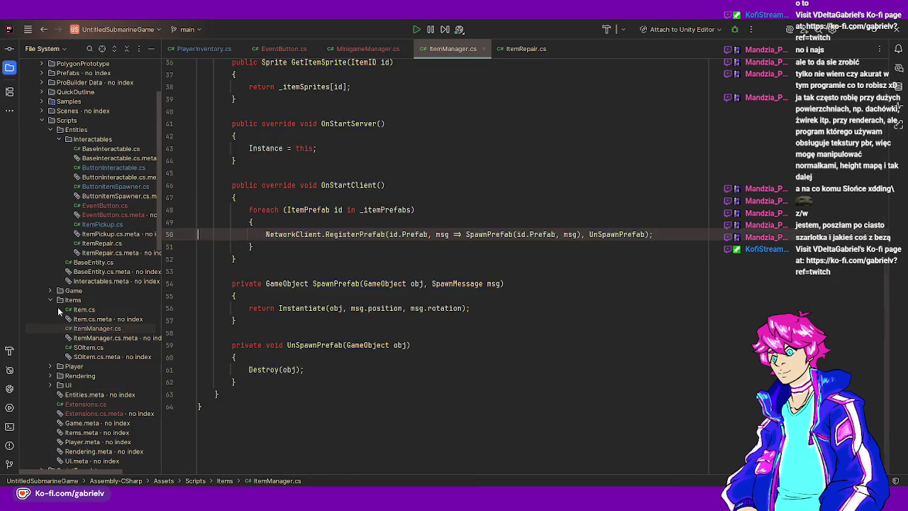
click(50, 300)
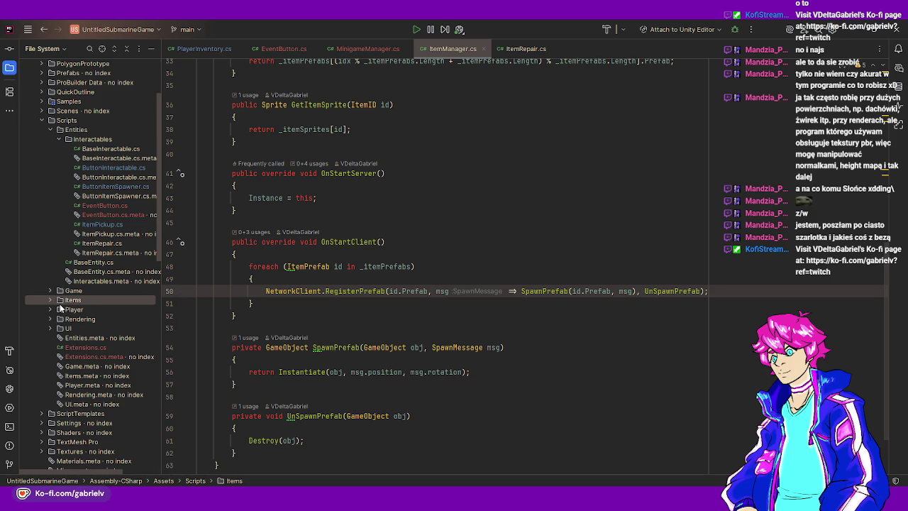
click(49, 300)
double_click(89, 347)
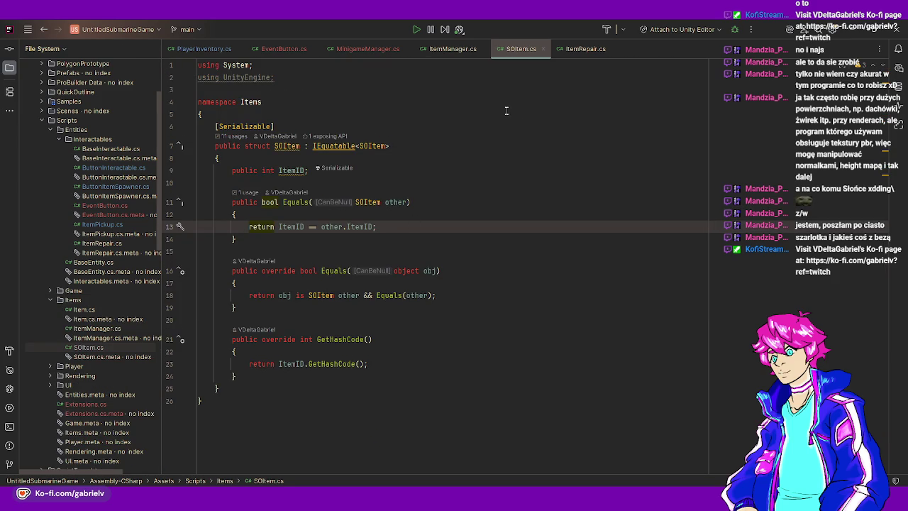
double_click(85, 311)
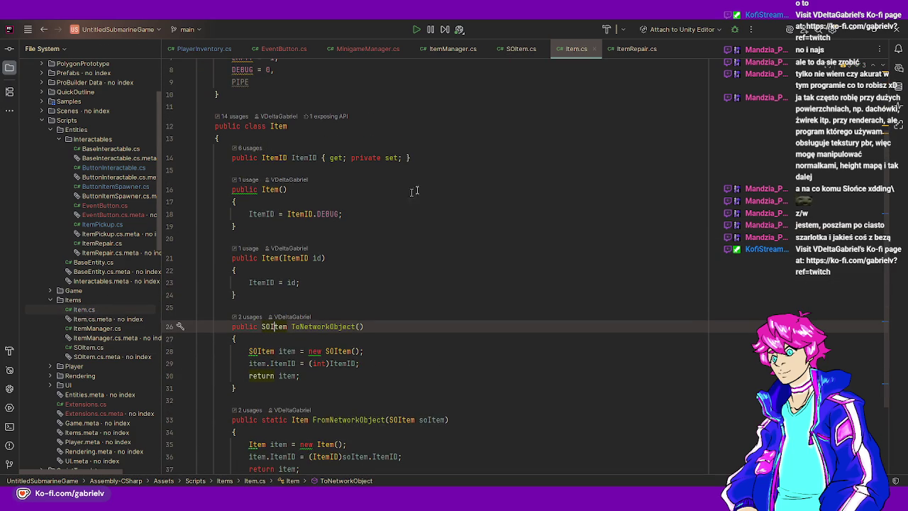
click(595, 53)
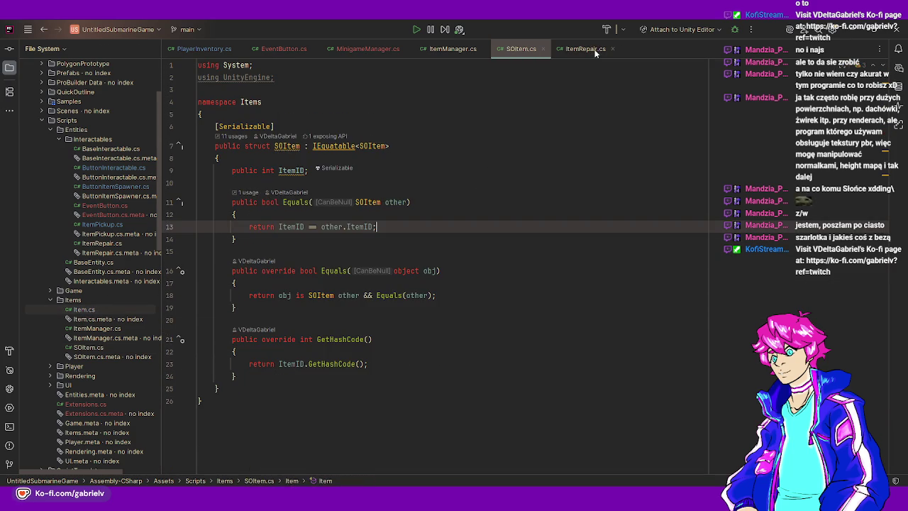
click(542, 48)
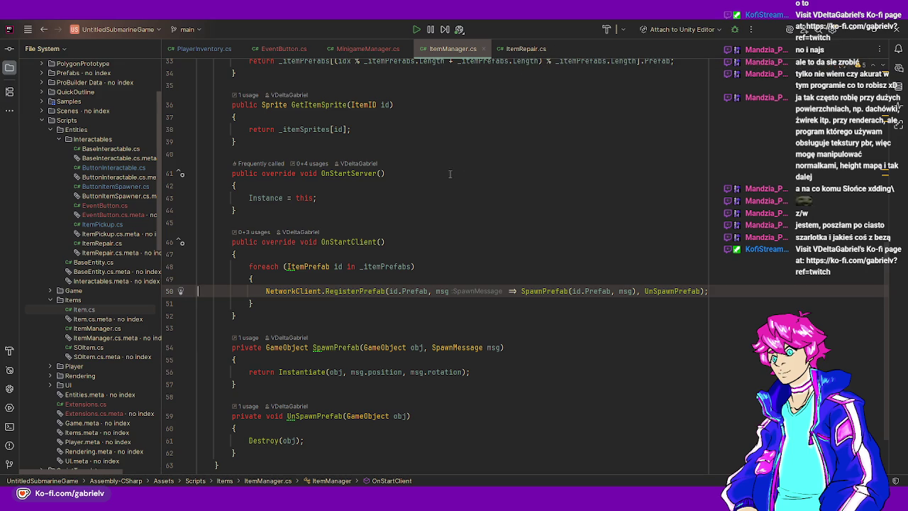
scroll(449, 174, up, 3)
scroll(403, 201, up, 4)
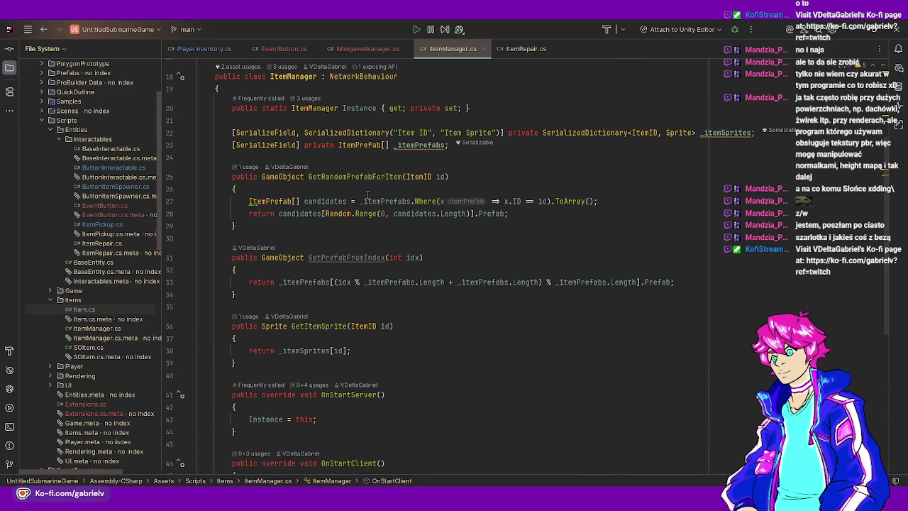
mouse_move(366, 197)
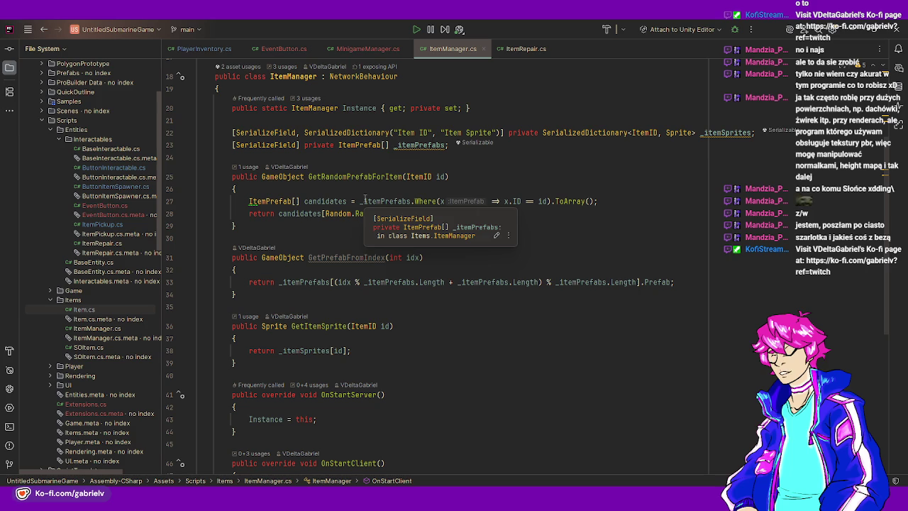
middle_click(461, 54)
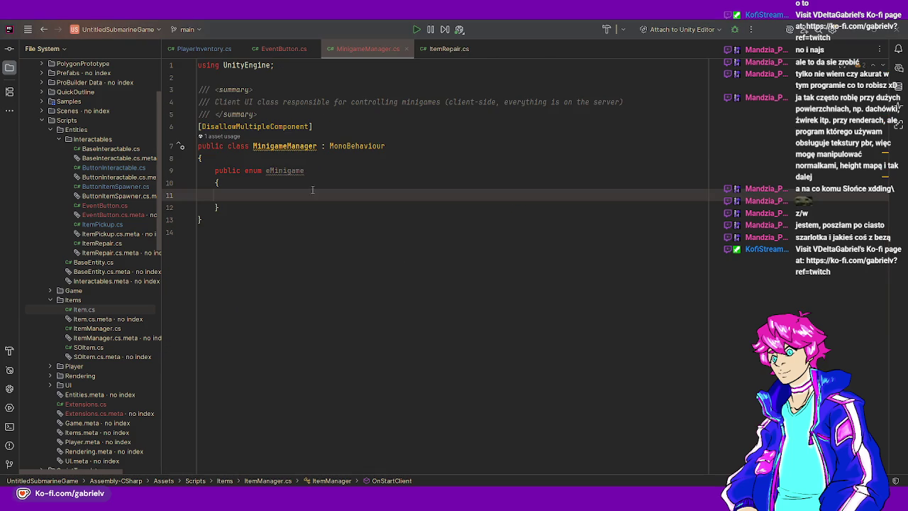
Add WIRE_REPAIR to the eMinigame enum and start a new line below it
click(275, 193)
text(WIRE)
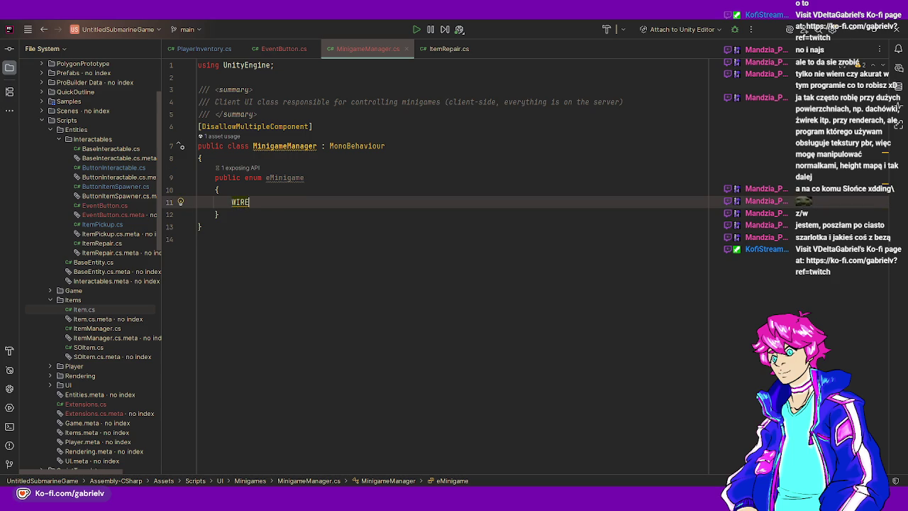
text(_REPAIR,)
key(Down)
key(Return)
key(Return)
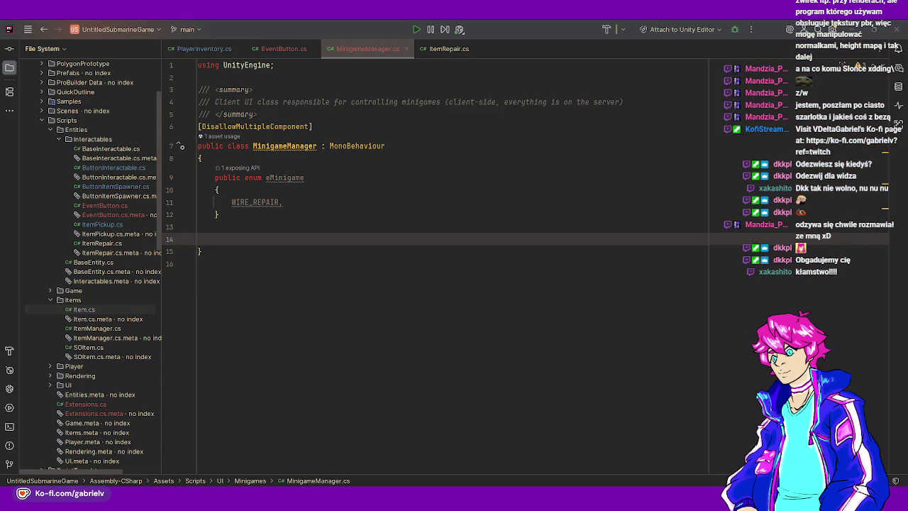
Delete the eMinigame enum block, close MinigameManager.cs and return to Unity
key(alt+Tab)
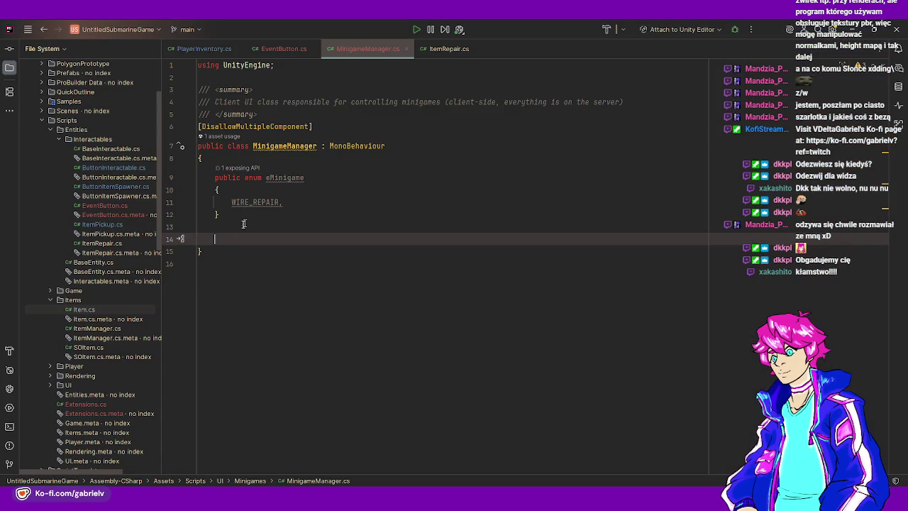
drag(227, 239, 203, 157)
key(BackSpace)
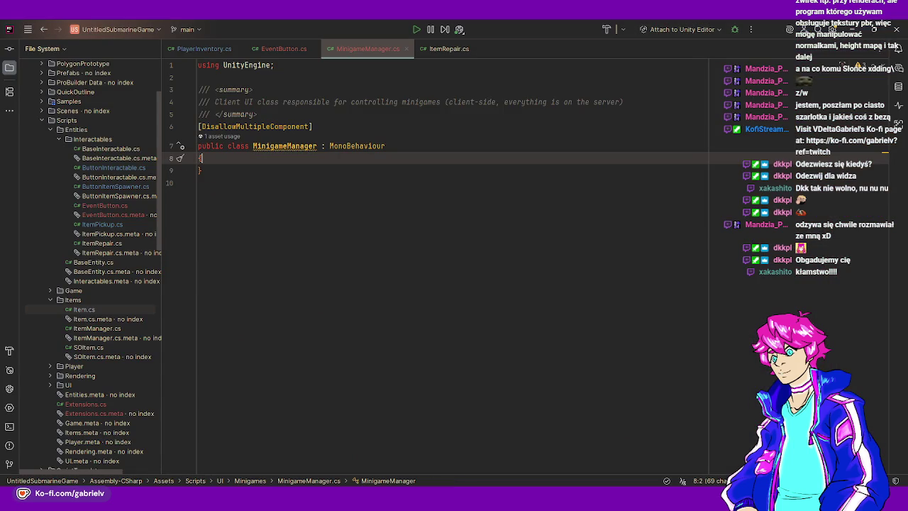
click(404, 48)
key(alt+Tab)
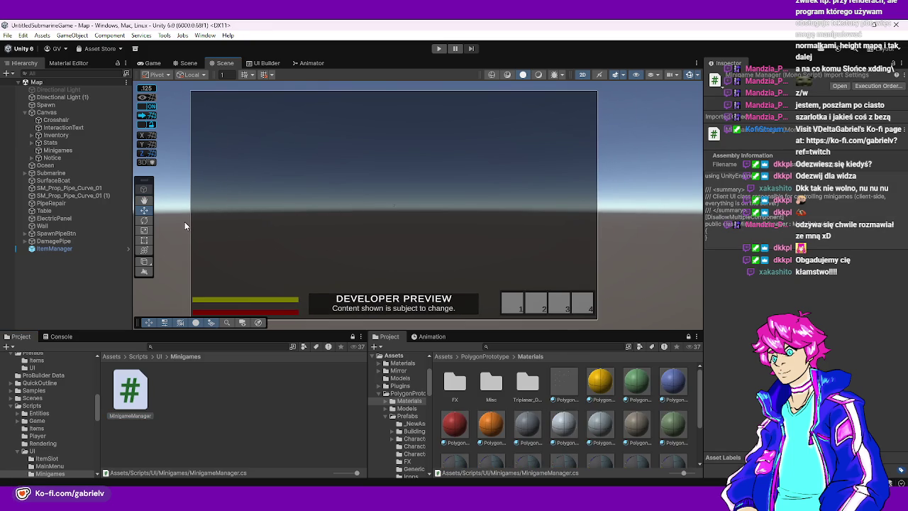
Deactivate the Minigames object under the Canvas in the Inspector
click(167, 213)
click(67, 150)
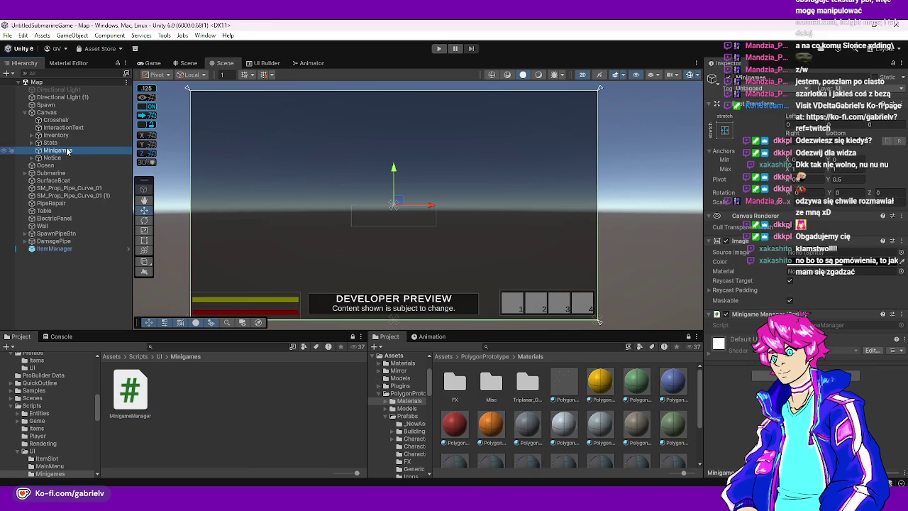
click(379, 152)
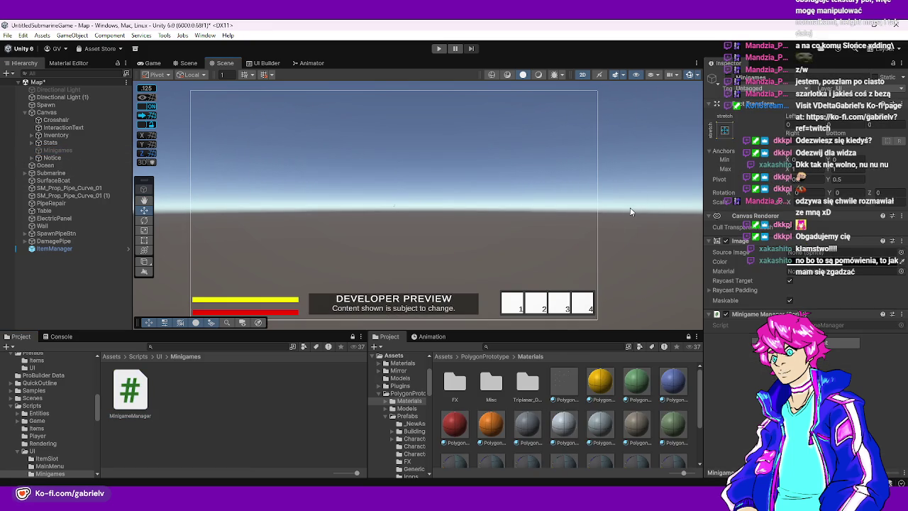
drag(436, 249, 452, 247)
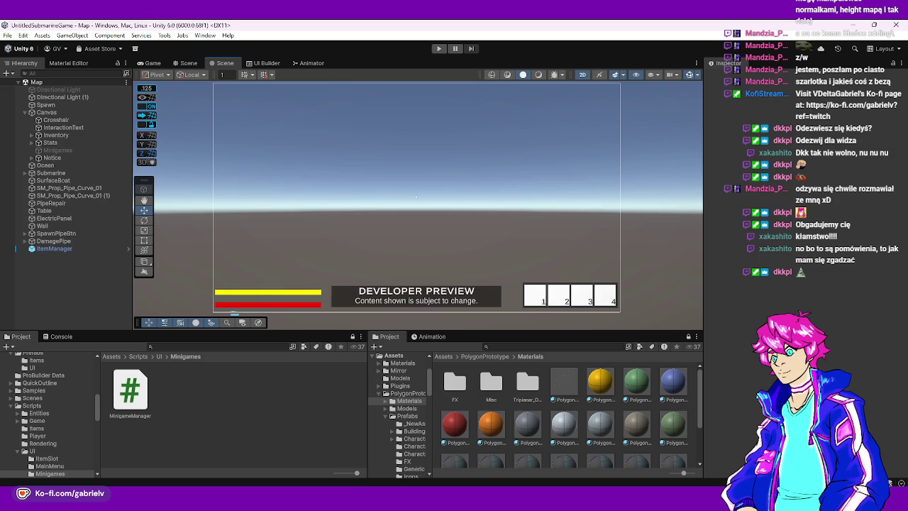
key(Right)
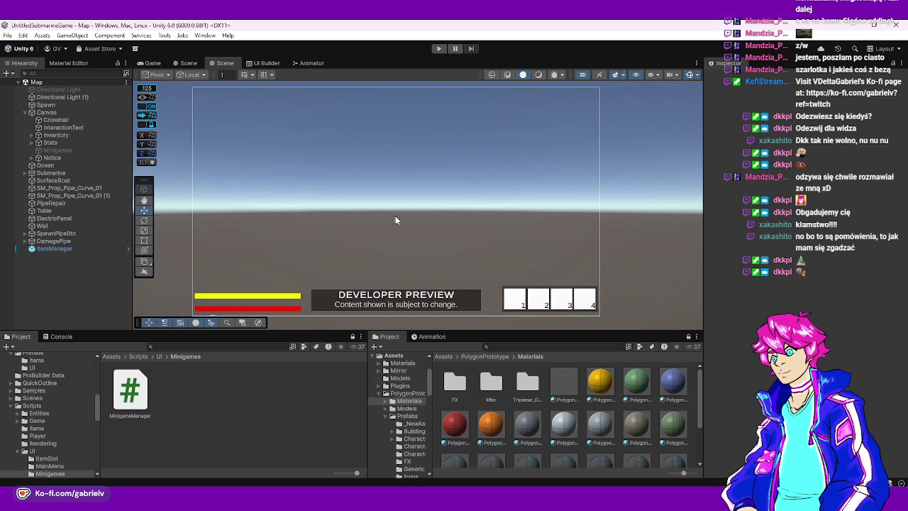
scroll(395, 216, up, 5)
scroll(378, 235, up, 2)
Bring up the Hierarchy context menus for Crosshair and the Canvas
click(57, 120)
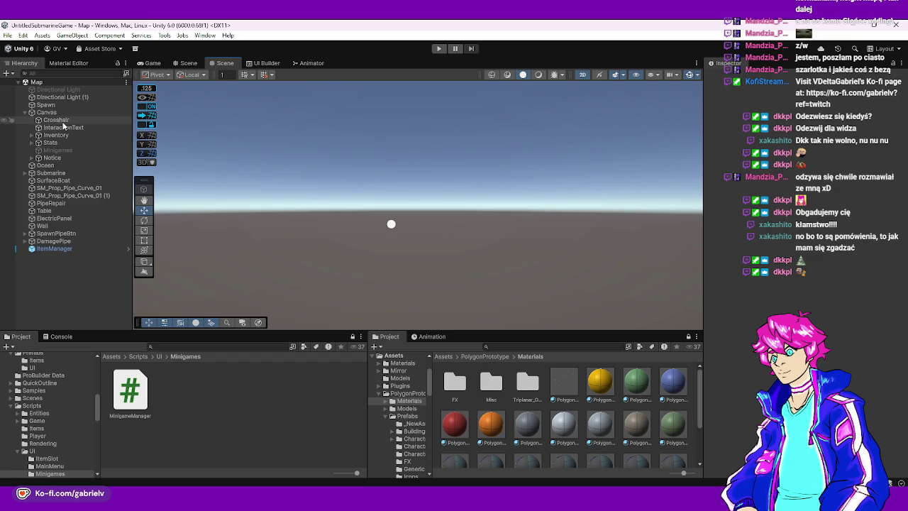
right_click(61, 120)
click(51, 116)
right_click(50, 115)
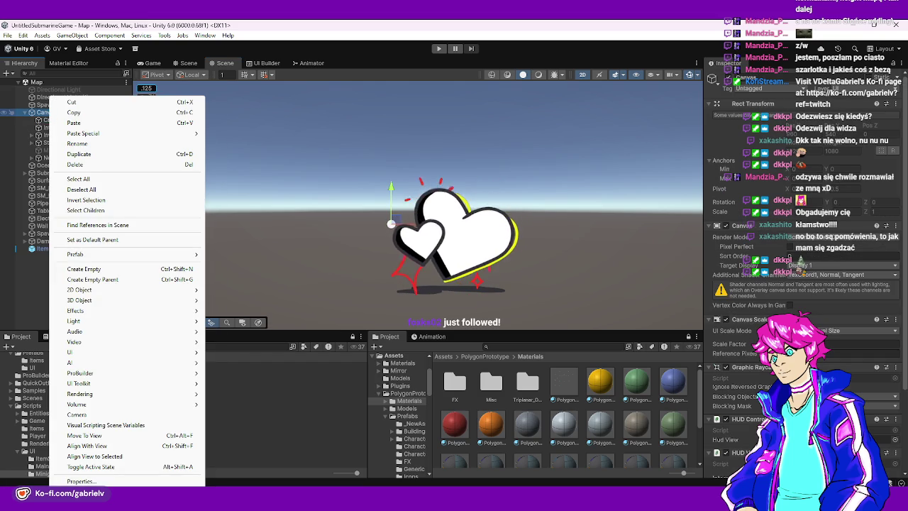
key(Escape)
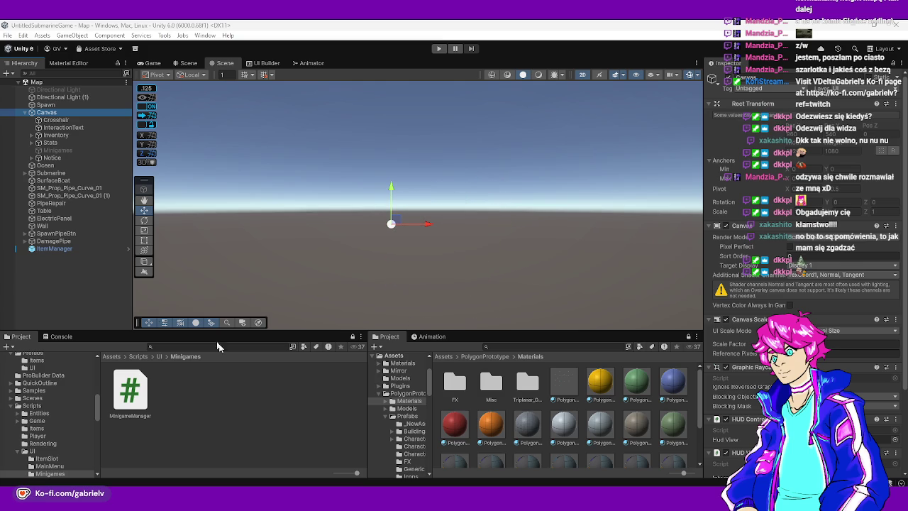
drag(454, 187, 483, 175)
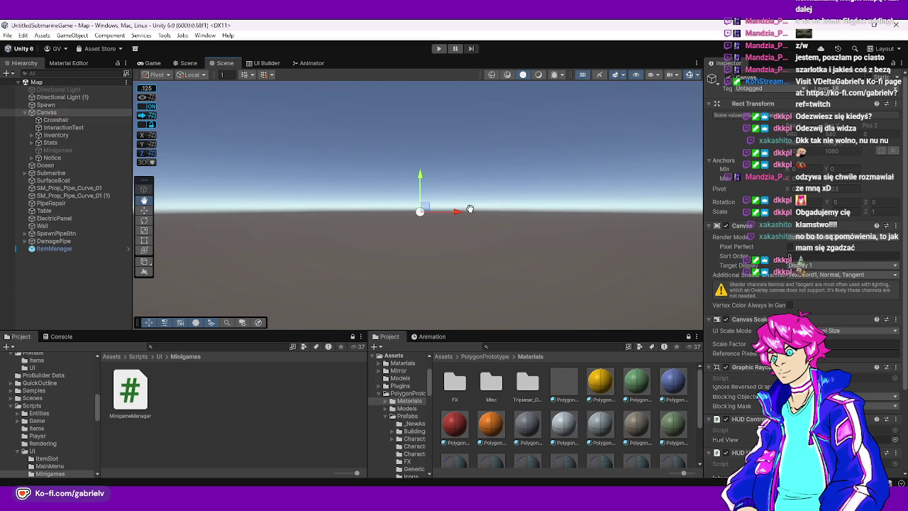
right_click(61, 112)
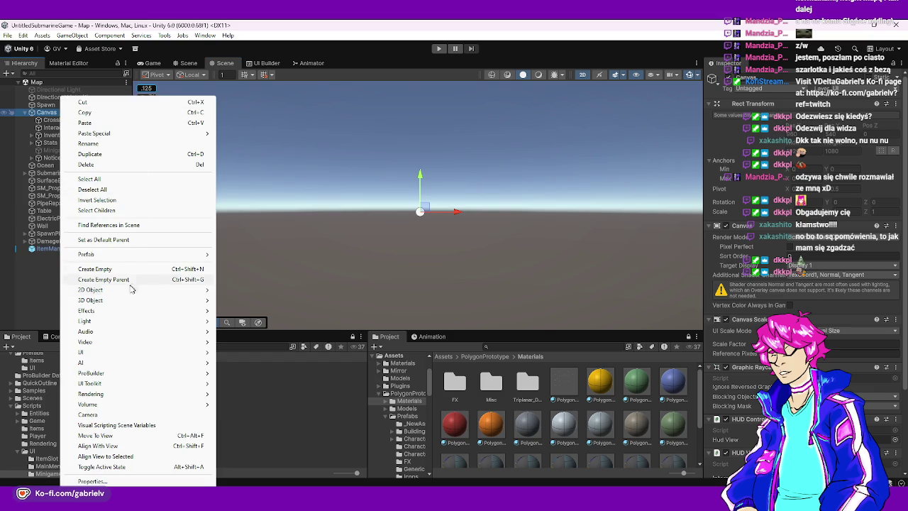
Add a new UI Image under the Canvas and give it the PS4_Circle sprite
mouse_move(90, 354)
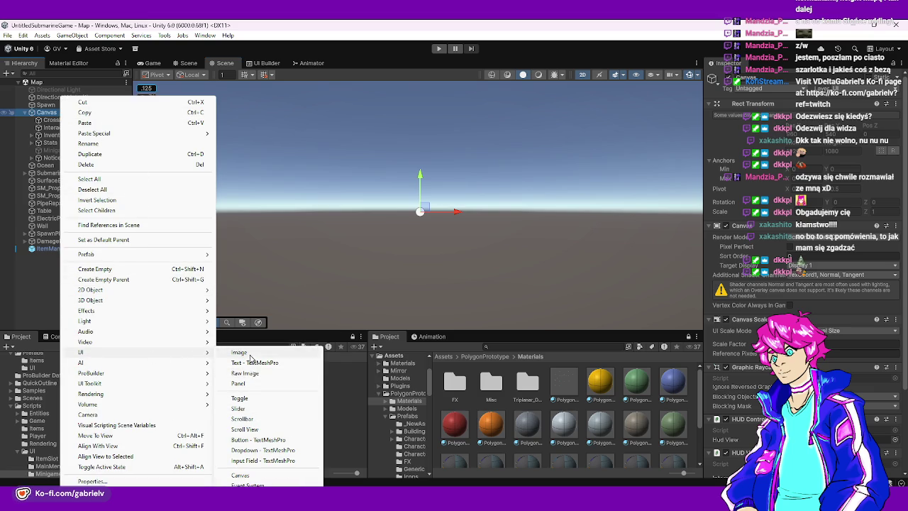
click(252, 353)
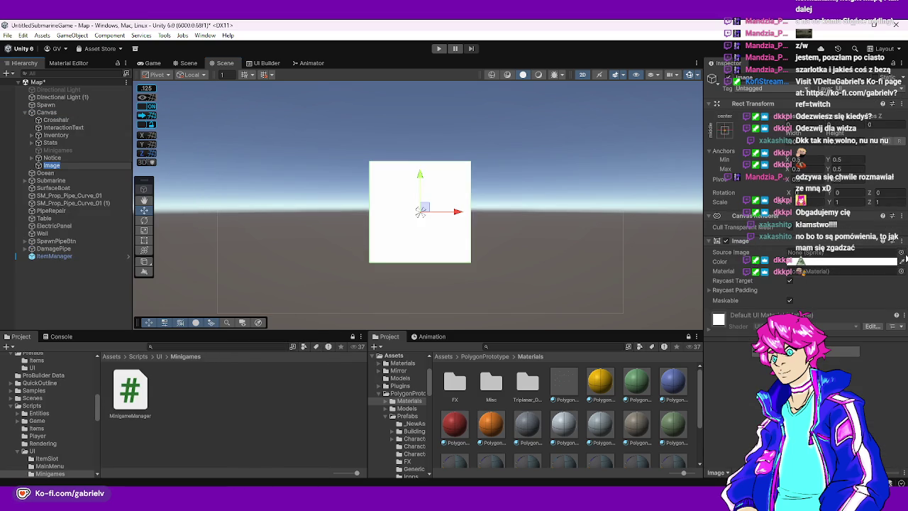
click(900, 253)
text(cir)
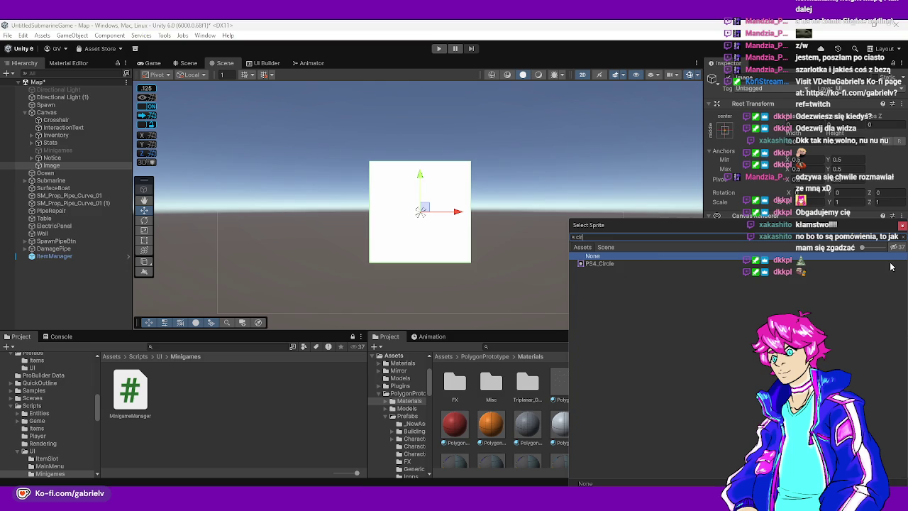
click(891, 267)
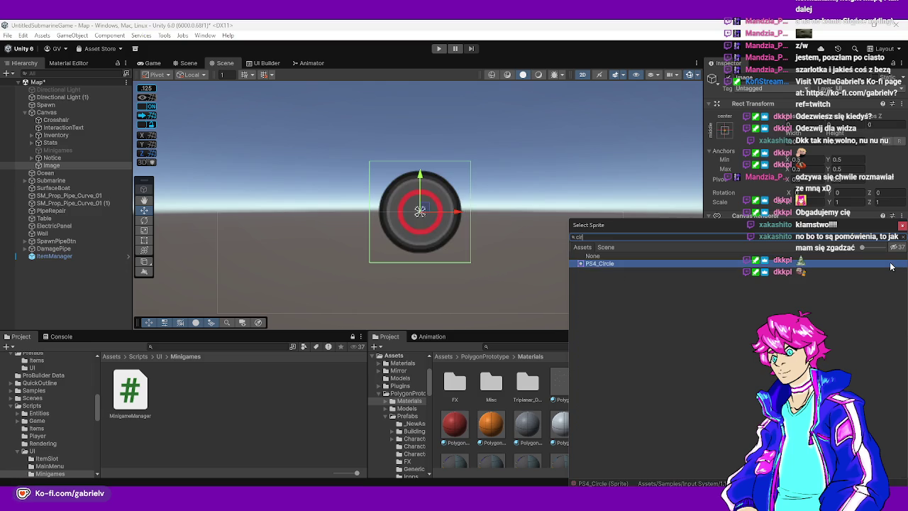
Preview the XboxOne sprites, then settle on the plain white Ball sprite for the Image
text(xb)
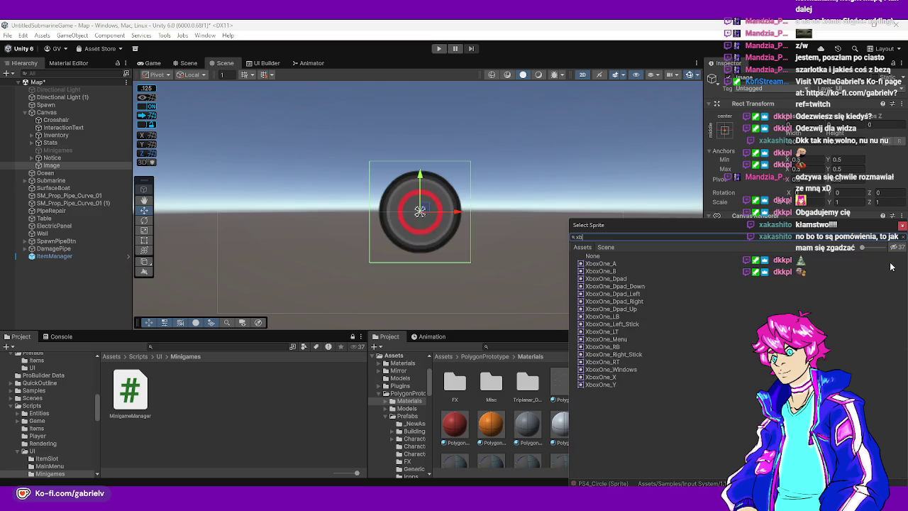
key(Down)
key(Down)
key(Down)
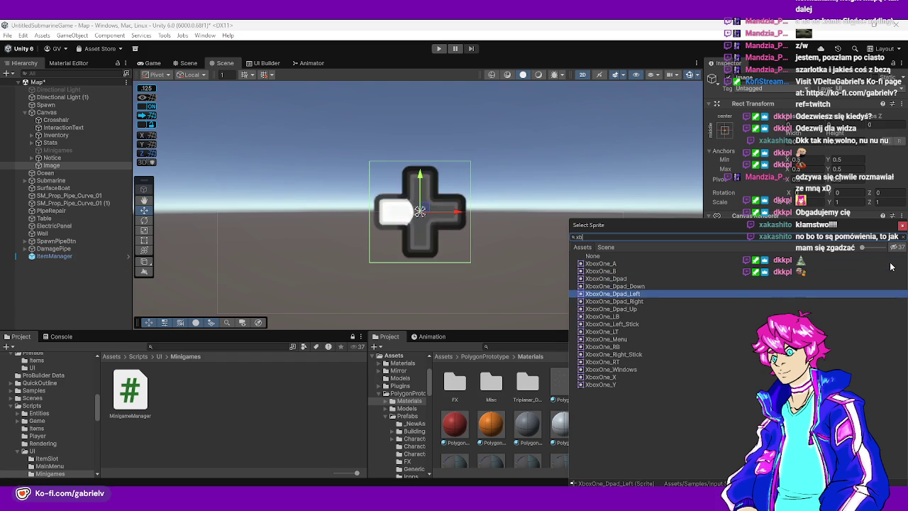
key(Down)
key(Down)
key(Down)
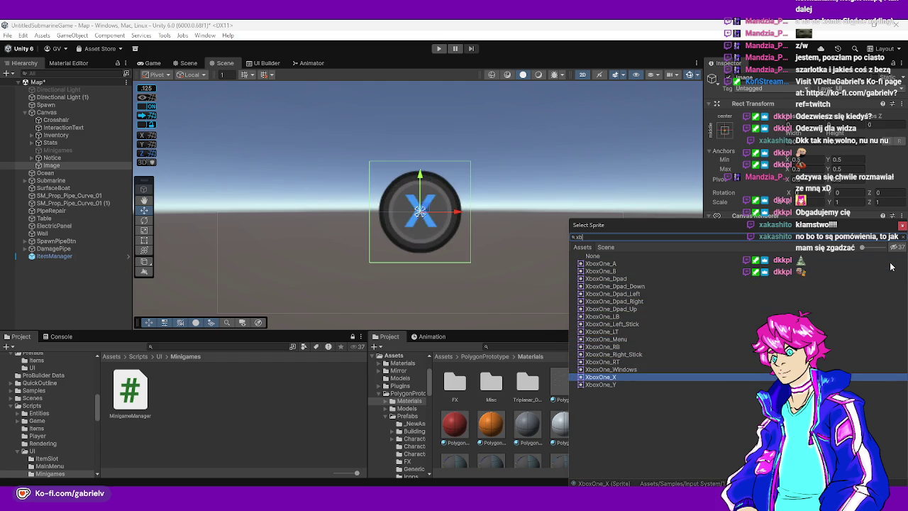
key(BackSpace)
key(BackSpace)
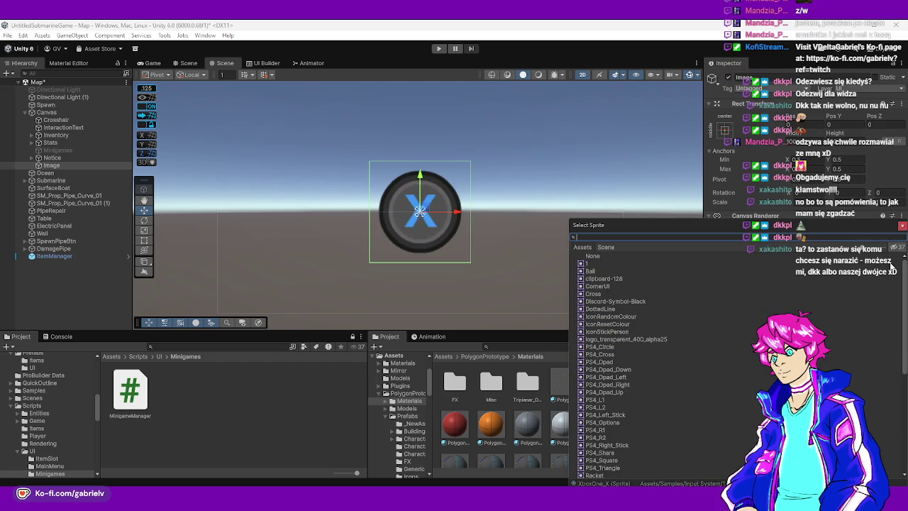
click(600, 294)
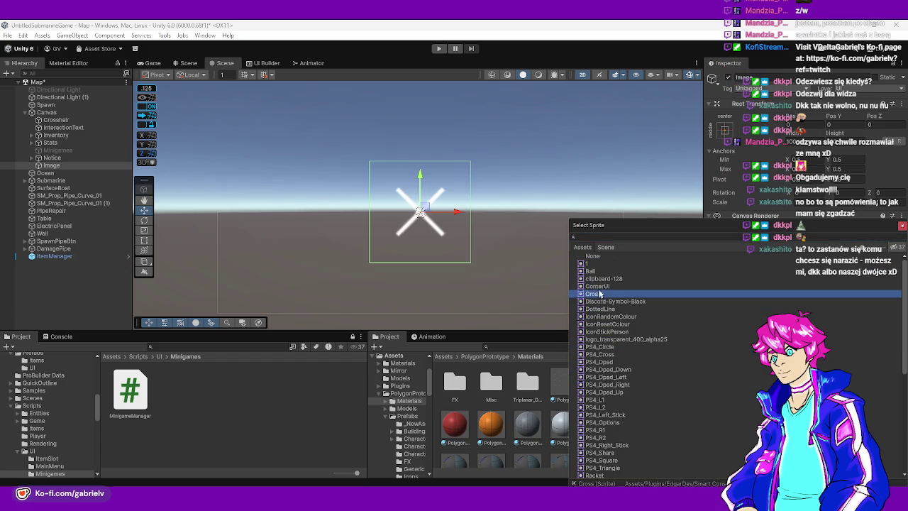
click(599, 265)
click(596, 271)
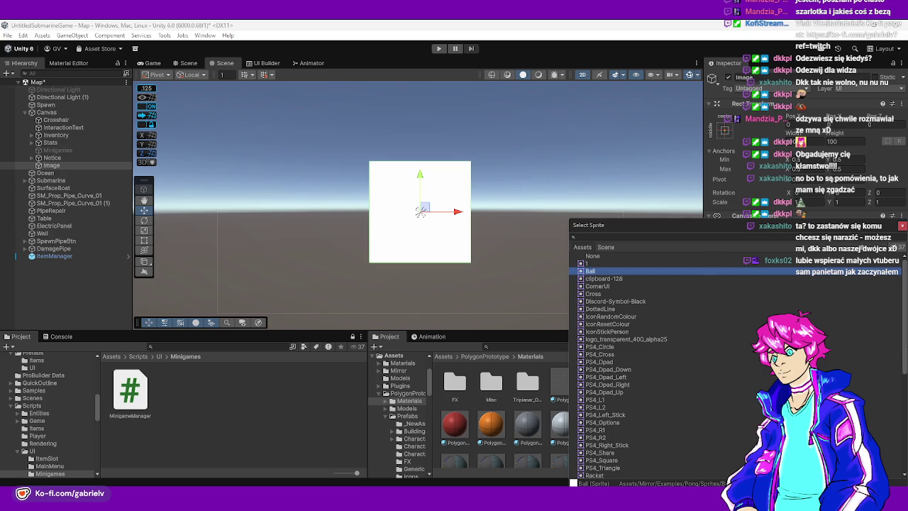
key(Escape)
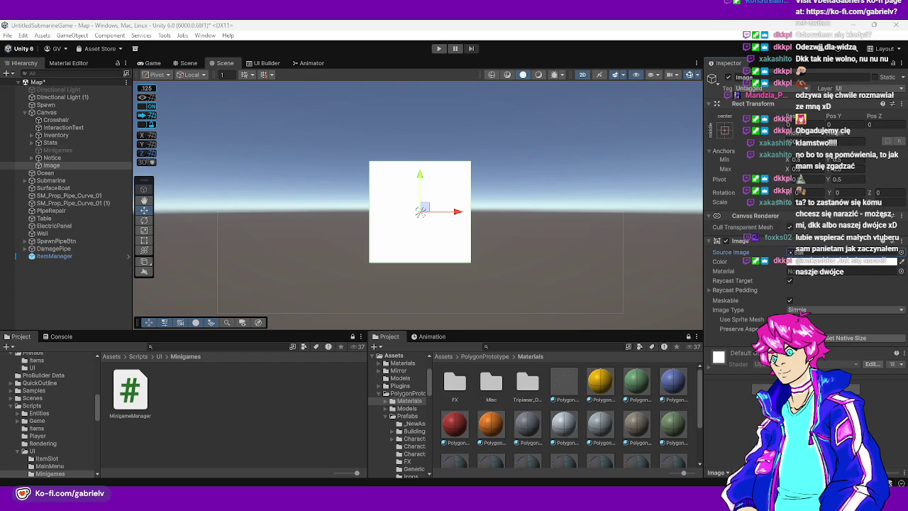
click(243, 386)
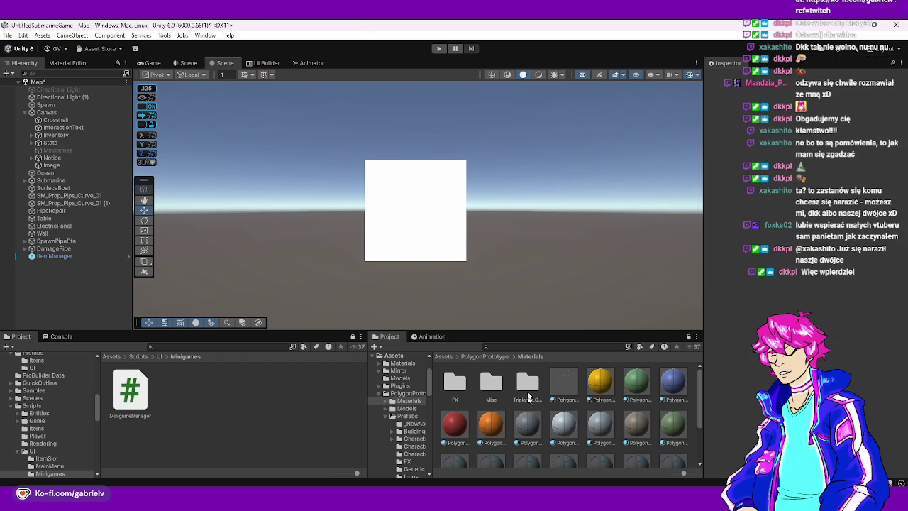
Delete the Assets/Scripts/UI/Minigames folder in the Project window
click(444, 356)
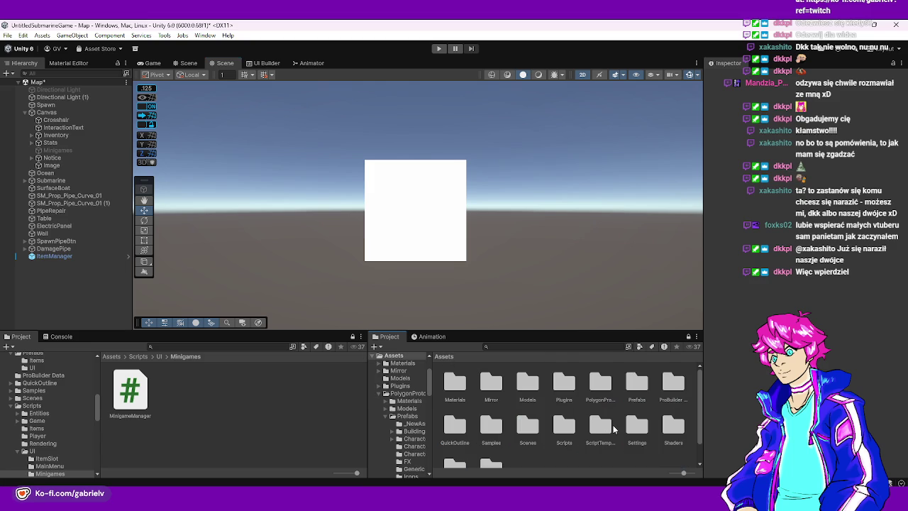
click(145, 395)
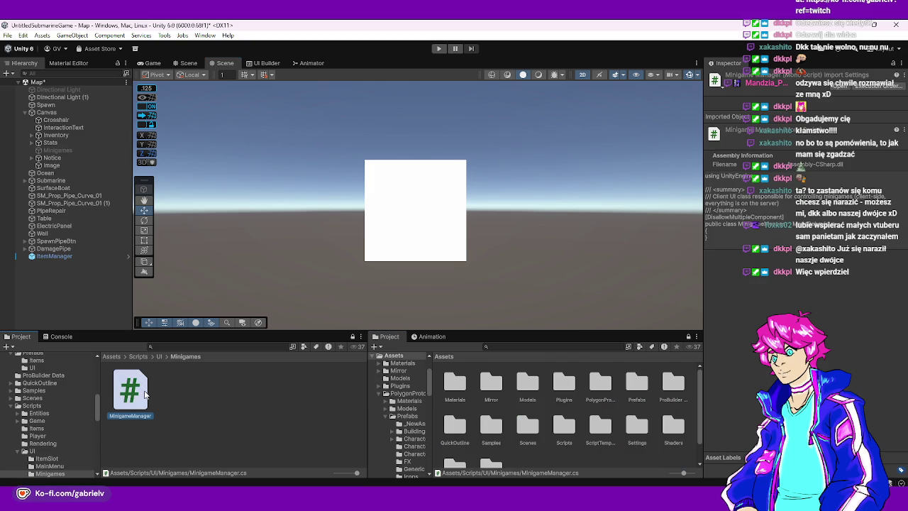
click(161, 356)
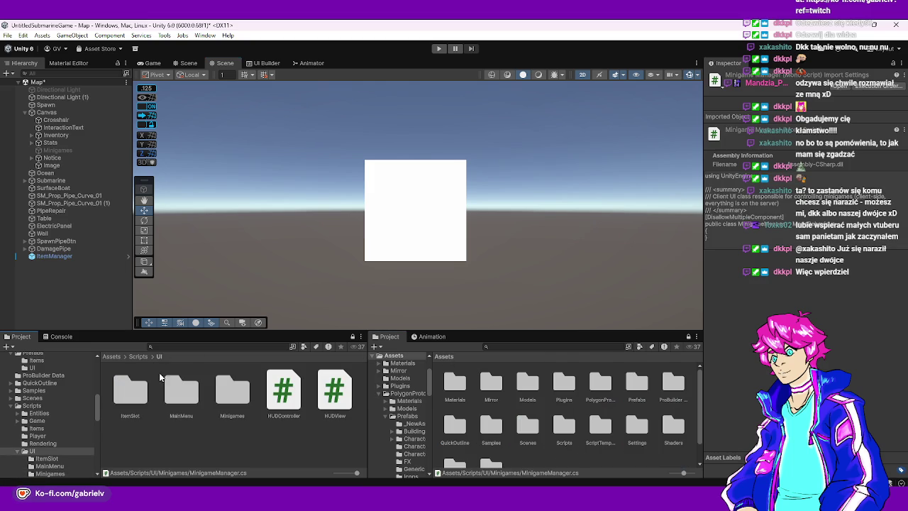
click(229, 397)
key(Delete)
key(Return)
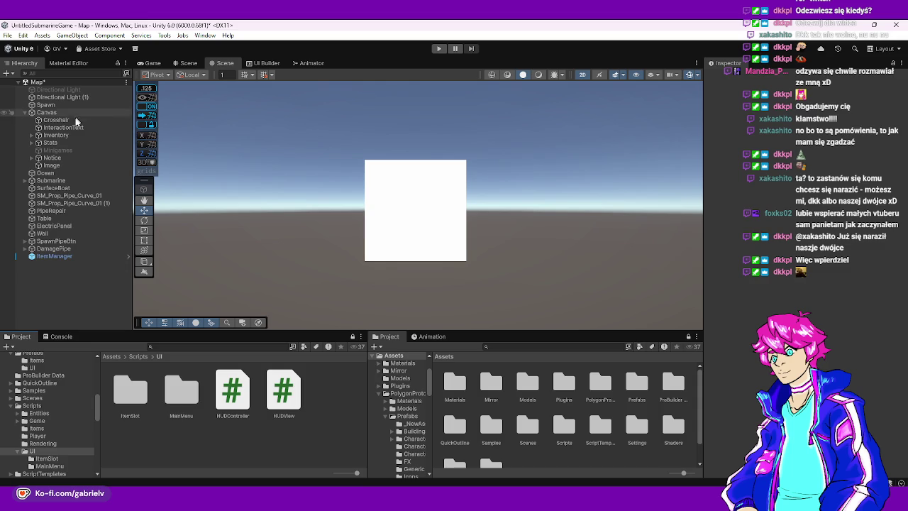
Delete the Minigames and Image objects from the Canvas and save the Map scene
click(75, 151)
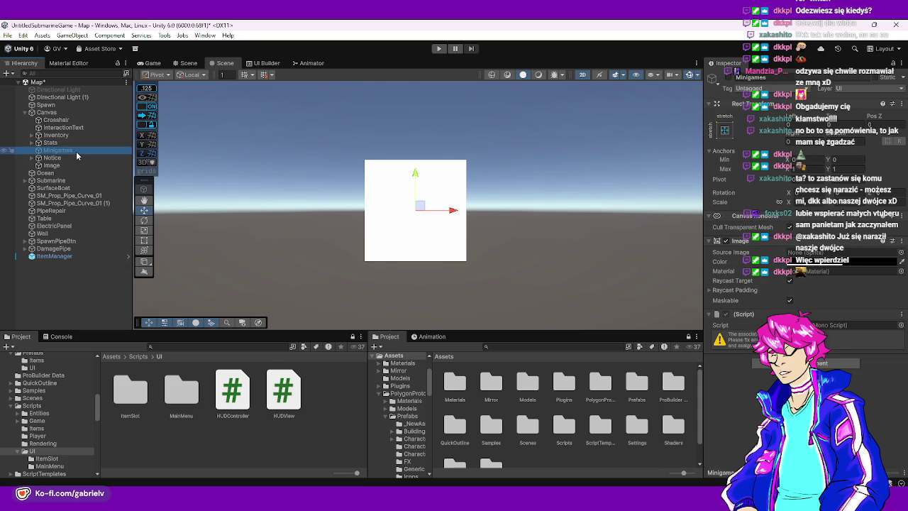
key(Delete)
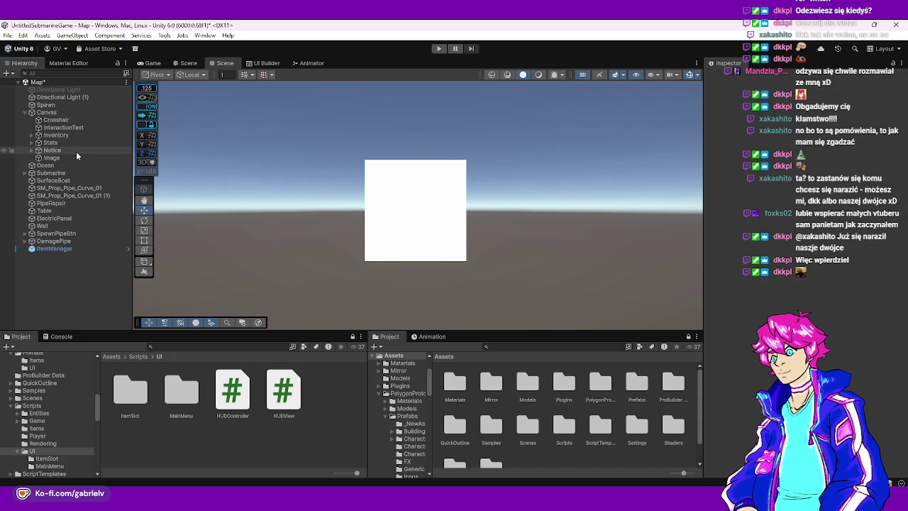
click(57, 157)
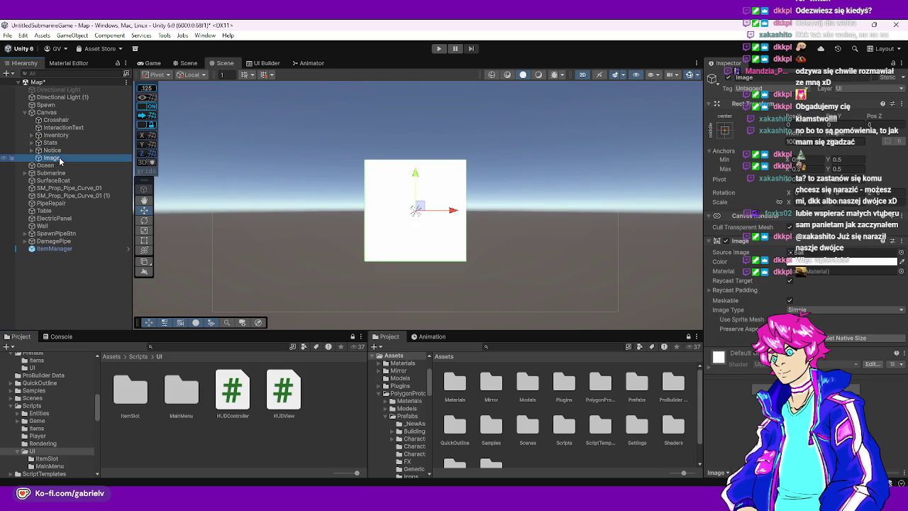
key(Delete)
key(ctrl+s)
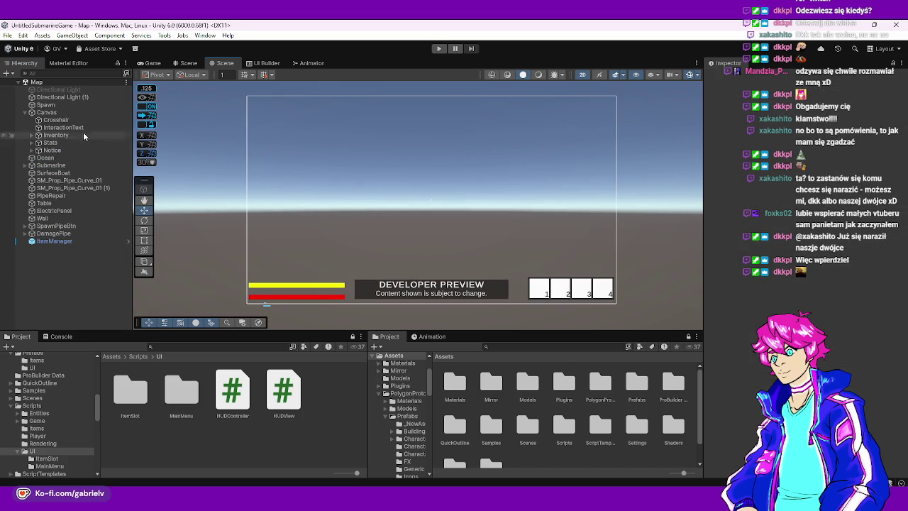
click(69, 112)
click(57, 120)
key(Down)
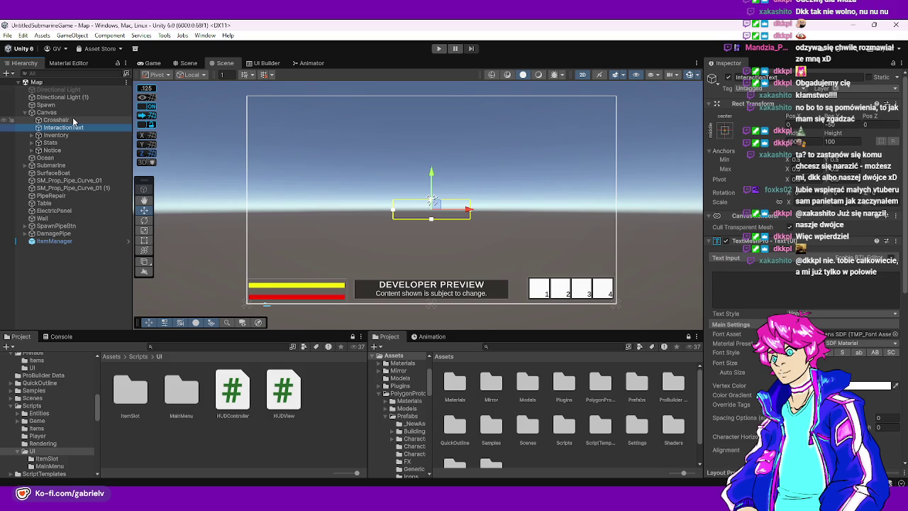
scroll(447, 245, up, 5)
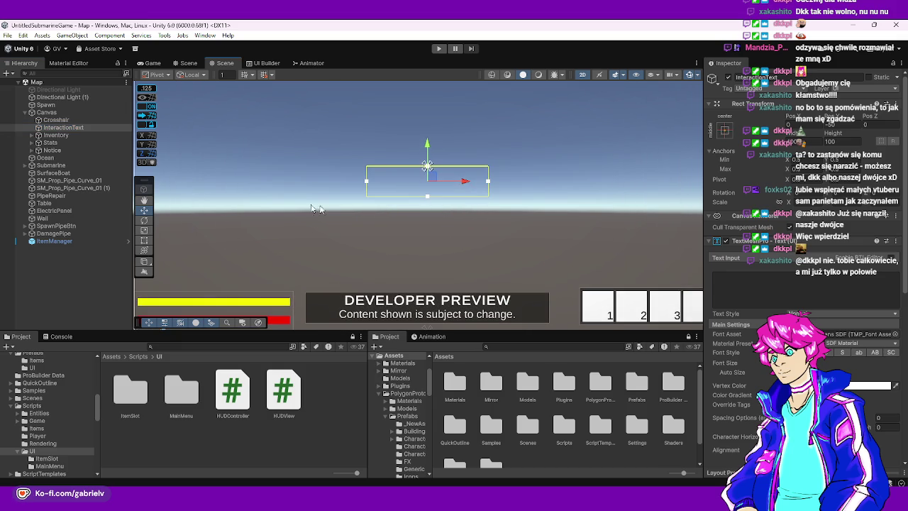
click(71, 136)
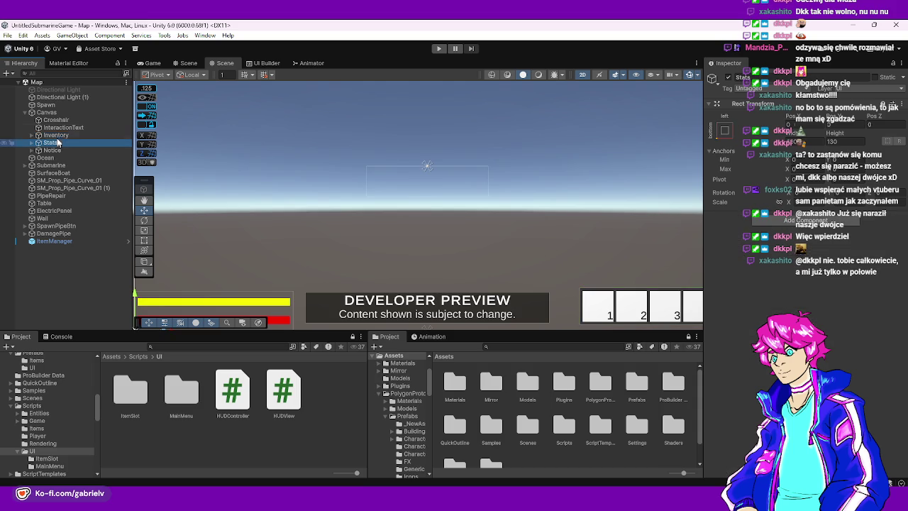
click(59, 127)
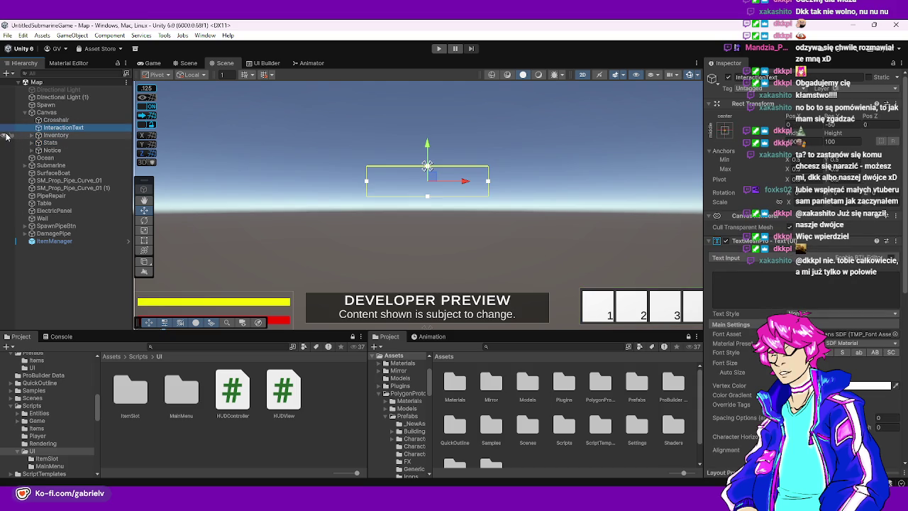
drag(424, 193, 403, 229)
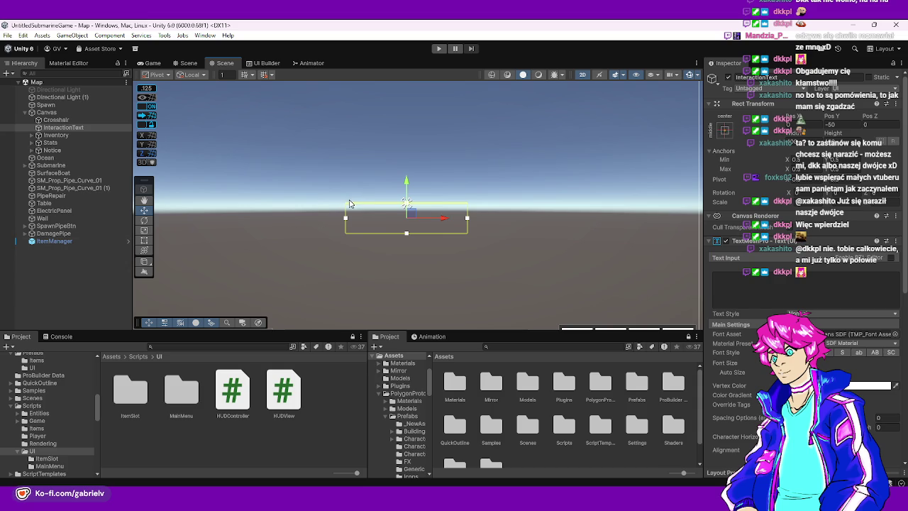
click(421, 255)
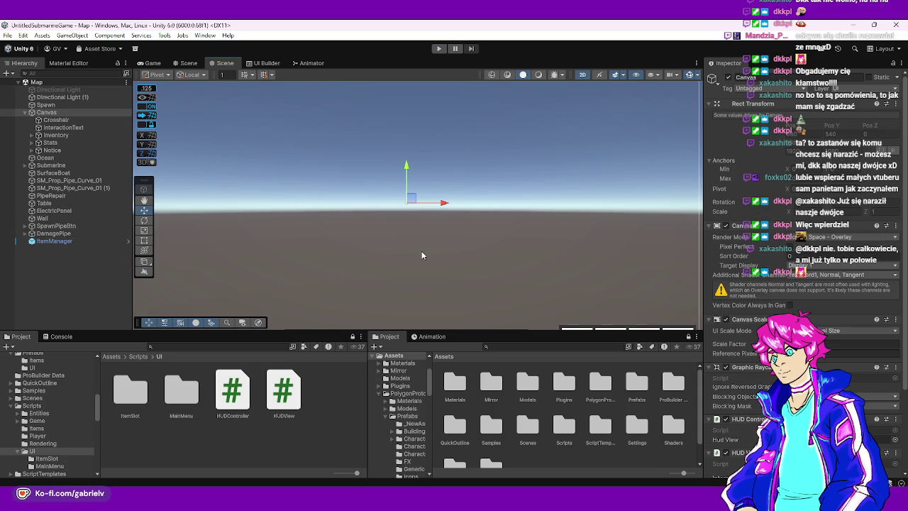
key(f)
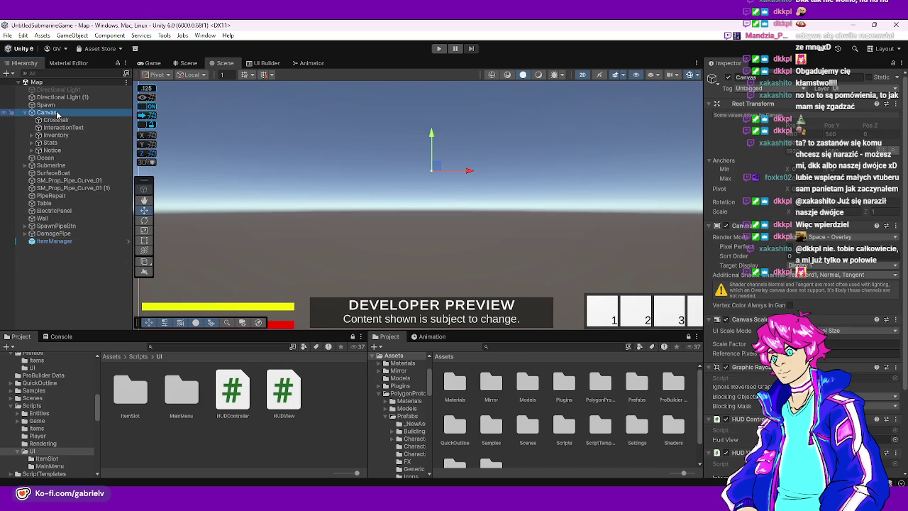
right_click(56, 114)
click(182, 93)
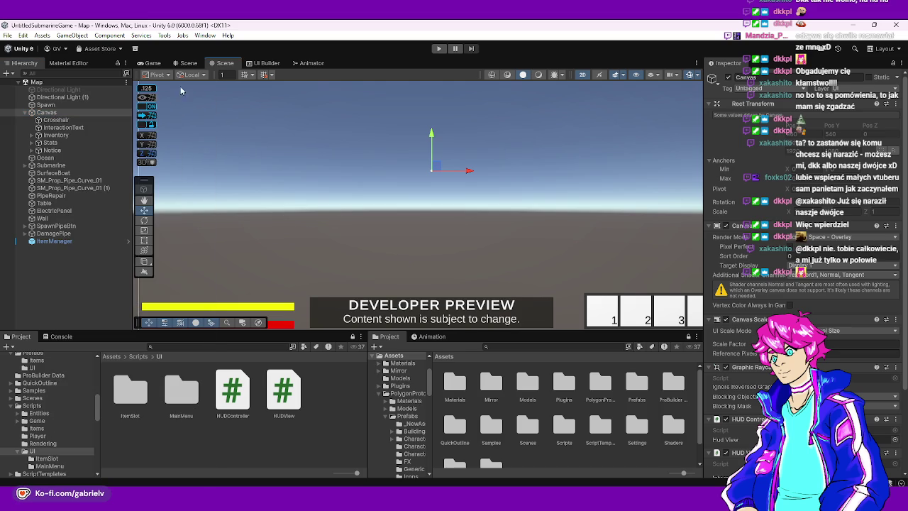
click(140, 63)
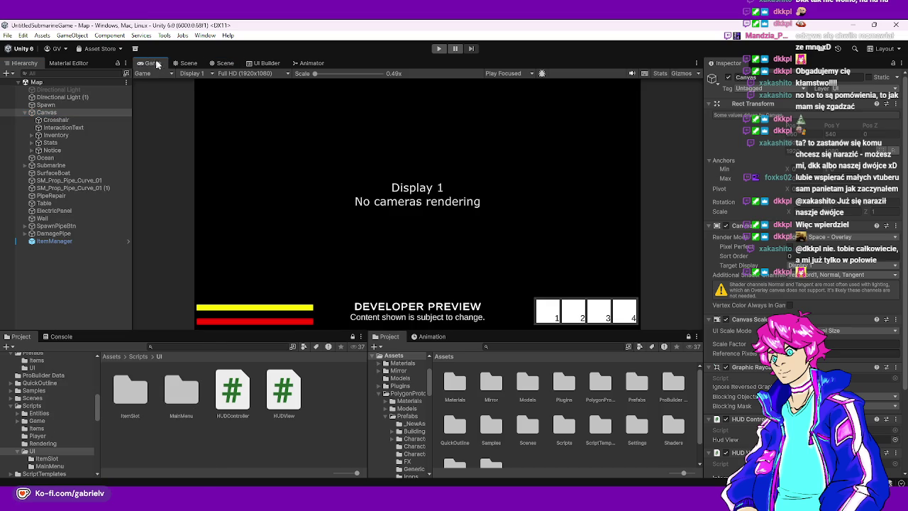
click(183, 63)
click(225, 64)
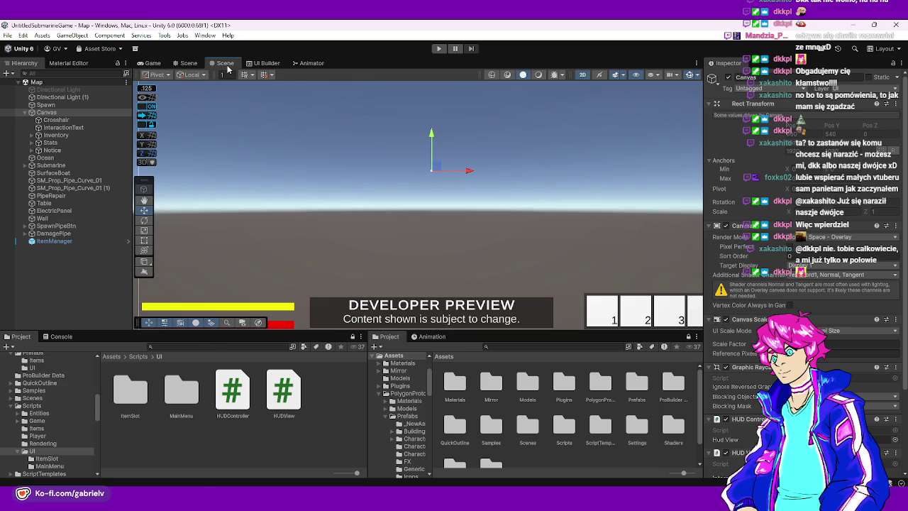
click(66, 127)
Create a UI Slider named InteractionProgressBar and make it a child of InteractionText
right_click(59, 112)
mouse_move(101, 289)
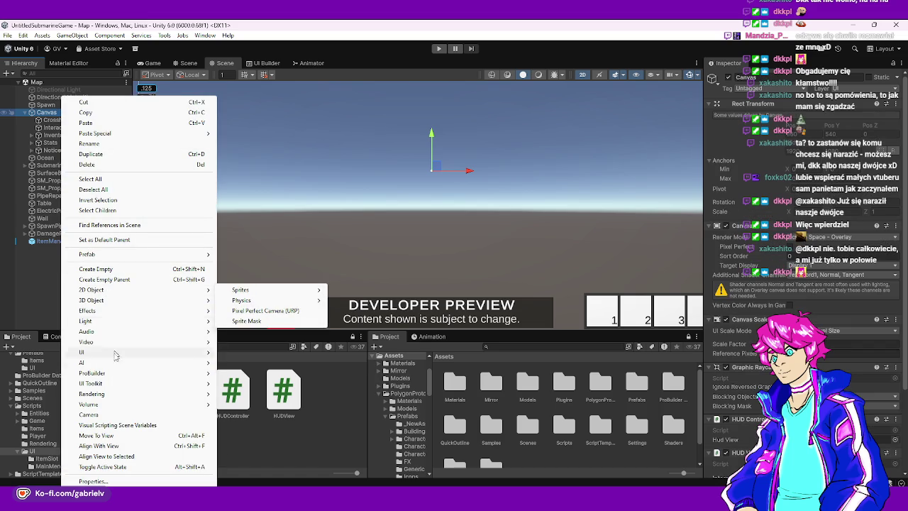
mouse_move(113, 354)
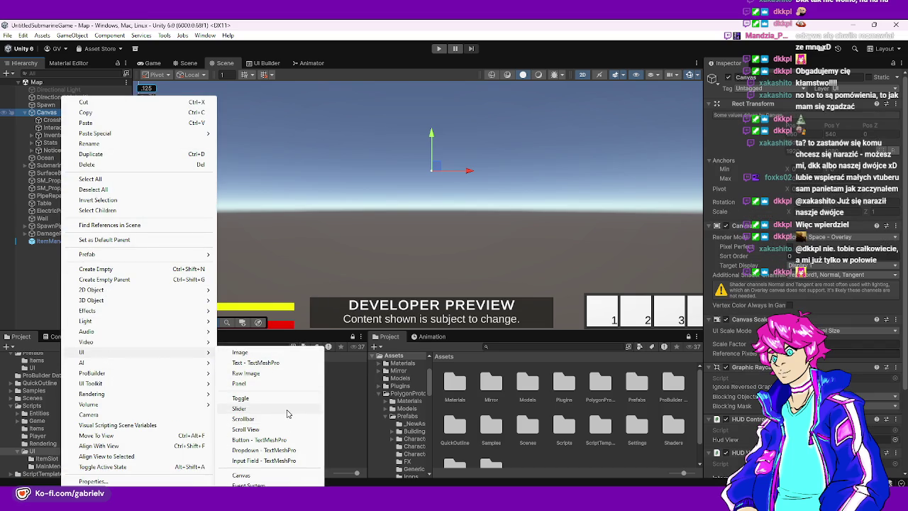
click(287, 410)
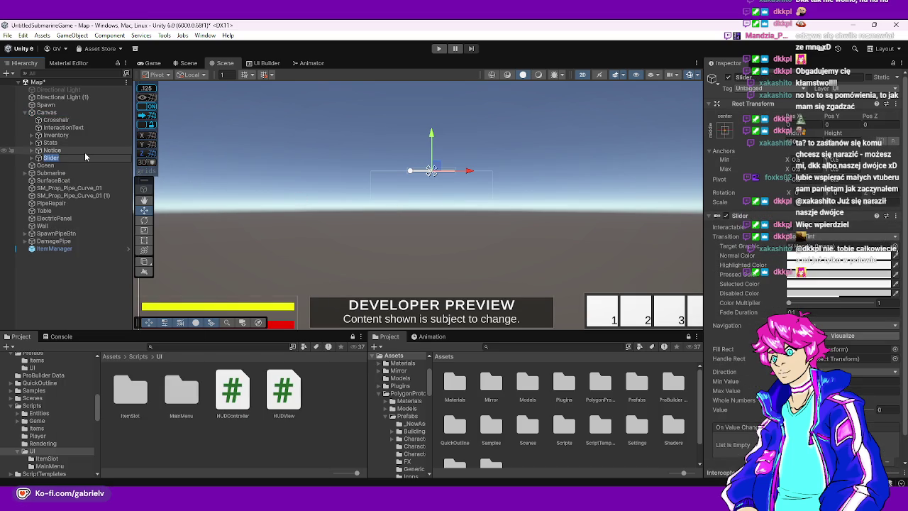
text(InteractionProgressBar)
key(Return)
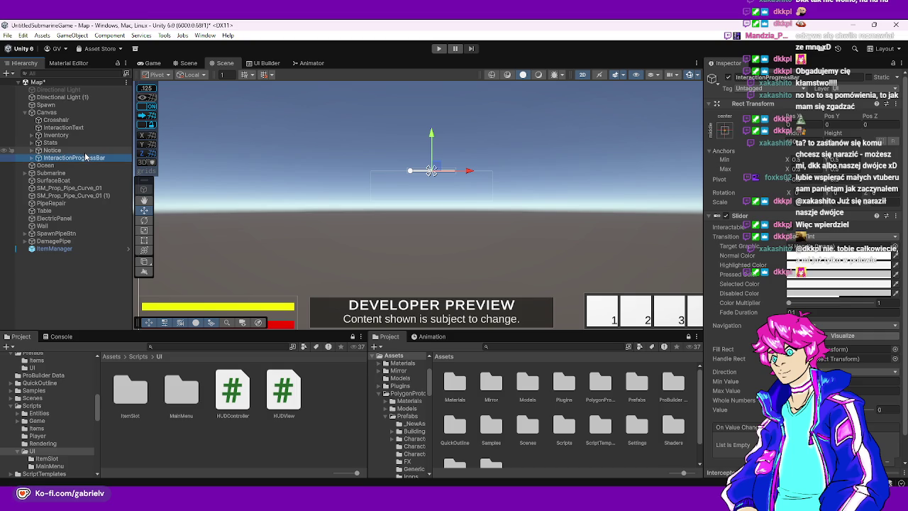
drag(64, 134, 65, 130)
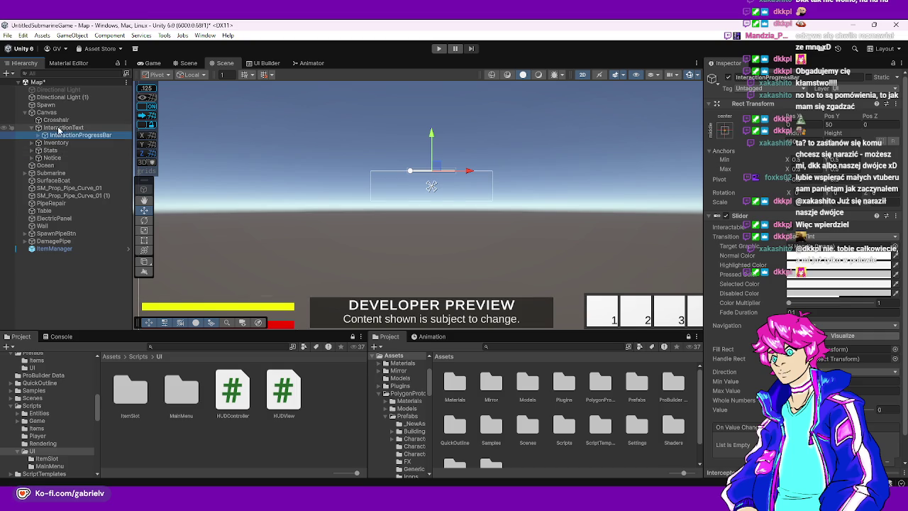
right_click(46, 112)
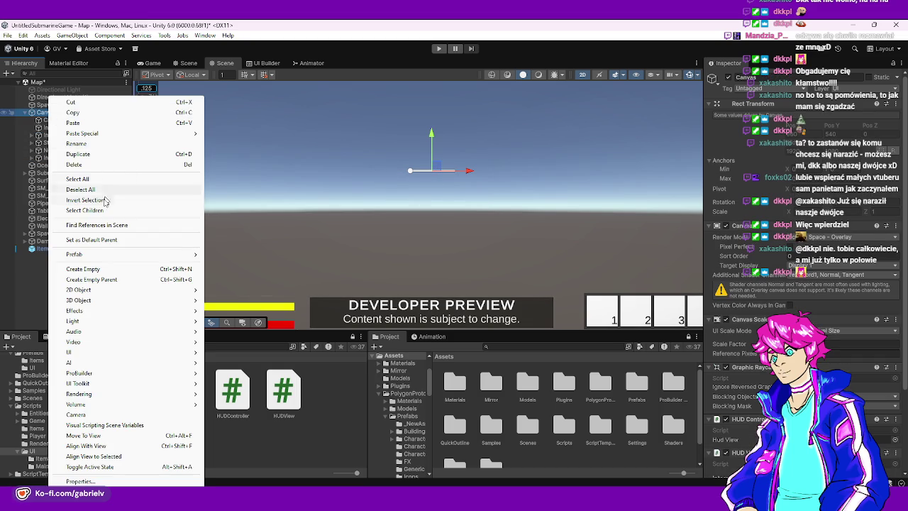
Create an empty InteractionUI object under the Canvas, placed just below Crosshair
click(91, 268)
text(Inte)
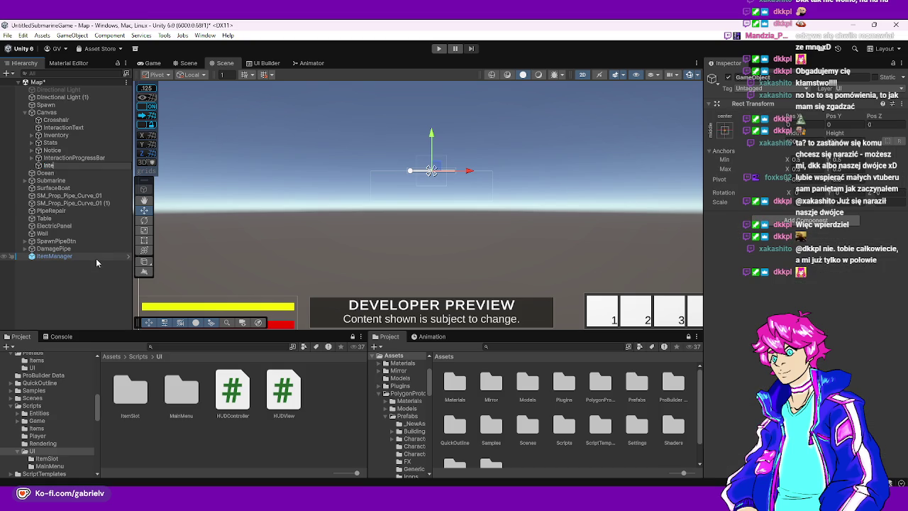
text(ractionUI)
key(Return)
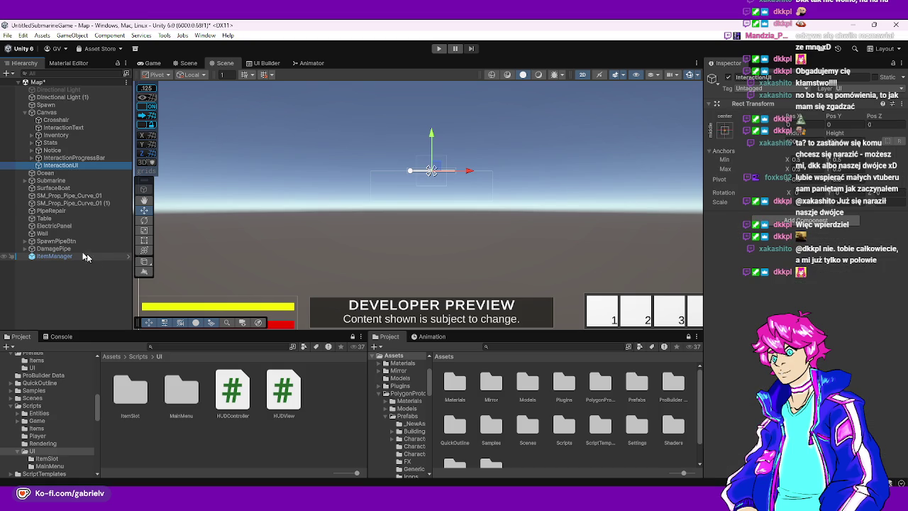
drag(57, 166, 67, 128)
Set InteractionUI's Rect Transform width to 400
mouse_move(460, 178)
mouse_down()
mouse_move(431, 204)
mouse_move(406, 208)
mouse_up()
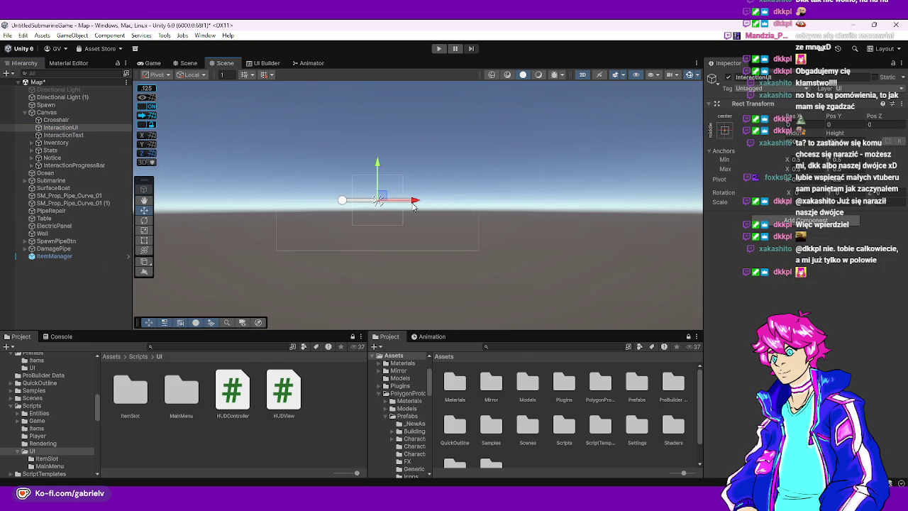
click(64, 134)
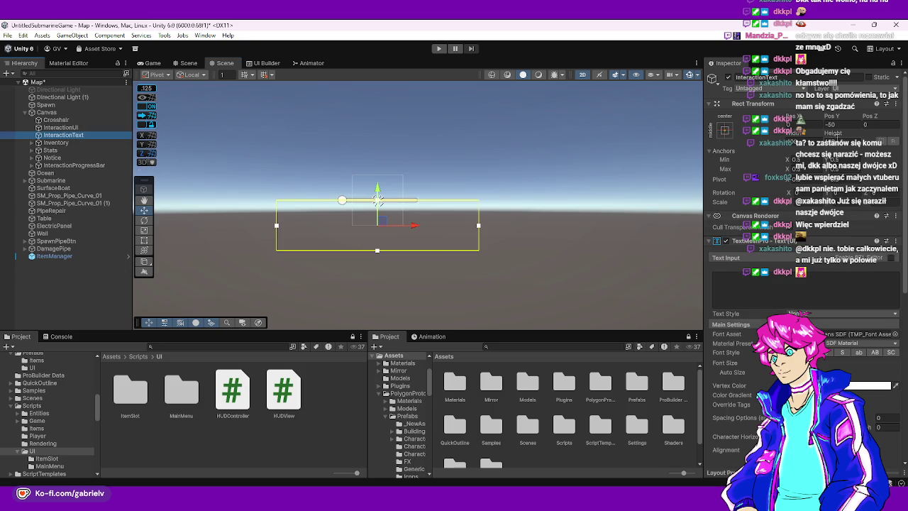
click(61, 128)
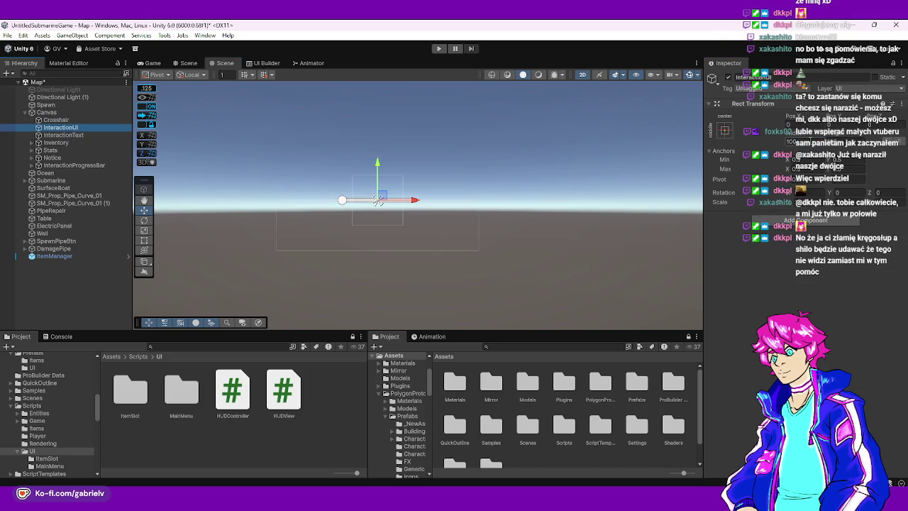
double_click(791, 141)
text(400)
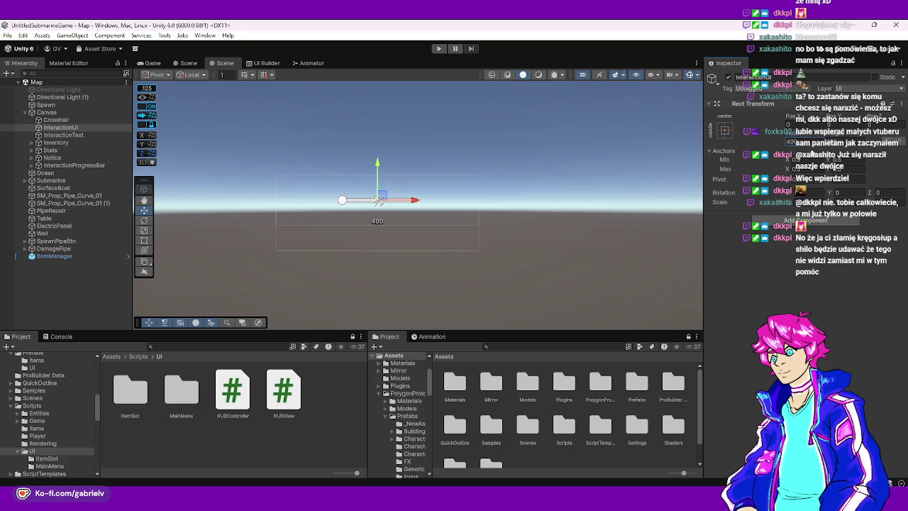
Try the top-centre anchor on InteractionText, then restore its middle-centre anchor
click(77, 135)
click(778, 138)
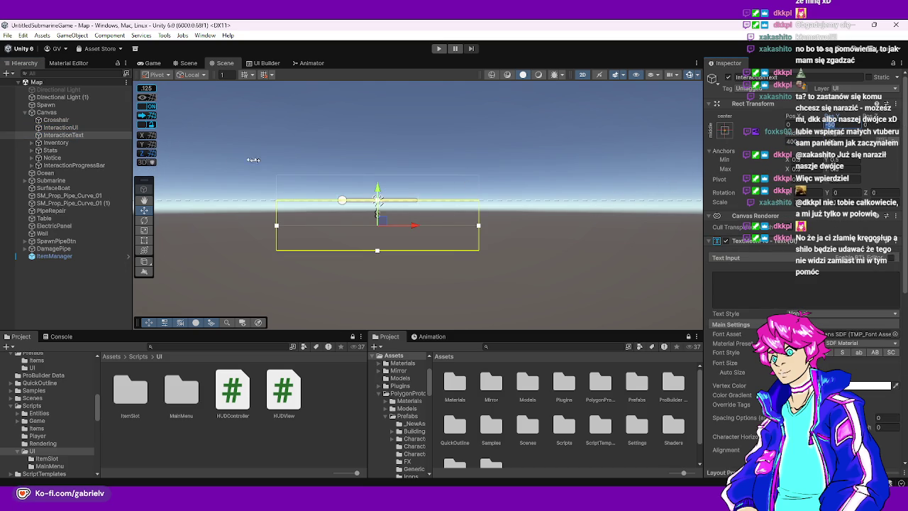
click(725, 131)
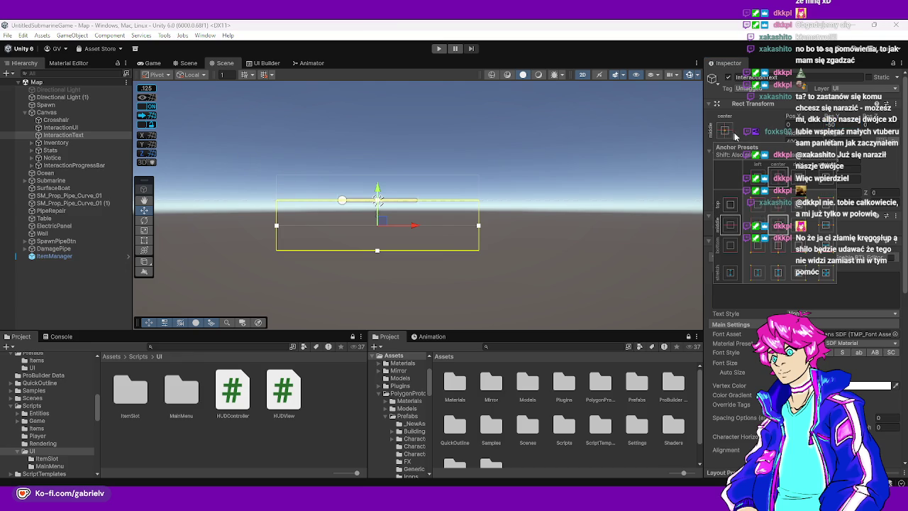
click(780, 205)
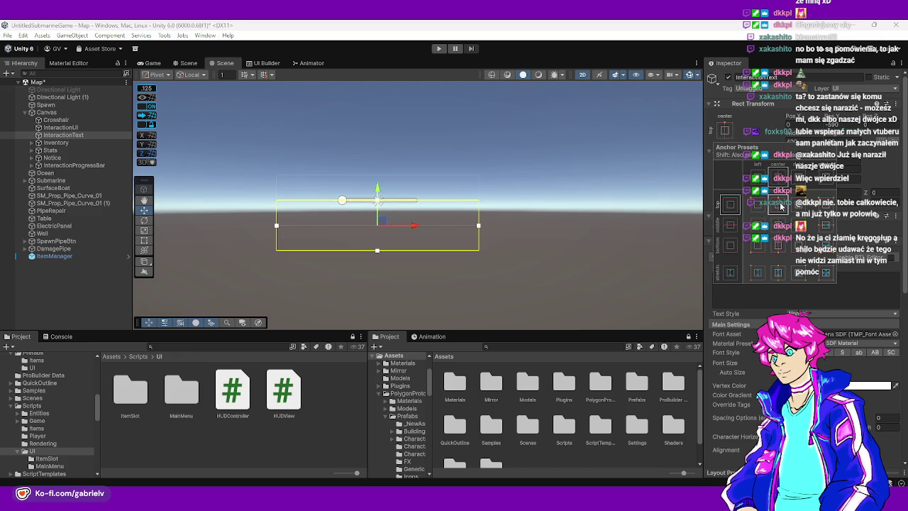
key(Escape)
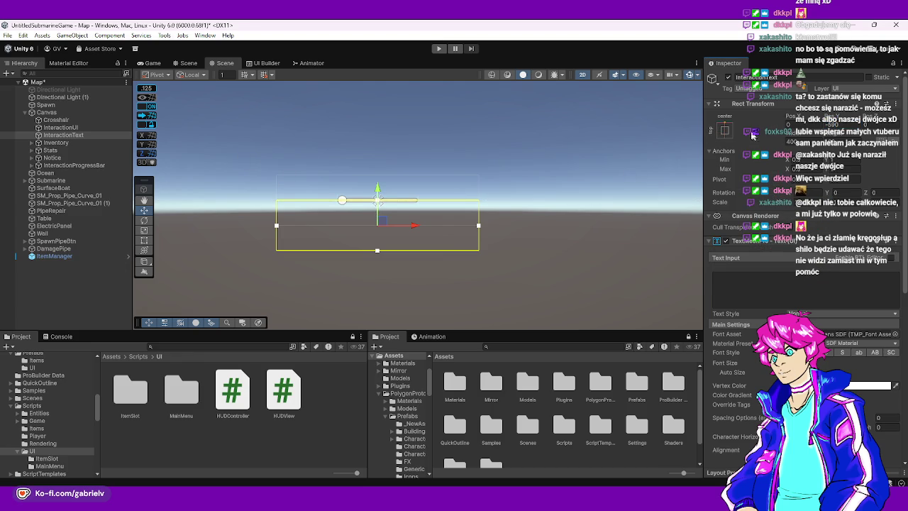
click(724, 130)
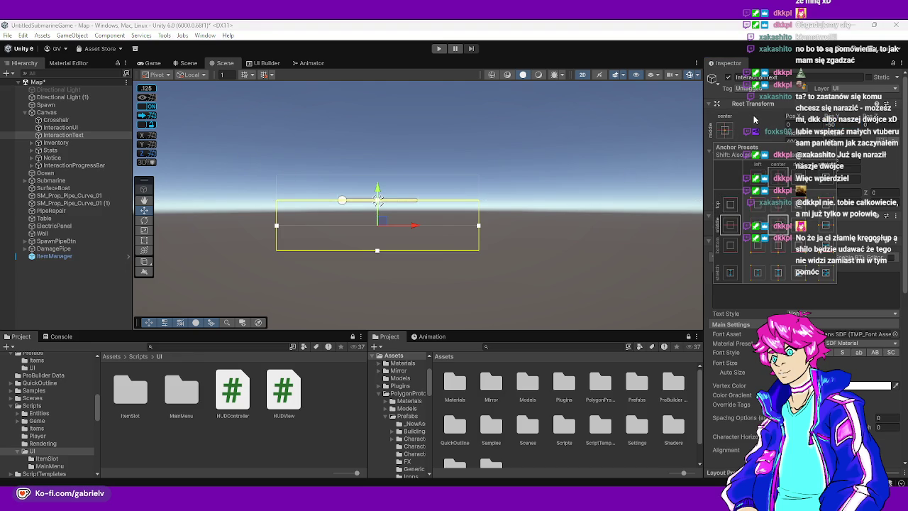
click(778, 224)
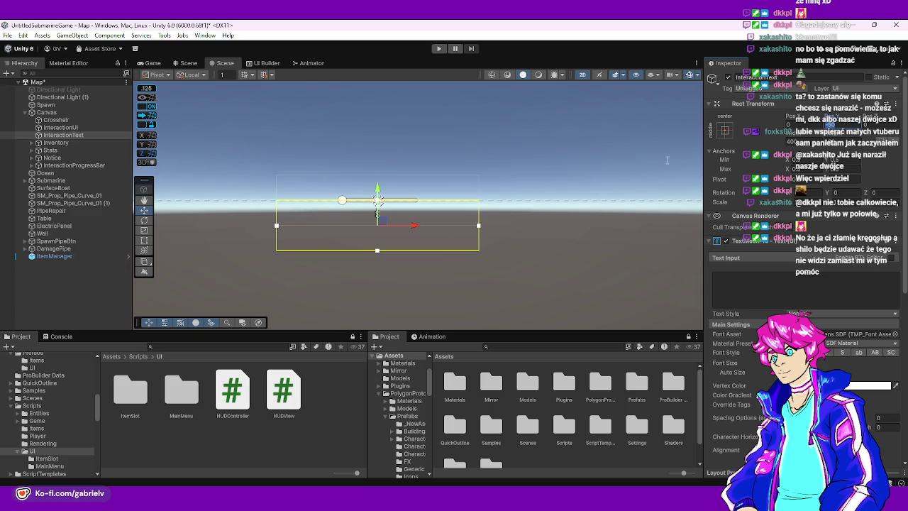
Revert a Pos Y of -50 on InteractionUI and set its height to 125
click(68, 127)
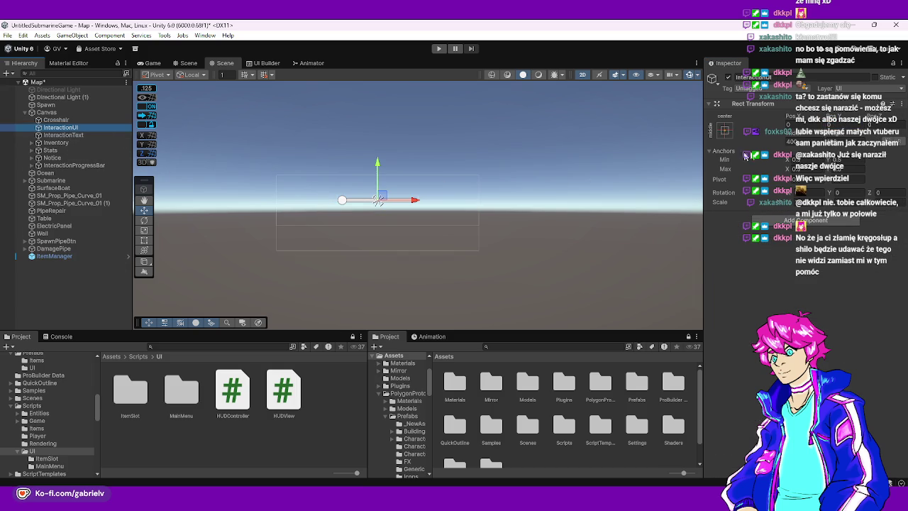
click(835, 124)
text(-50)
key(Return)
scroll(401, 210, up, 5)
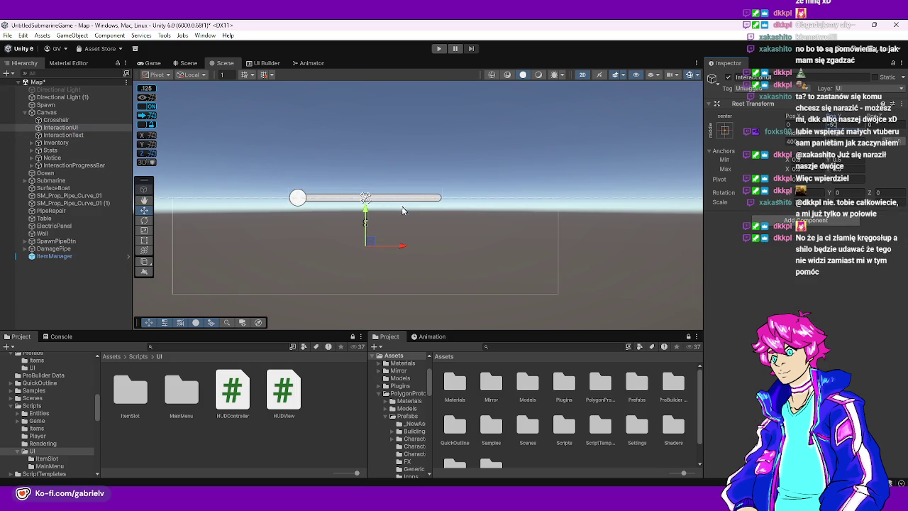
key(ctrl+z)
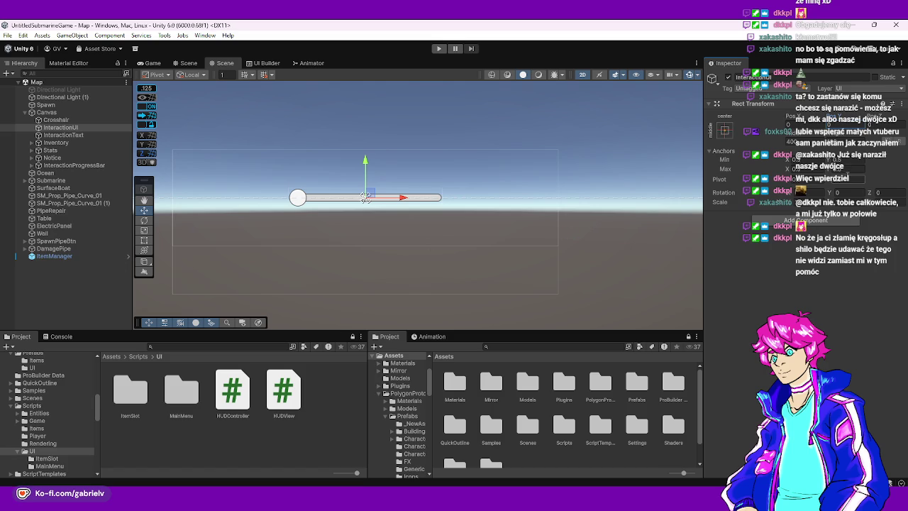
key(ctrl+z)
click(834, 125)
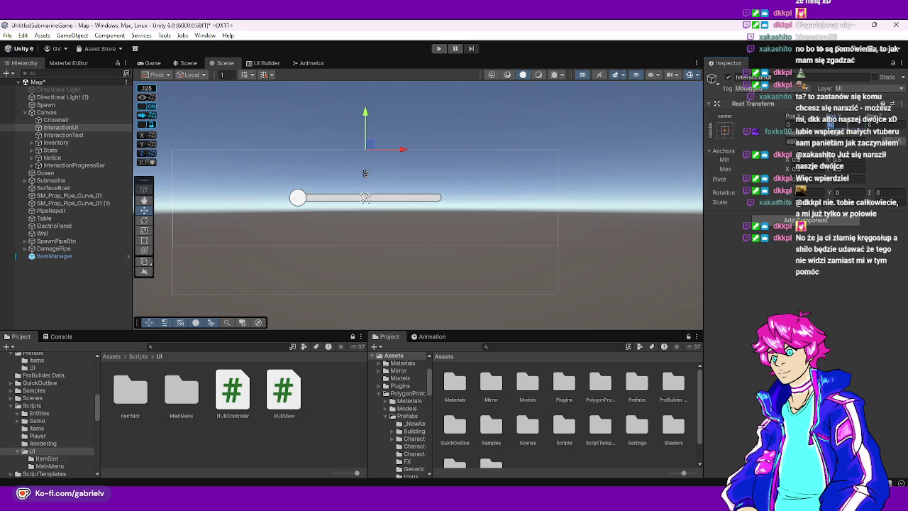
key(ctrl+z)
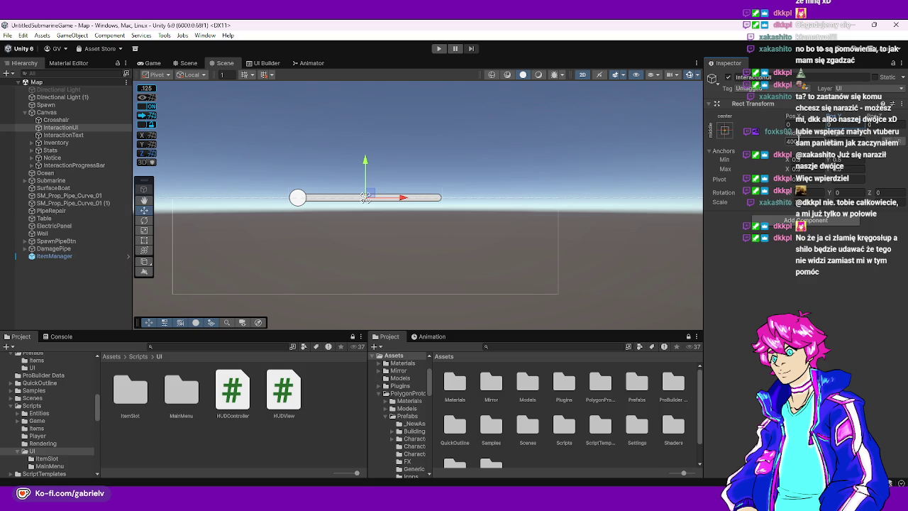
text(125)
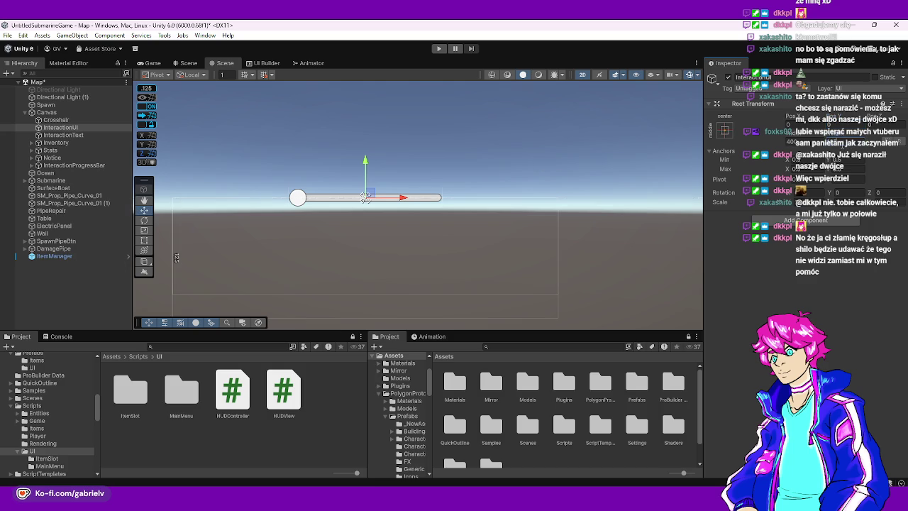
scroll(444, 166, down, 1)
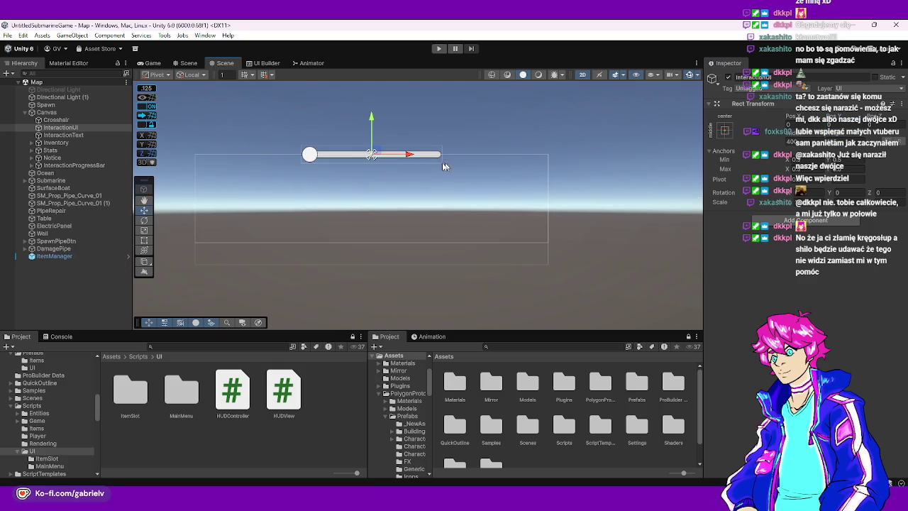
click(68, 134)
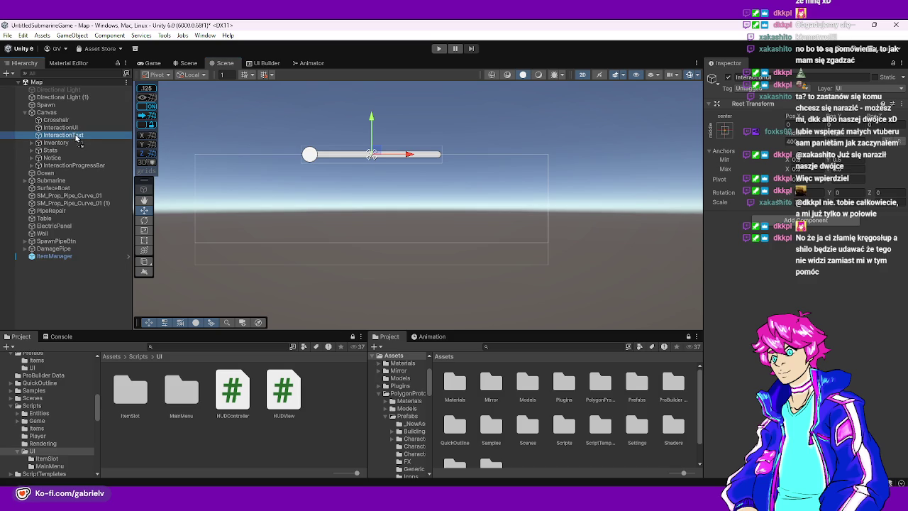
Nest InteractionText under InteractionUI and anchor it to the parent's top centre
drag(69, 135, 78, 129)
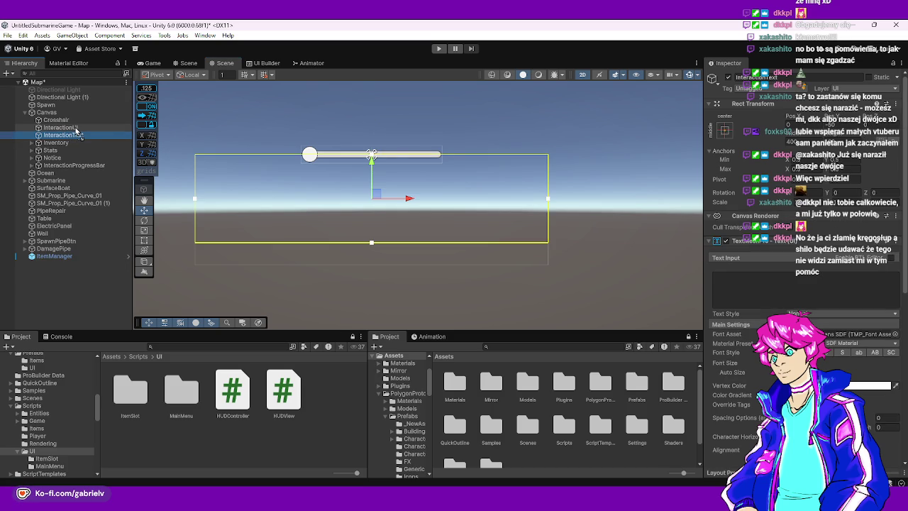
click(371, 206)
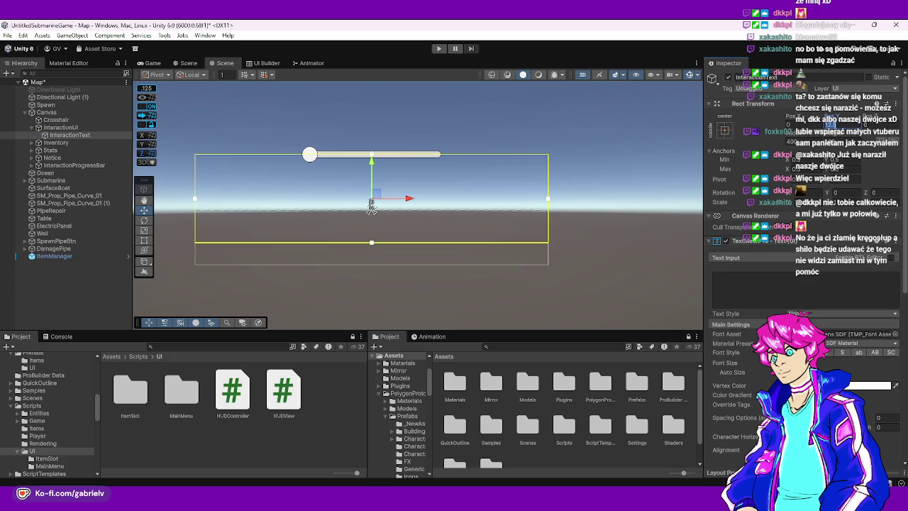
drag(371, 207, 371, 210)
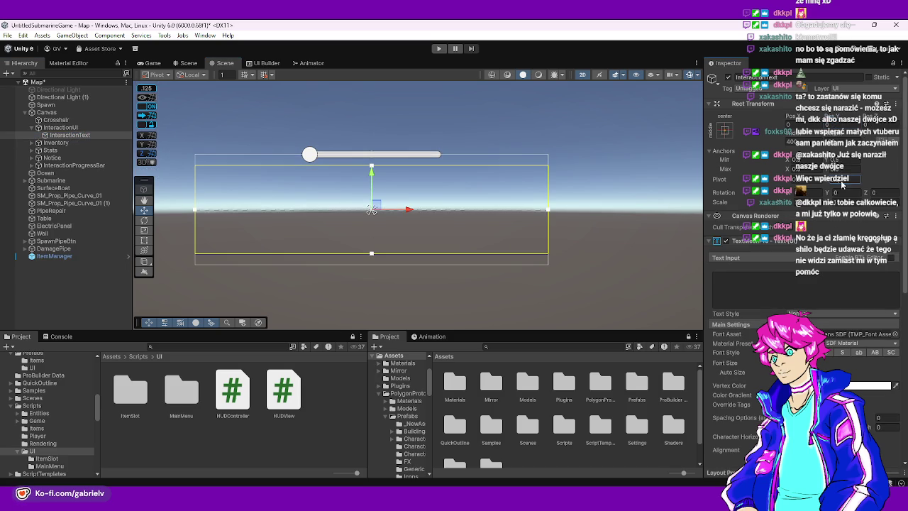
key(ctrl+z)
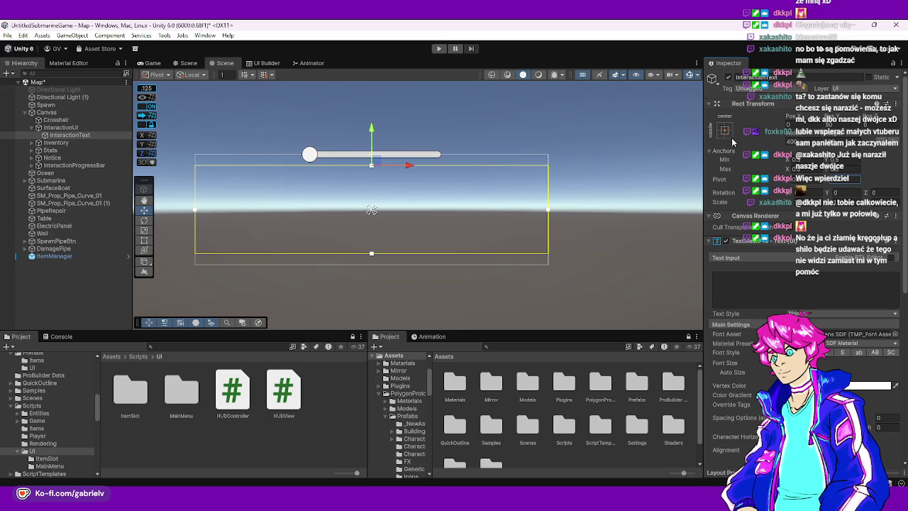
click(725, 132)
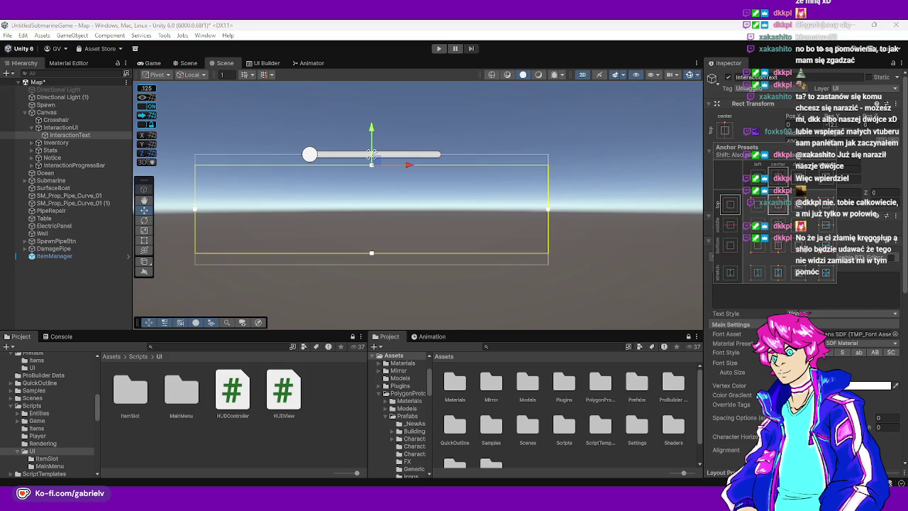
shift+click(754, 181)
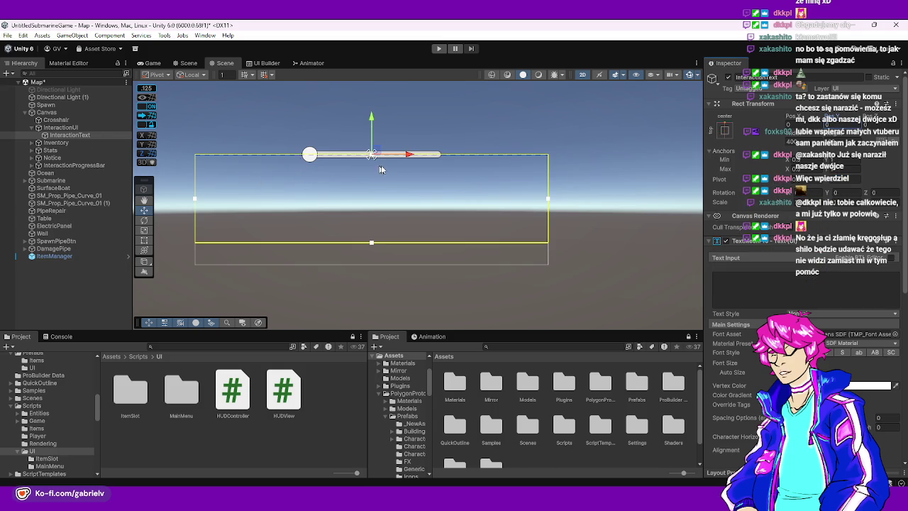
Move InteractionProgressBar under InteractionUI, after InteractionText
click(71, 121)
key(Down)
key(Down)
key(Down)
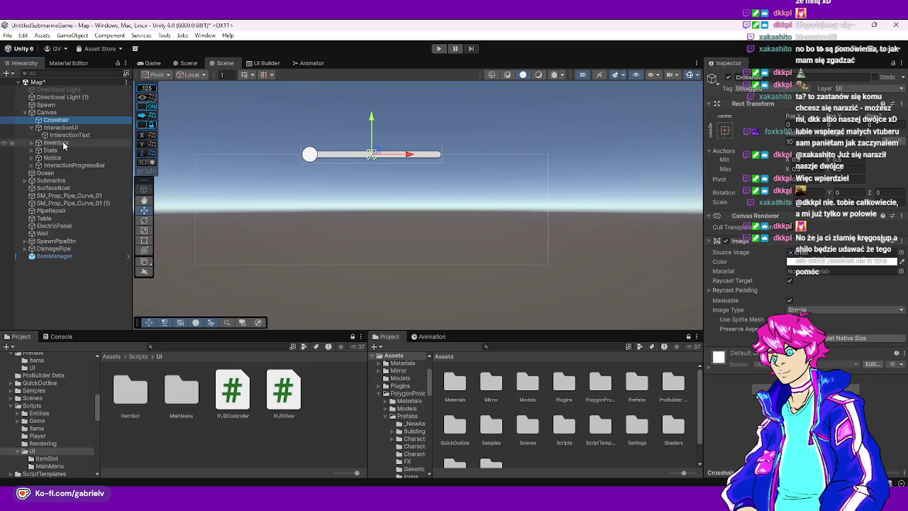
drag(73, 134, 71, 131)
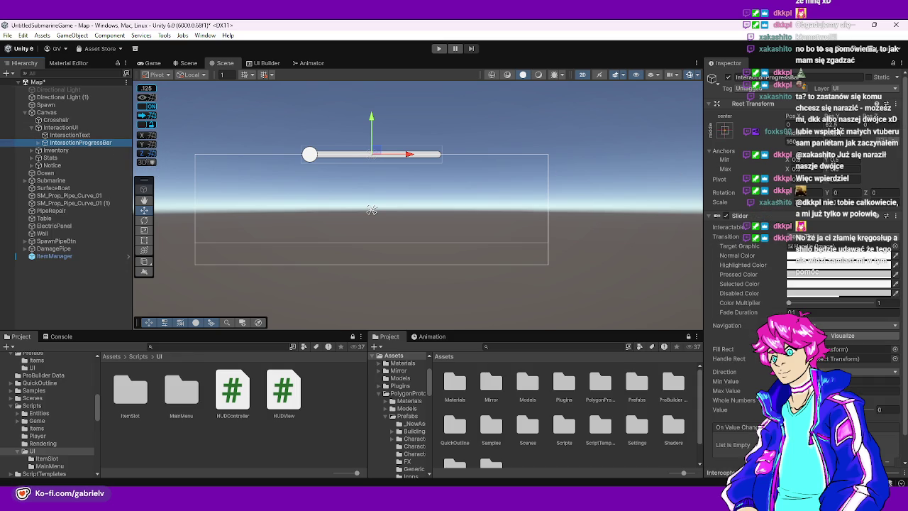
Stretch the progress bar along InteractionUI's bottom edge and check the neighbouring elements' layout
click(724, 130)
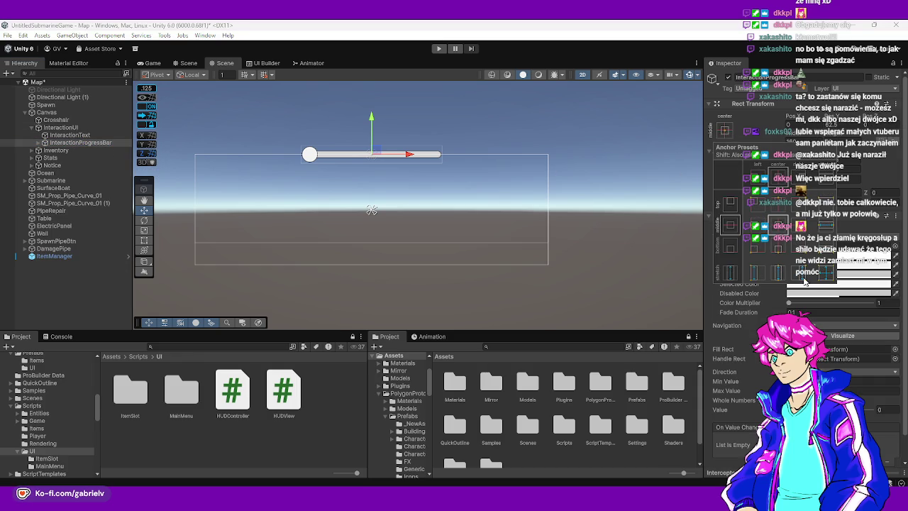
alt+click(825, 248)
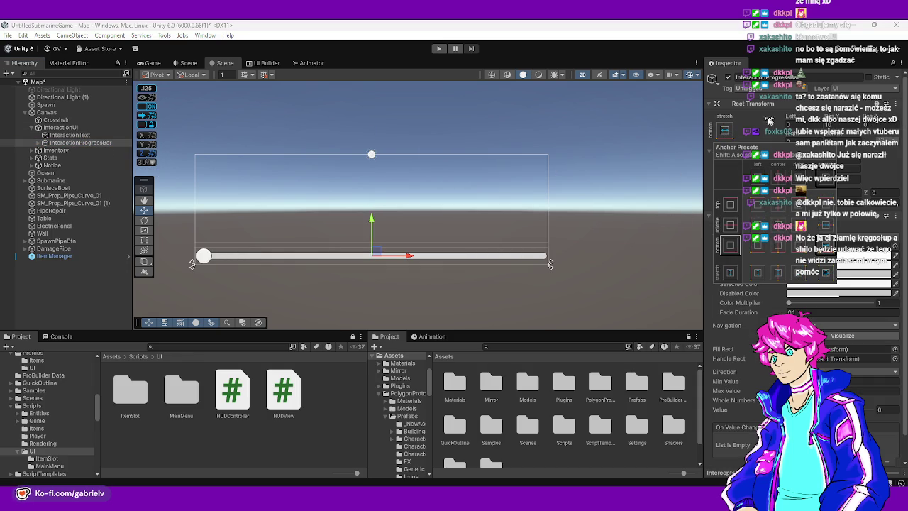
click(61, 128)
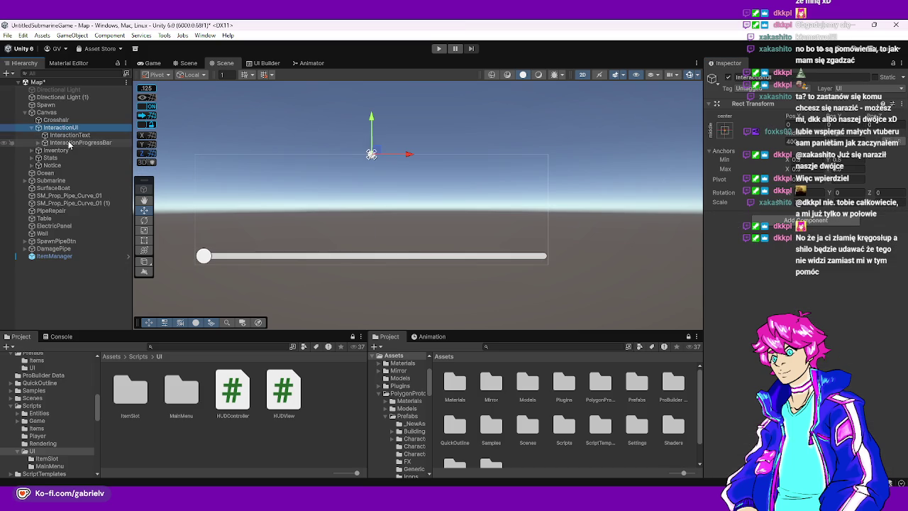
click(70, 143)
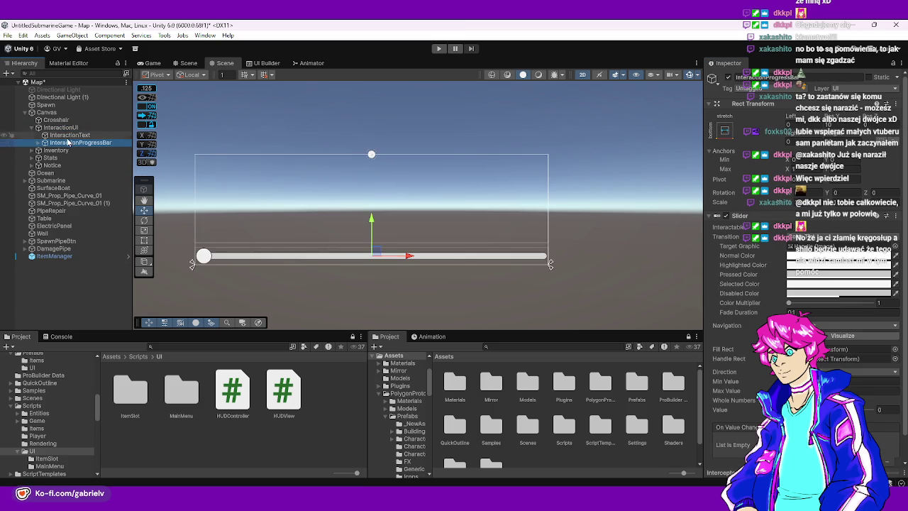
click(69, 135)
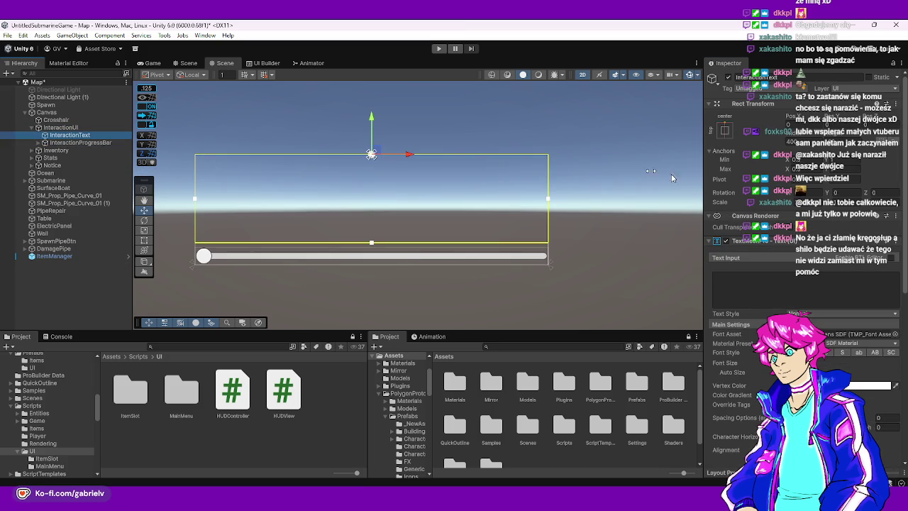
click(88, 142)
click(849, 148)
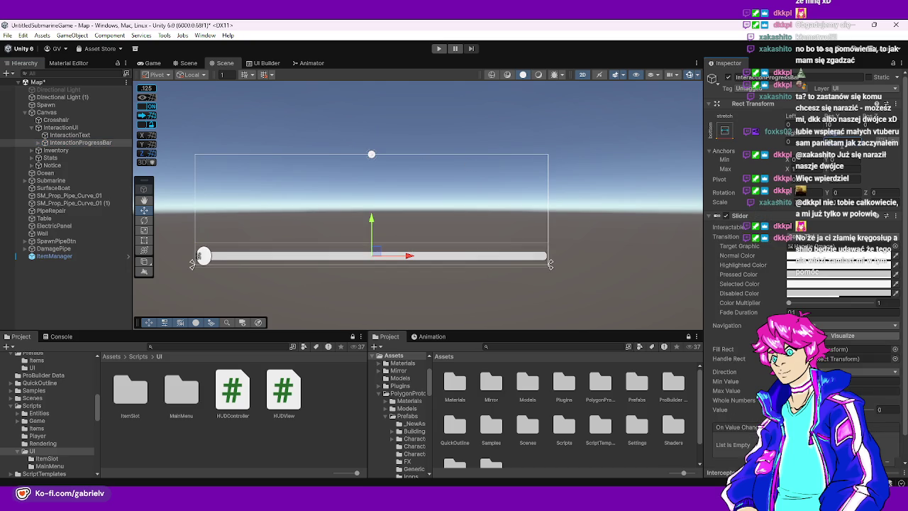
scroll(185, 241, up, 5)
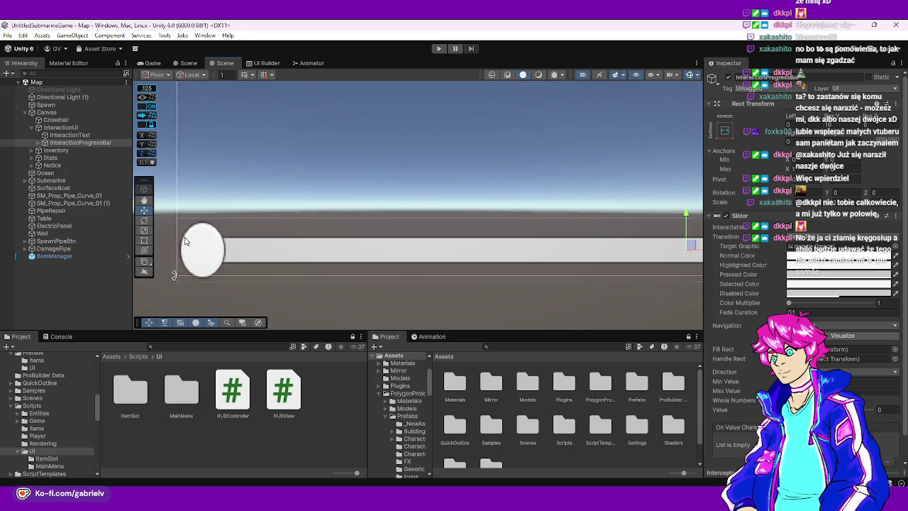
scroll(184, 241, down, 5)
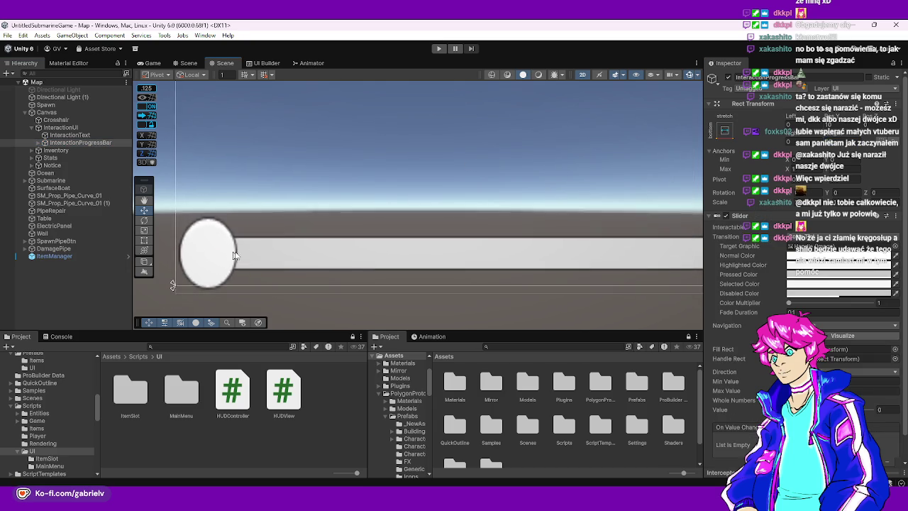
click(67, 135)
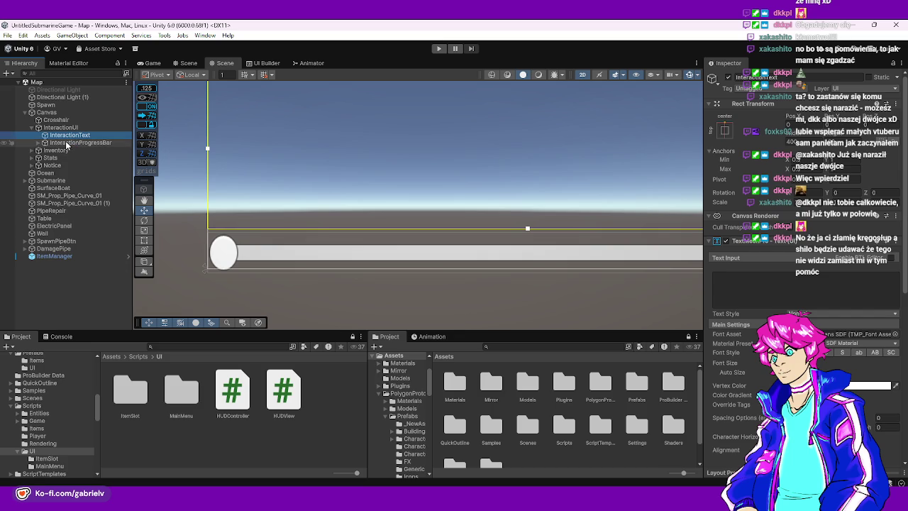
scroll(421, 261, down, 1)
click(433, 254)
Move the progress bar into place with the Rect tool, anchor it bottom centre, and preview it in Game view
click(143, 242)
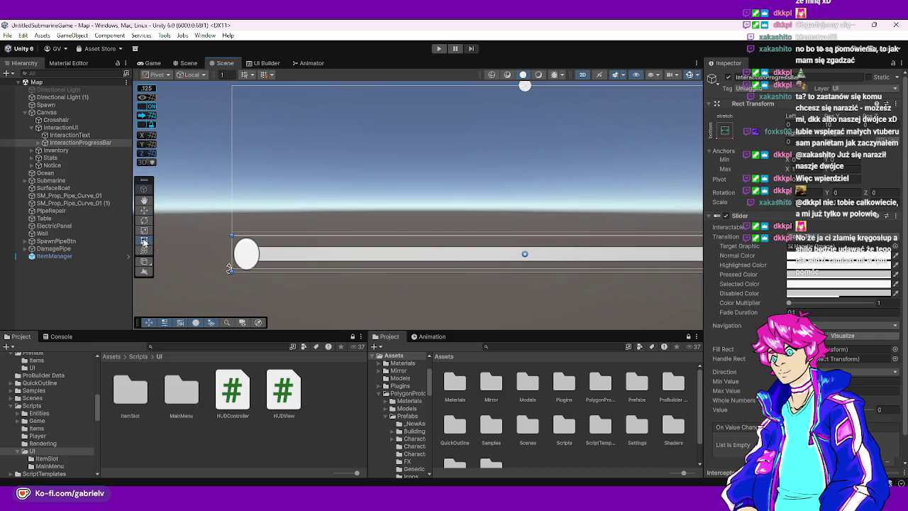
mouse_move(521, 241)
mouse_down()
mouse_move(412, 250)
mouse_move(412, 242)
mouse_up()
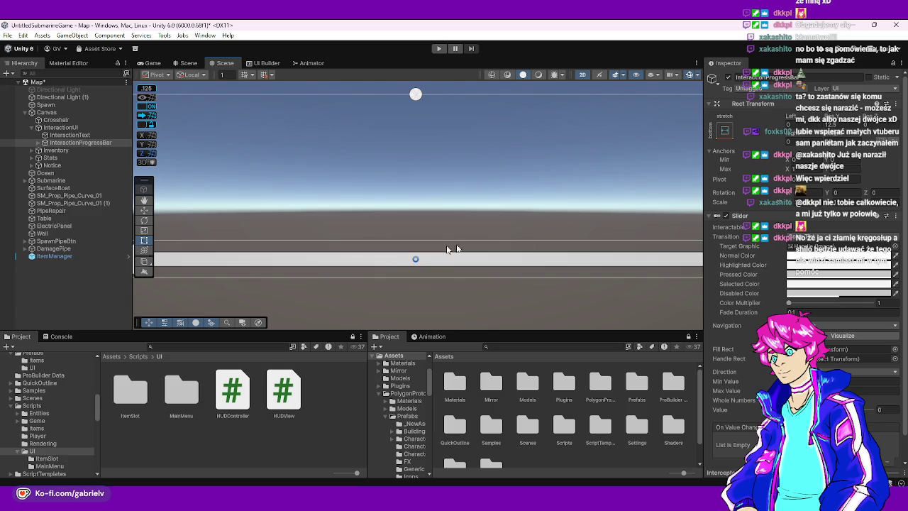
key(f)
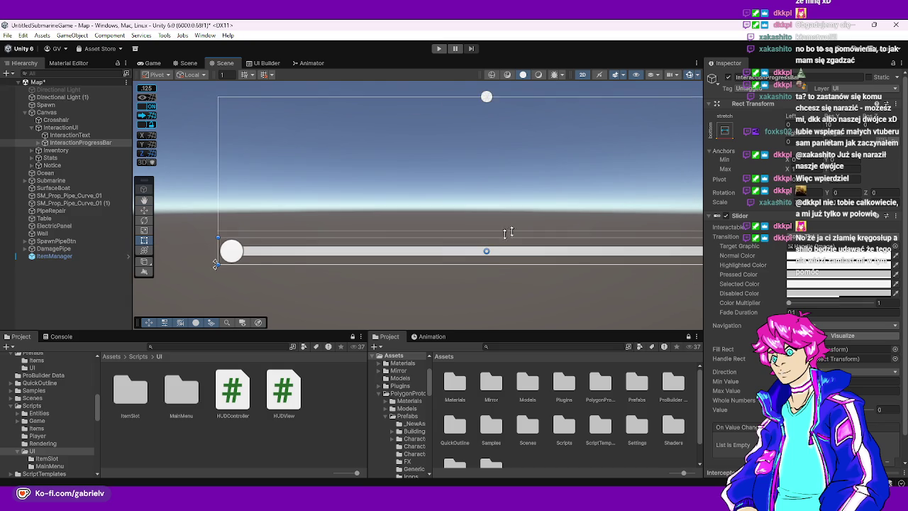
click(725, 131)
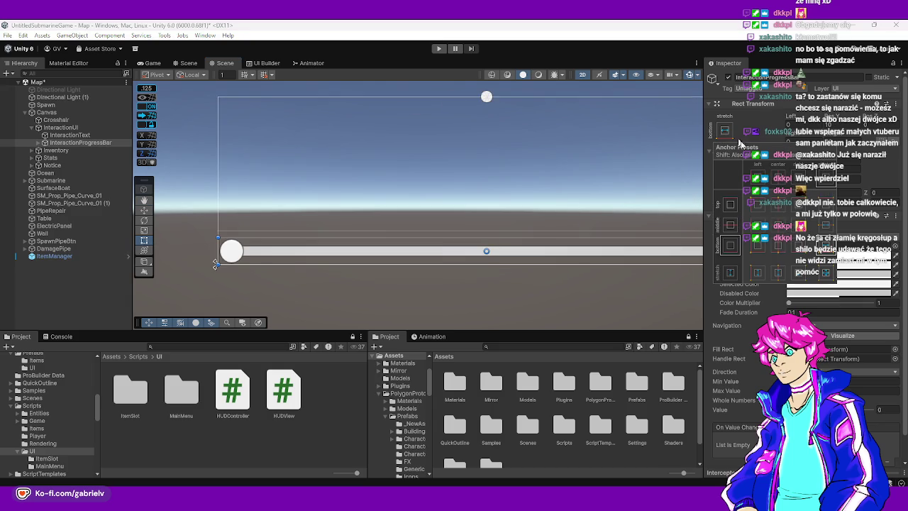
click(777, 248)
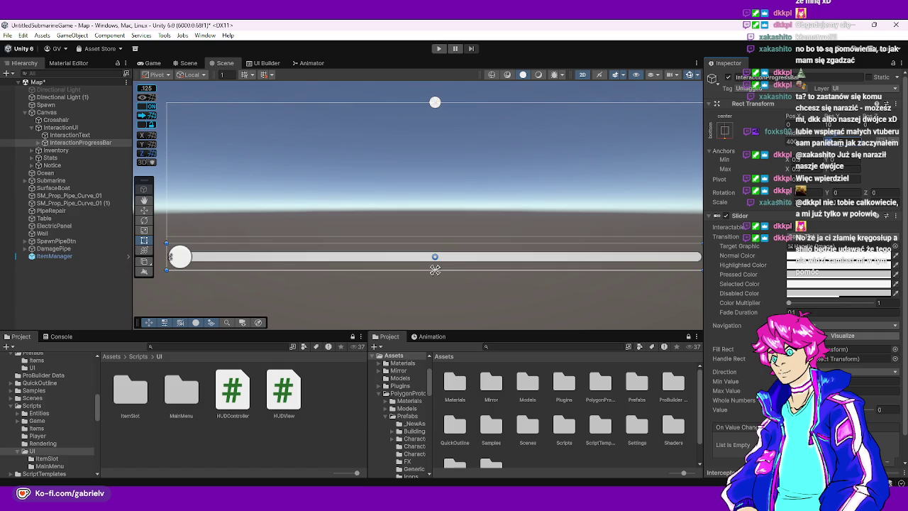
drag(435, 269, 435, 270)
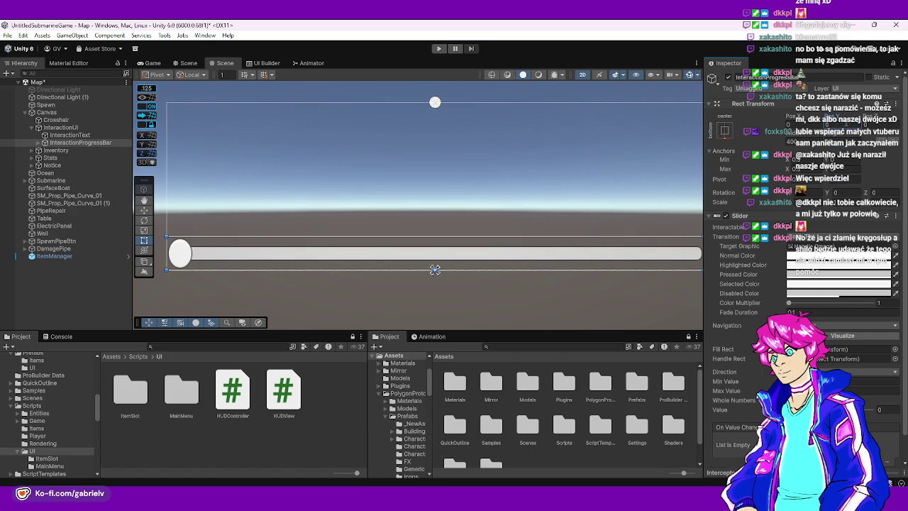
click(371, 282)
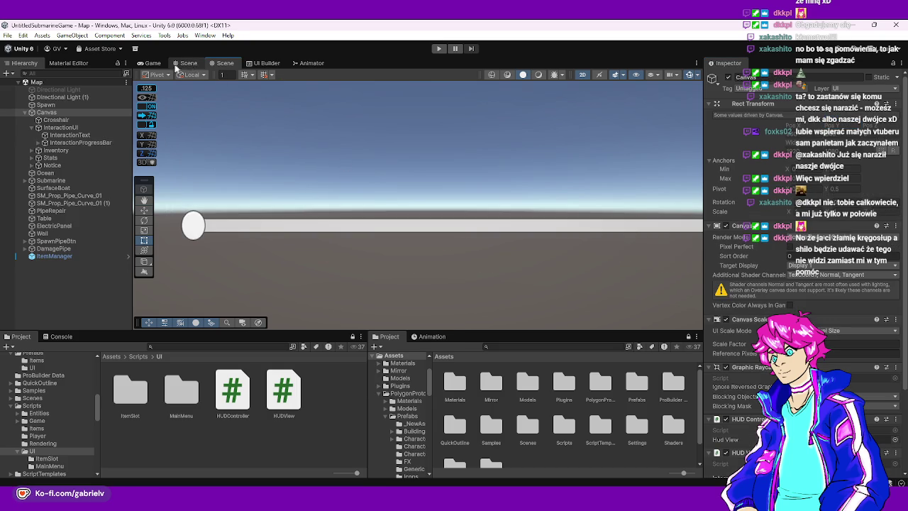
click(153, 63)
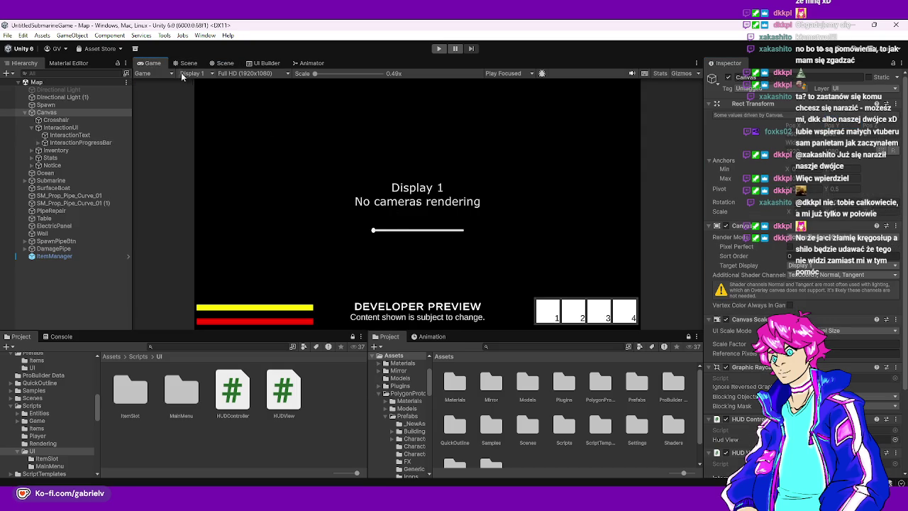
click(225, 63)
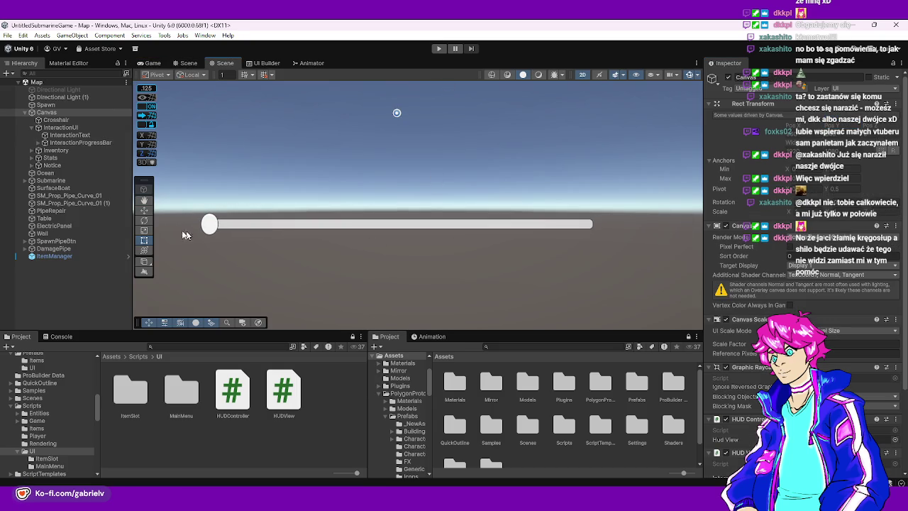
click(47, 142)
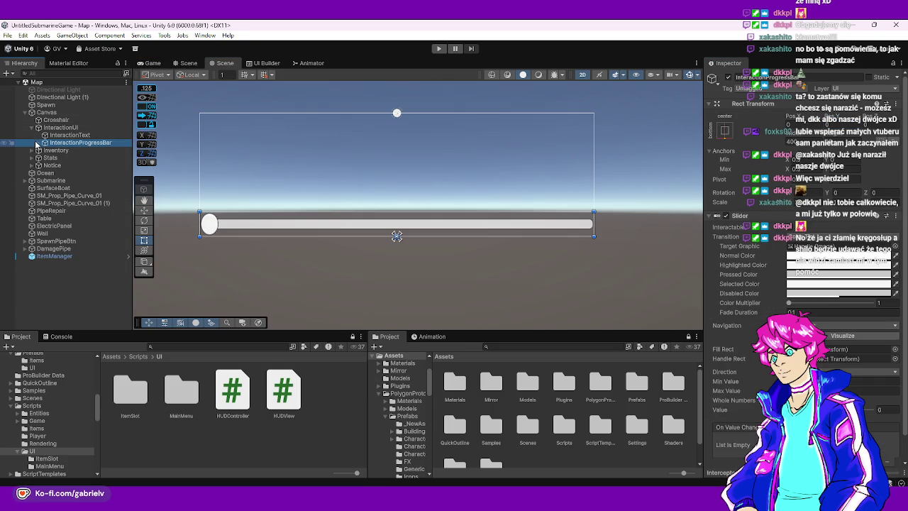
Delete the Handle Slide Area, with its Handle, from InteractionProgressBar
click(39, 143)
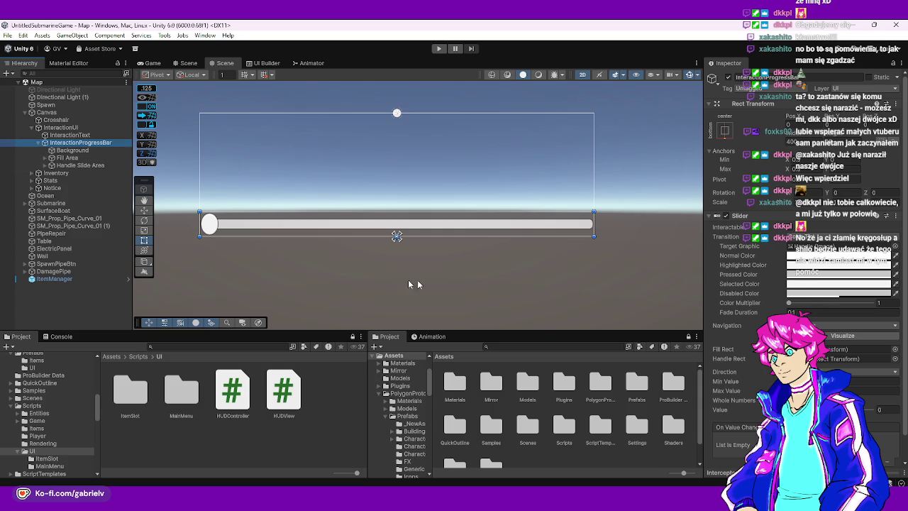
click(71, 164)
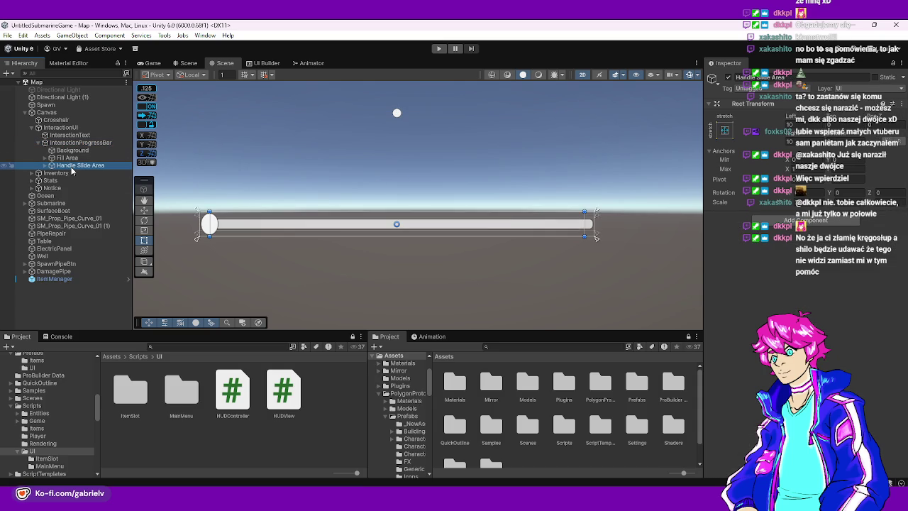
click(67, 158)
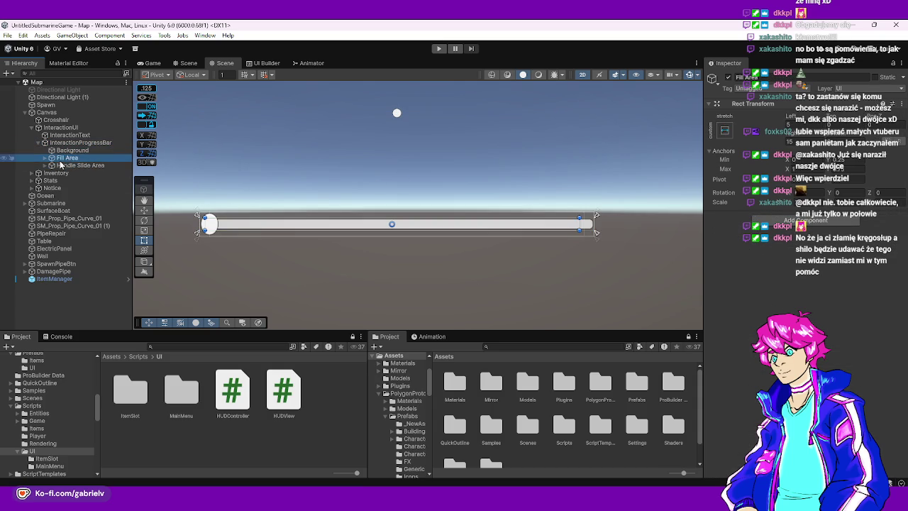
click(44, 165)
click(76, 166)
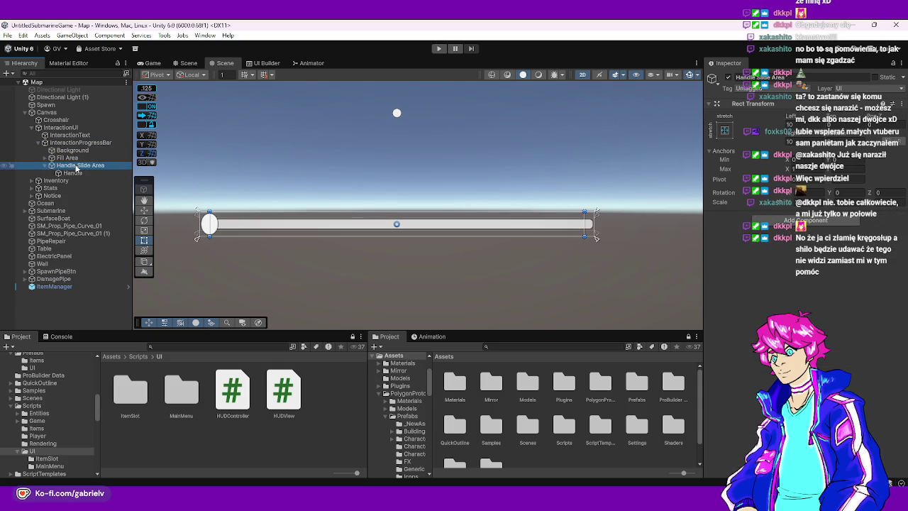
key(Delete)
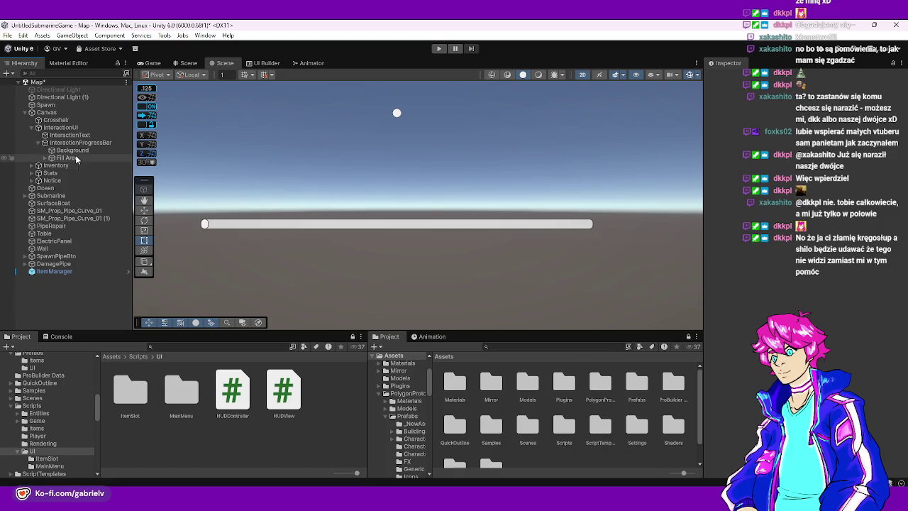
Toggle the Fill image off and back on to see its effect
click(69, 157)
scroll(213, 234, up, 5)
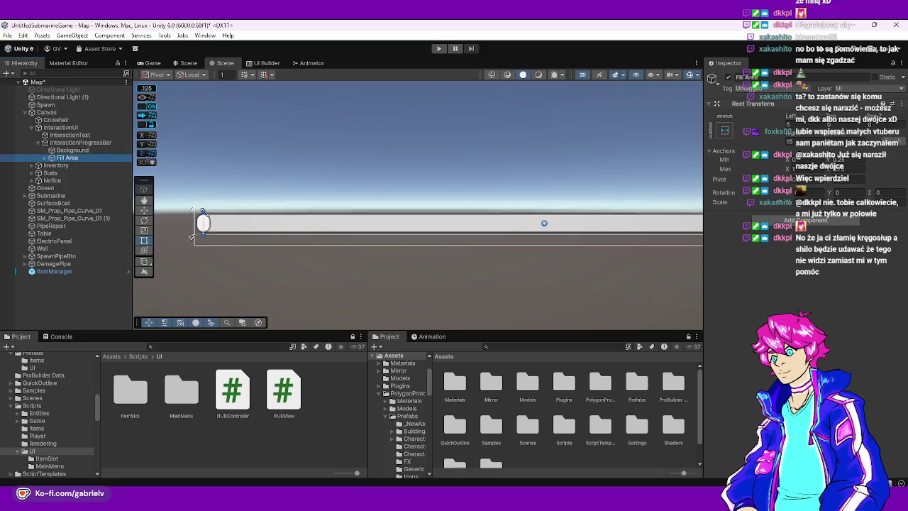
click(39, 157)
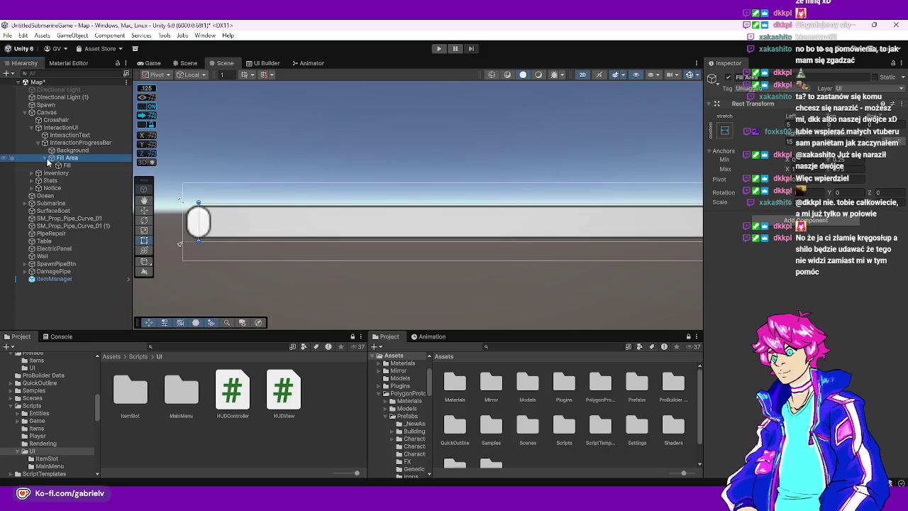
click(67, 166)
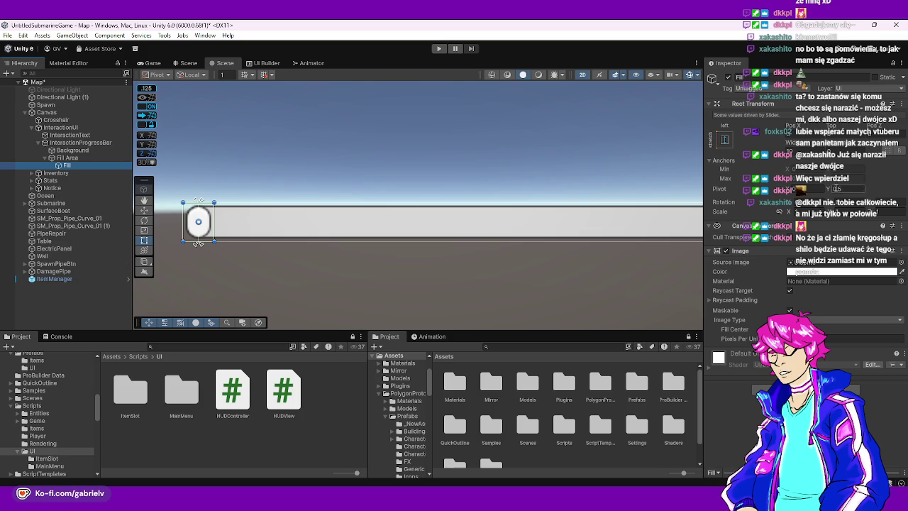
click(729, 78)
click(729, 78)
click(729, 78)
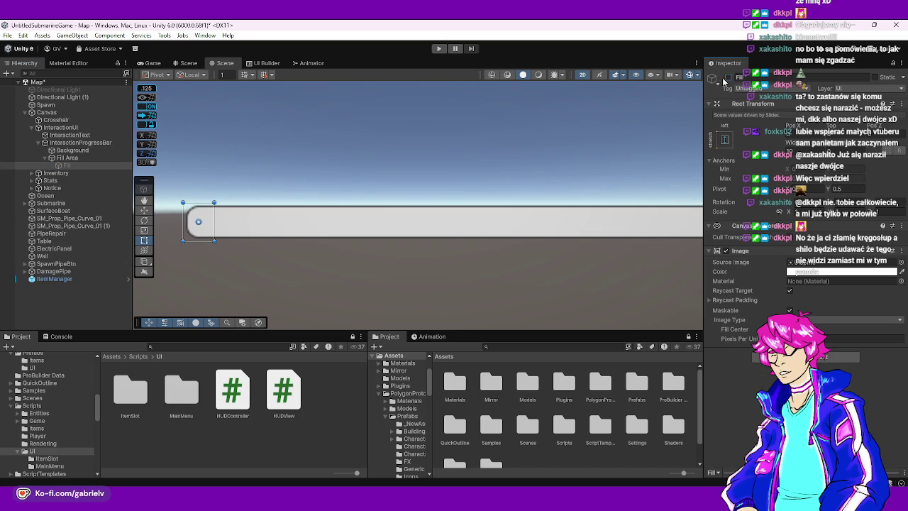
click(728, 78)
Change the Fill Area's Right offset from 15 to 0
click(71, 158)
click(71, 150)
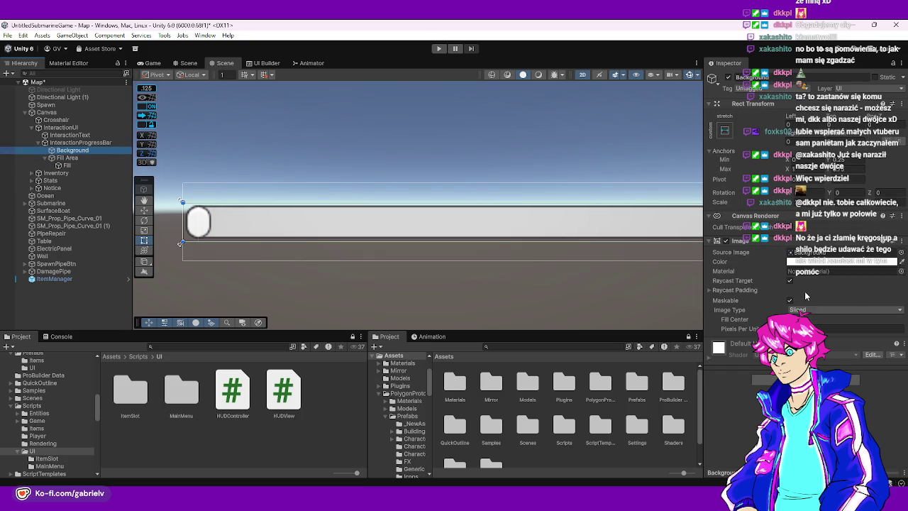
click(255, 240)
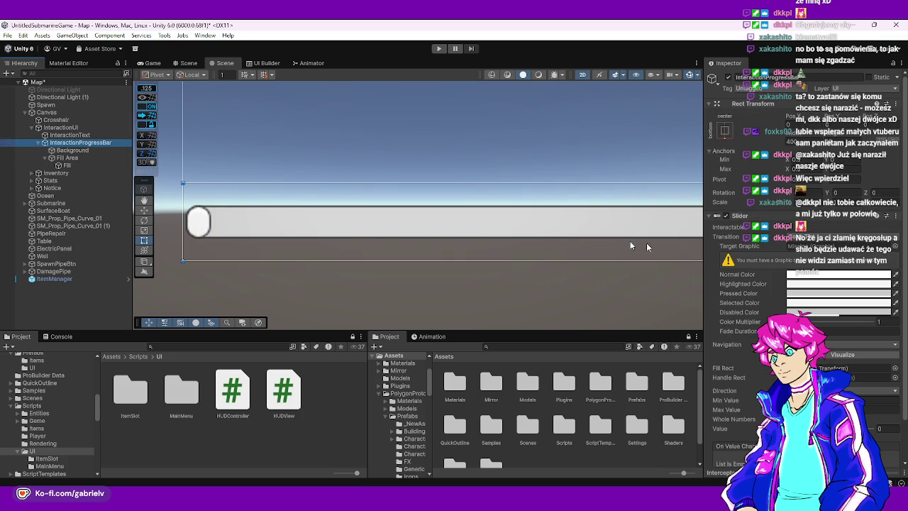
click(79, 150)
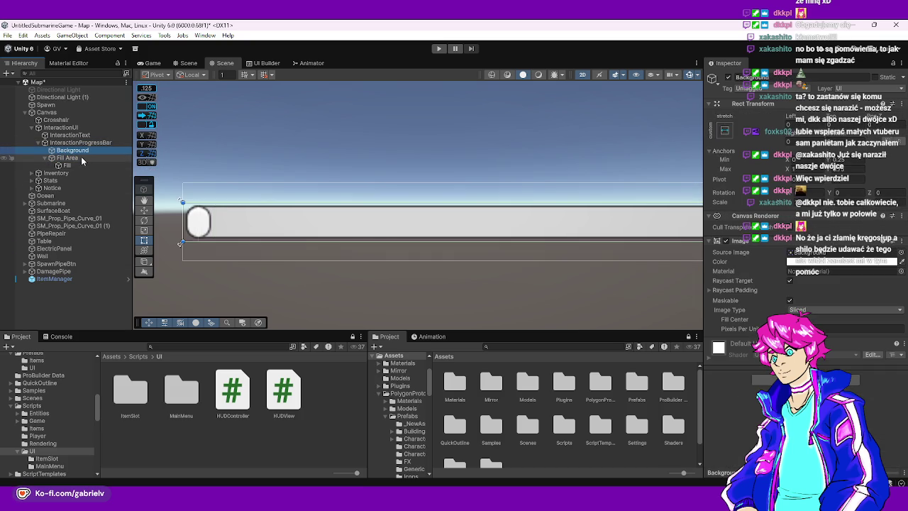
click(82, 158)
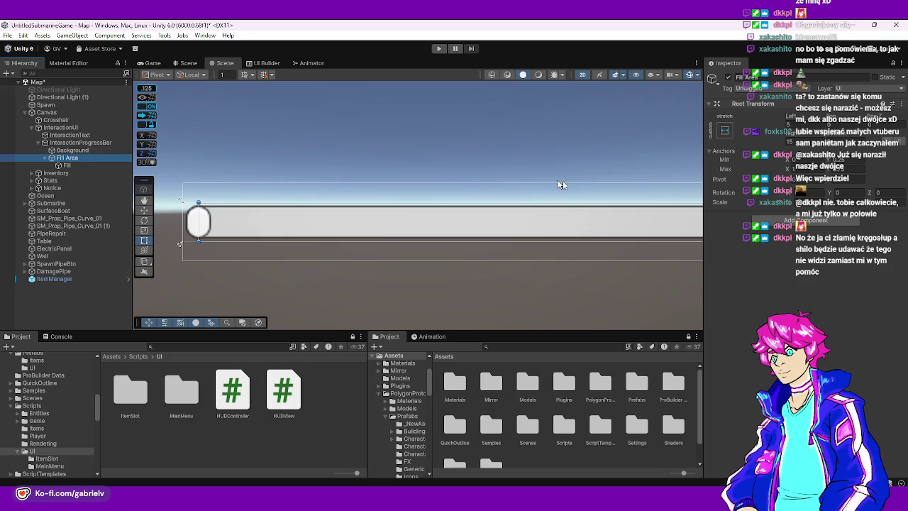
scroll(378, 231, down, 5)
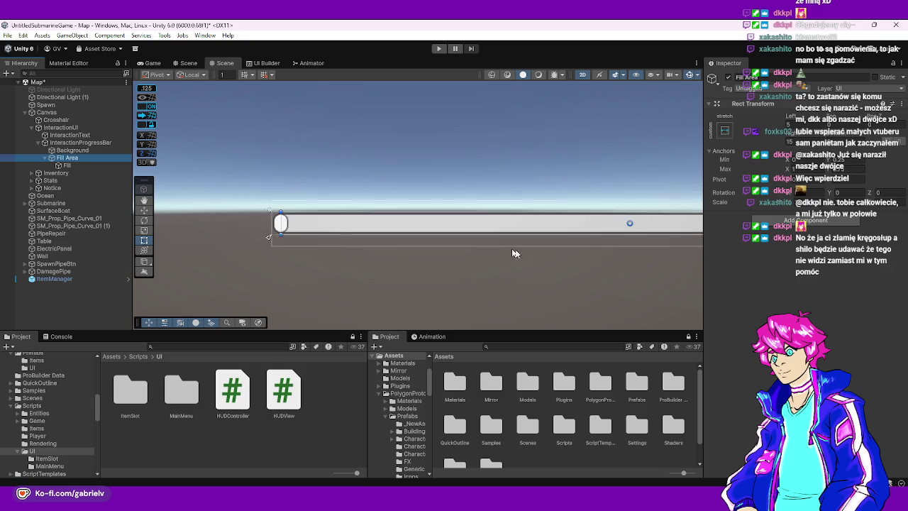
scroll(431, 255, up, 5)
click(809, 143)
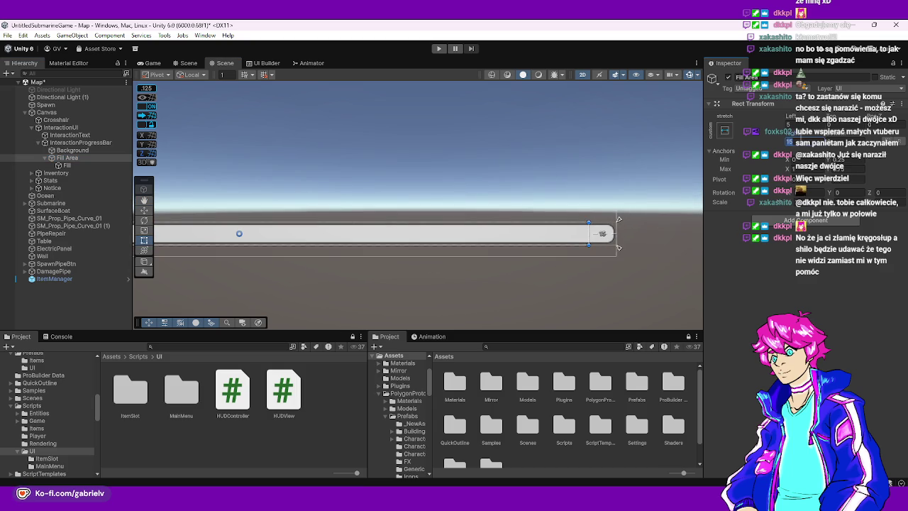
text(0)
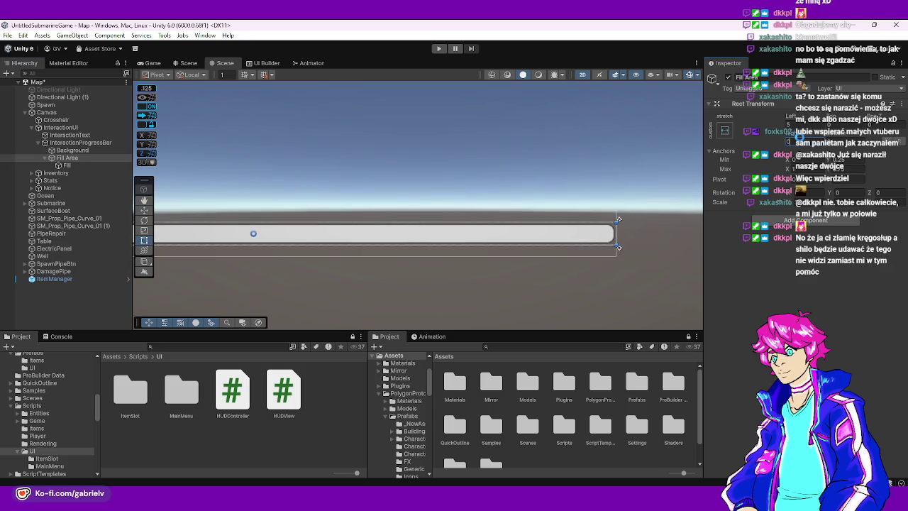
scroll(395, 174, up, 3)
click(68, 164)
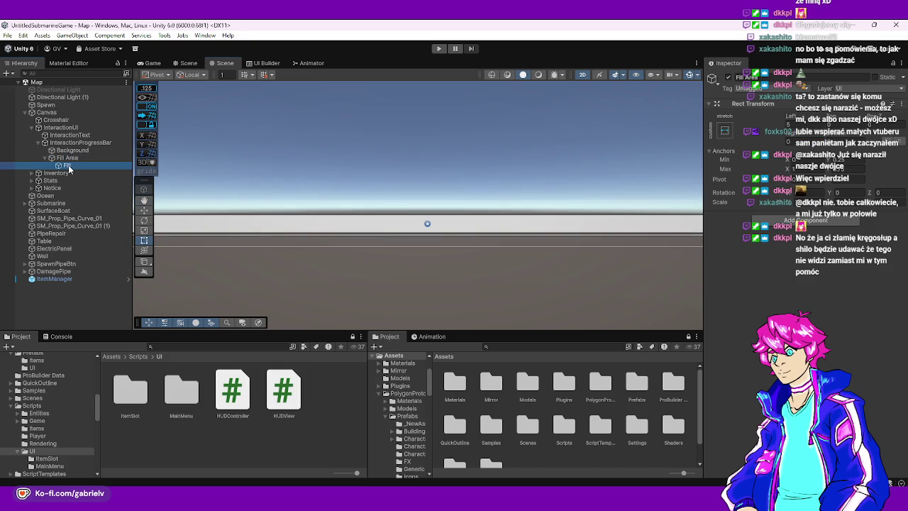
click(80, 143)
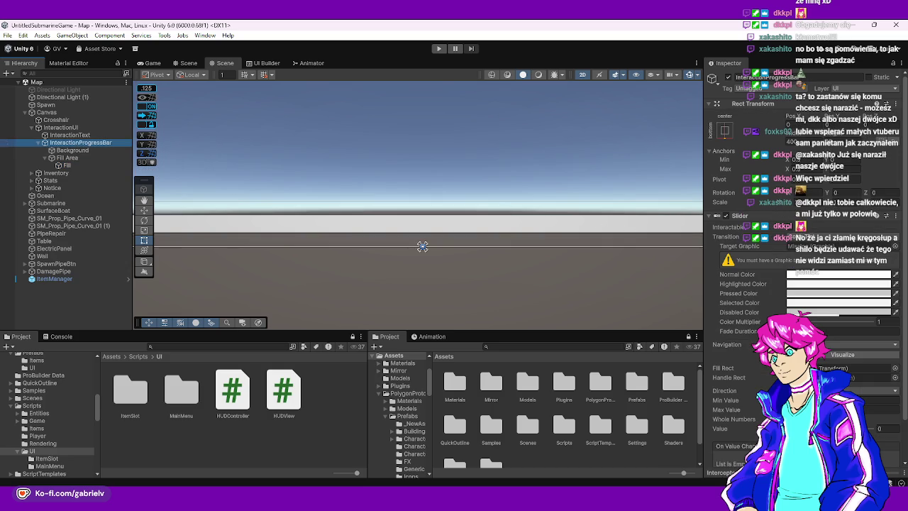
Drag the slider Value up and down to preview the bar's fill in Scene and Game views
click(878, 322)
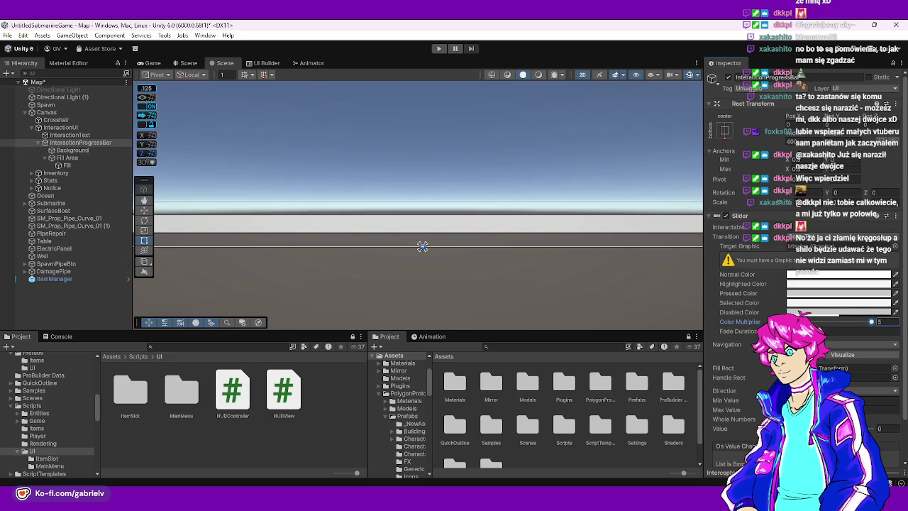
mouse_move(423, 246)
mouse_down()
mouse_move(165, 235)
mouse_move(193, 235)
mouse_up()
drag(874, 430, 870, 429)
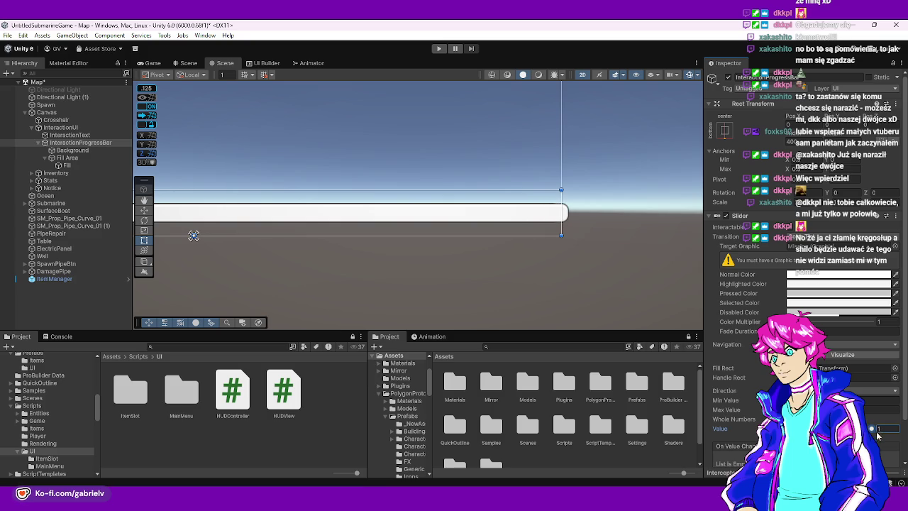
click(83, 165)
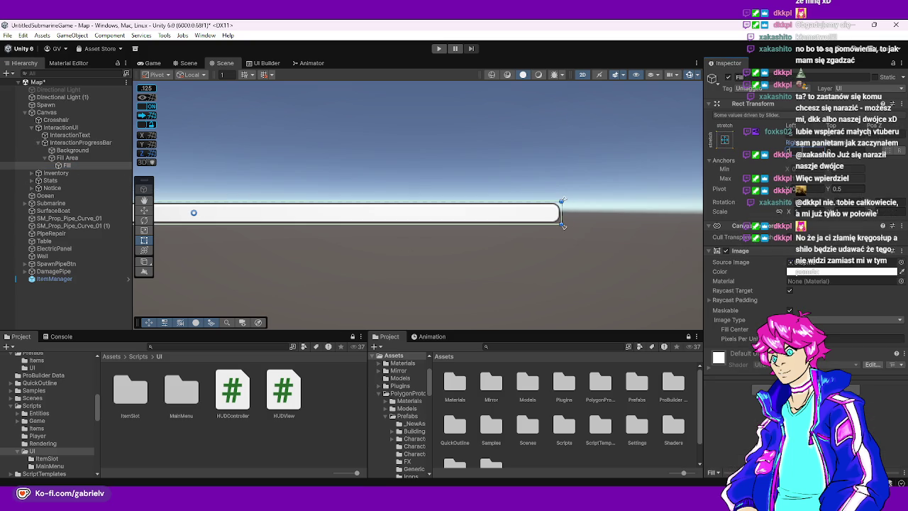
click(73, 150)
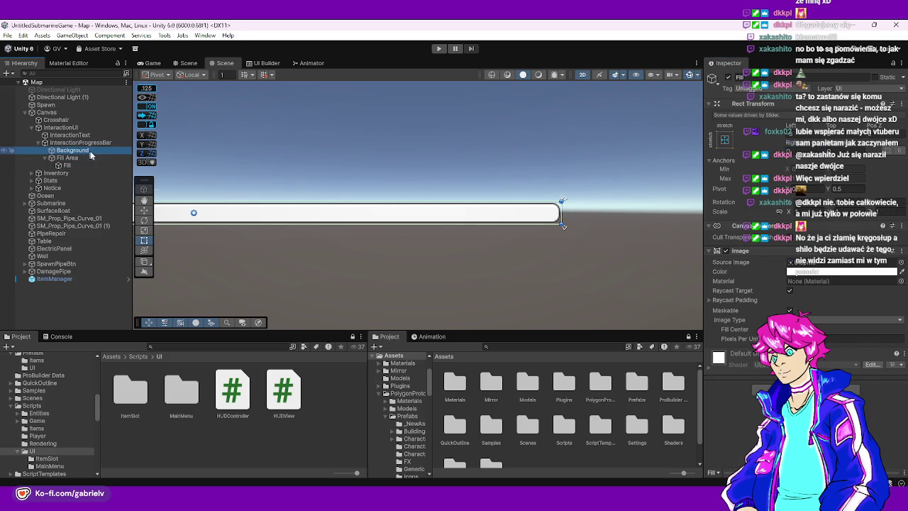
click(80, 143)
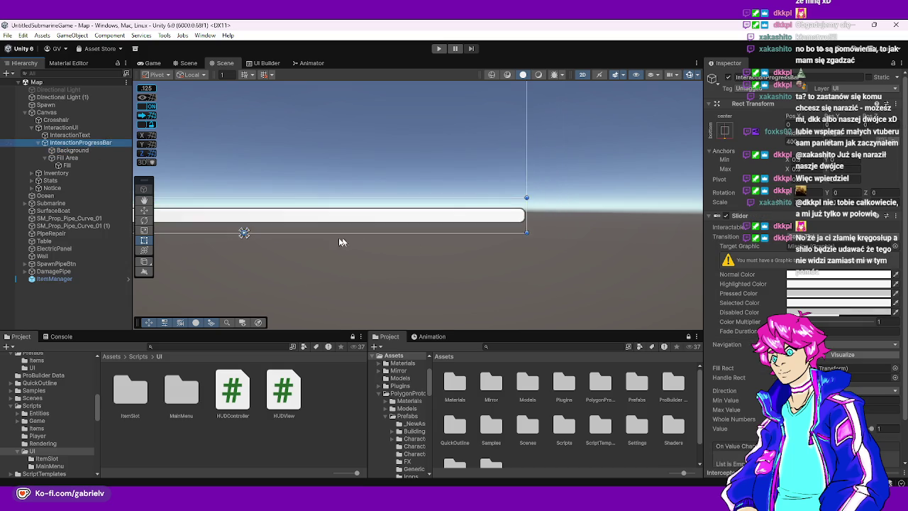
scroll(489, 246, down, 2)
click(152, 63)
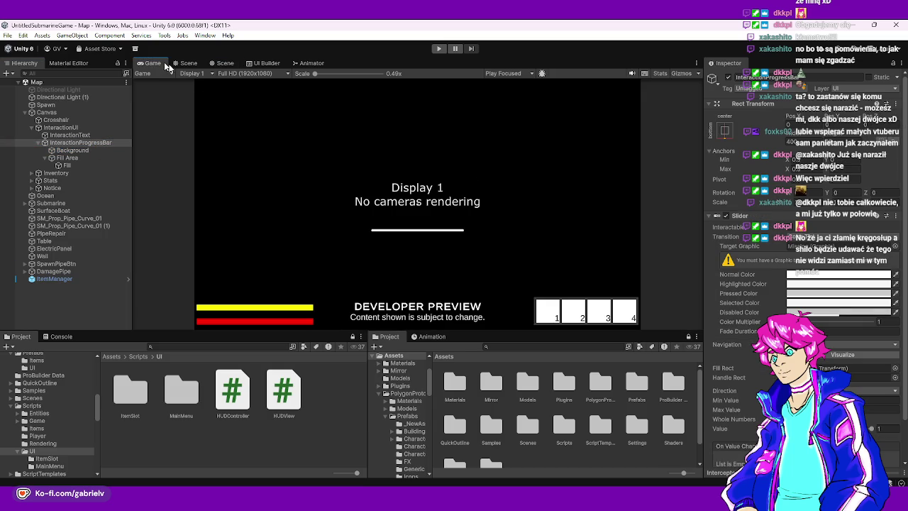
click(868, 428)
mouse_move(822, 429)
mouse_down()
mouse_move(797, 429)
mouse_move(870, 428)
mouse_move(787, 428)
mouse_up()
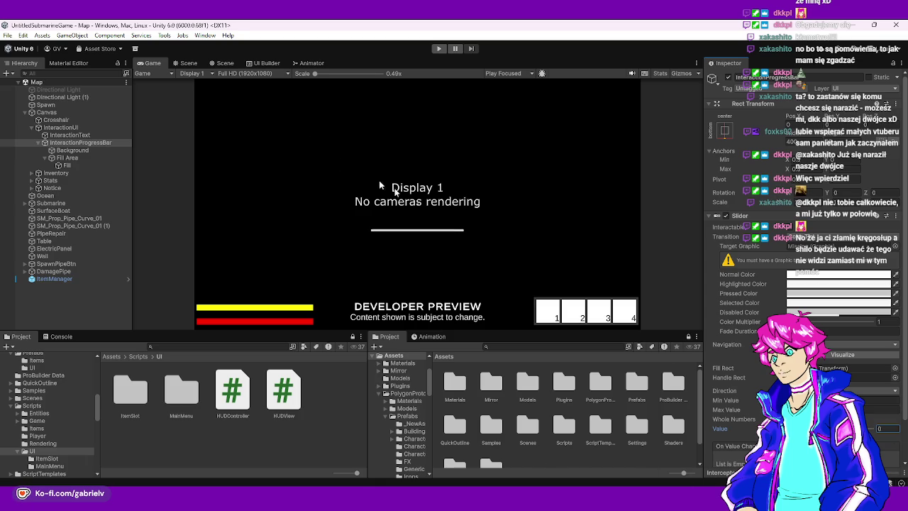
click(225, 62)
Deactivate InteractionProgressBar with Alt+Shift+A so the bar is hidden
click(112, 141)
key(Left)
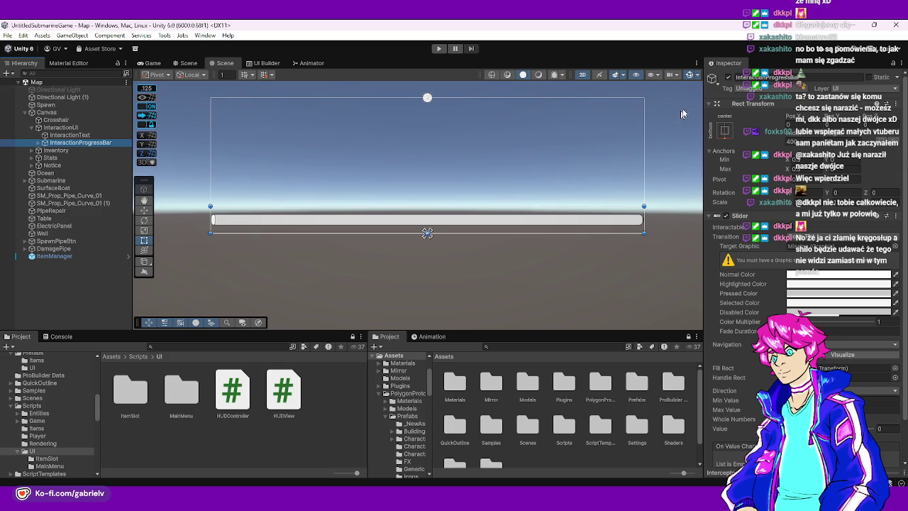
key(alt+shift+a)
drag(459, 251, 433, 277)
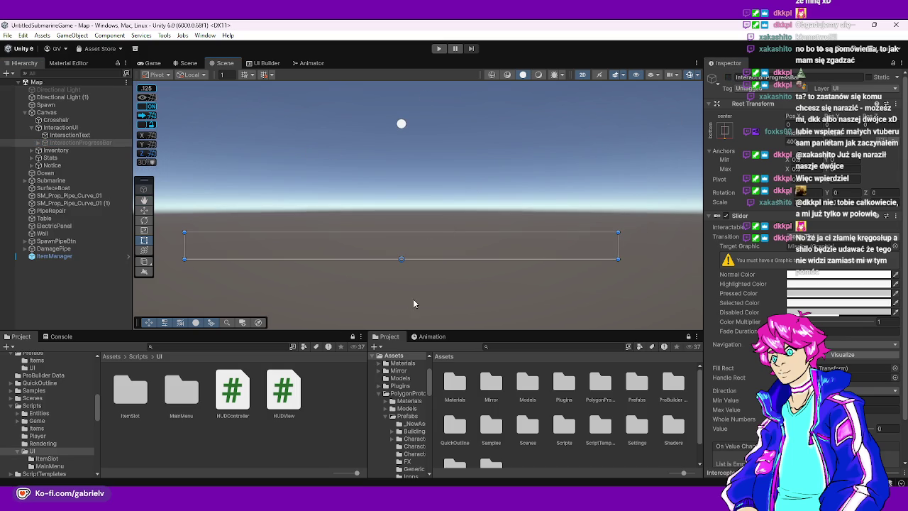
click(413, 298)
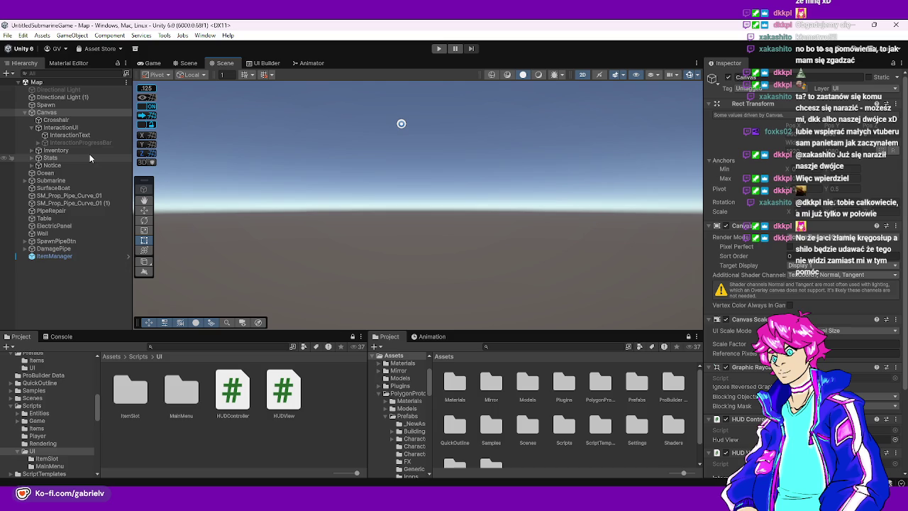
click(189, 62)
Duplicate the DamagePipe trigger cube by the pipe end and rename the copy DamagePanel
mouse_move(444, 246)
mouse_down()
mouse_move(462, 251)
mouse_move(450, 215)
mouse_move(405, 202)
mouse_move(353, 206)
mouse_move(486, 196)
mouse_move(375, 194)
mouse_move(344, 176)
mouse_move(615, 176)
mouse_move(546, 230)
mouse_move(292, 257)
mouse_up()
click(450, 215)
key(w)
click(376, 195)
key(ctrl+d)
key(F2)
text(DamagePart)
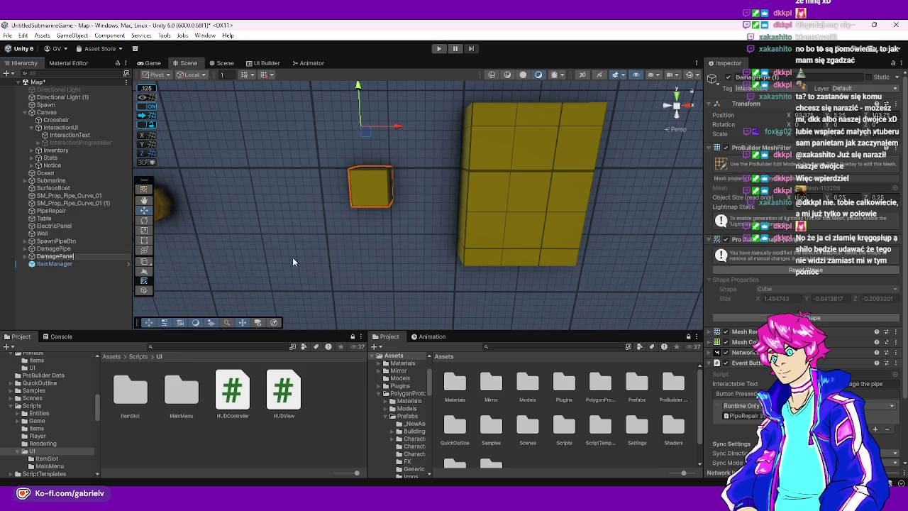
key(Return)
Orbit the scene to inspect the DamagePanel cube beside the ElectricPanel and pipe
drag(483, 208, 480, 166)
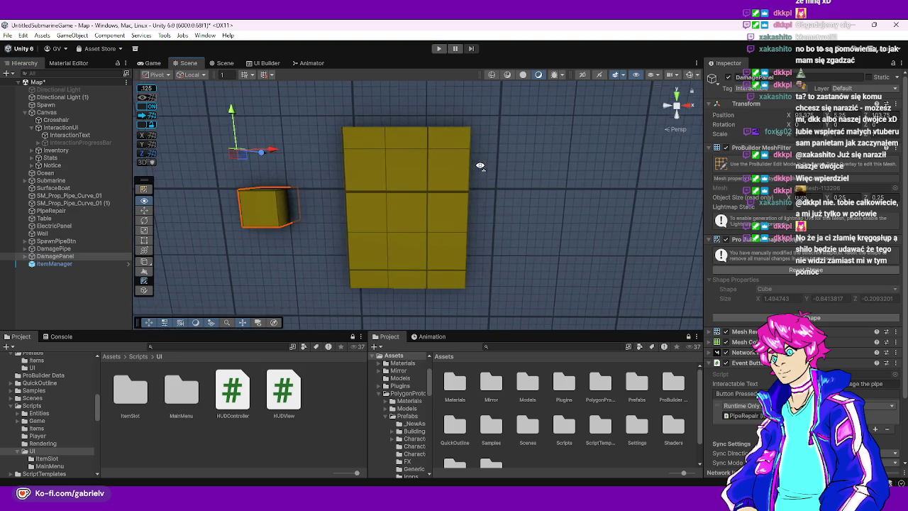
click(434, 197)
click(314, 419)
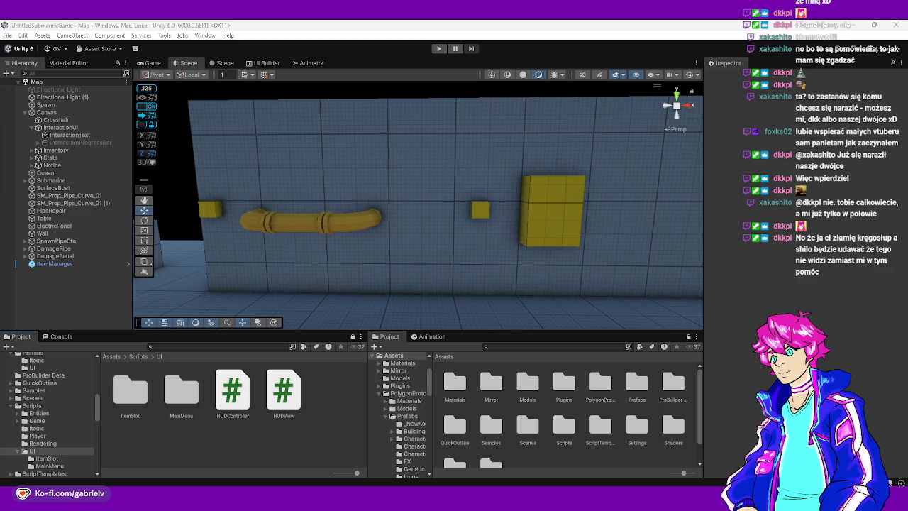
drag(436, 217, 443, 220)
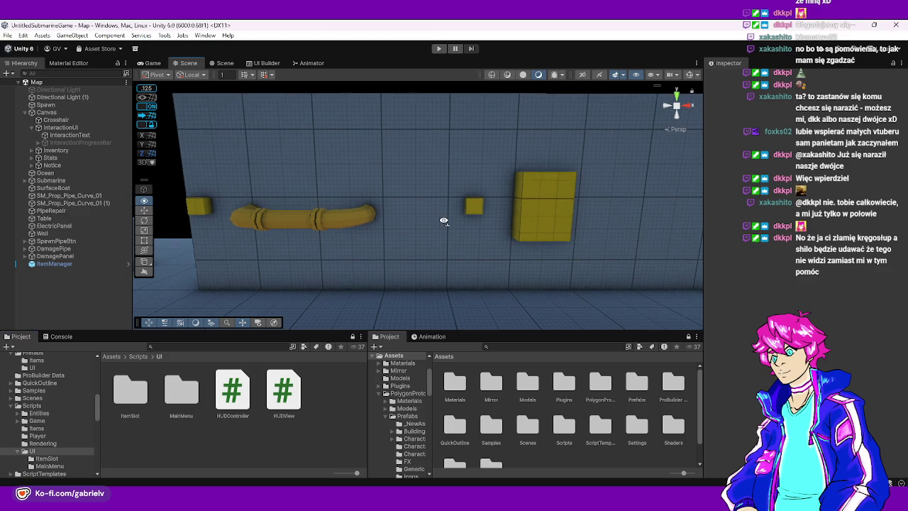
scroll(462, 222, down, 10)
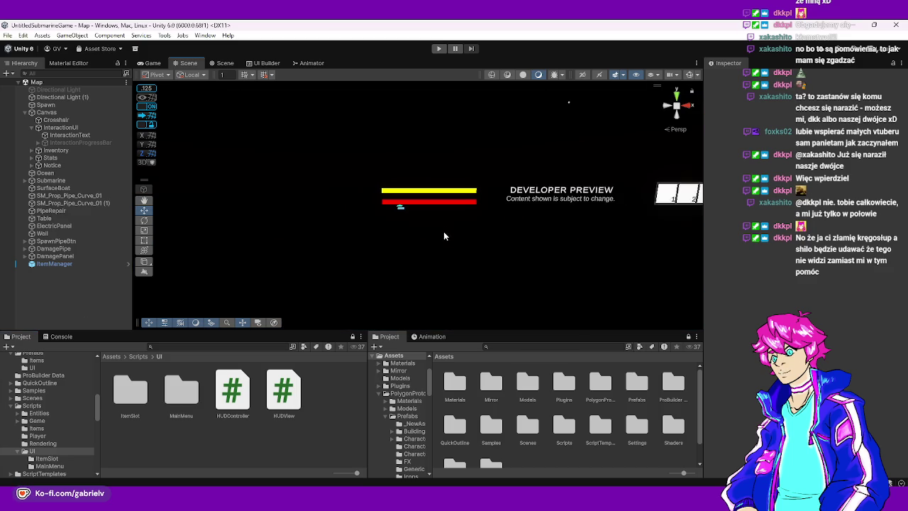
scroll(386, 198, up, 10)
mouse_move(349, 203)
mouse_down()
mouse_move(263, 198)
mouse_move(535, 241)
mouse_move(549, 260)
mouse_move(642, 290)
mouse_move(879, 297)
mouse_move(735, 296)
mouse_move(426, 253)
mouse_move(760, 281)
mouse_move(397, 283)
mouse_move(346, 298)
mouse_move(359, 288)
mouse_move(435, 281)
mouse_move(638, 290)
mouse_move(867, 259)
mouse_move(480, 284)
mouse_up()
click(400, 264)
mouse_move(399, 264)
mouse_down()
mouse_move(583, 288)
mouse_move(414, 247)
mouse_move(560, 250)
mouse_move(383, 254)
mouse_move(324, 243)
mouse_move(462, 260)
mouse_move(391, 260)
mouse_move(429, 209)
mouse_move(416, 152)
mouse_move(487, 227)
mouse_move(606, 243)
mouse_move(588, 258)
mouse_move(607, 257)
mouse_move(483, 220)
mouse_move(409, 235)
mouse_move(401, 256)
mouse_move(462, 274)
mouse_move(448, 283)
mouse_move(457, 256)
mouse_move(433, 242)
mouse_up()
click(469, 265)
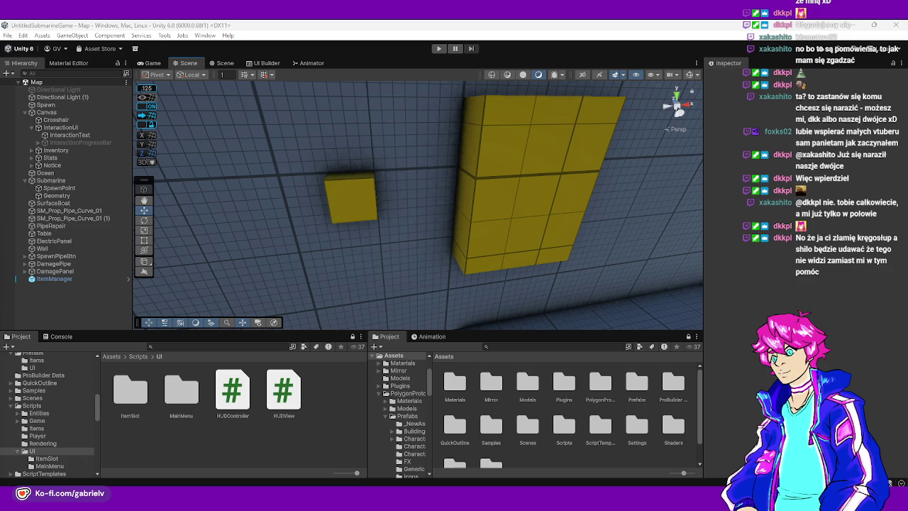
drag(355, 229, 393, 208)
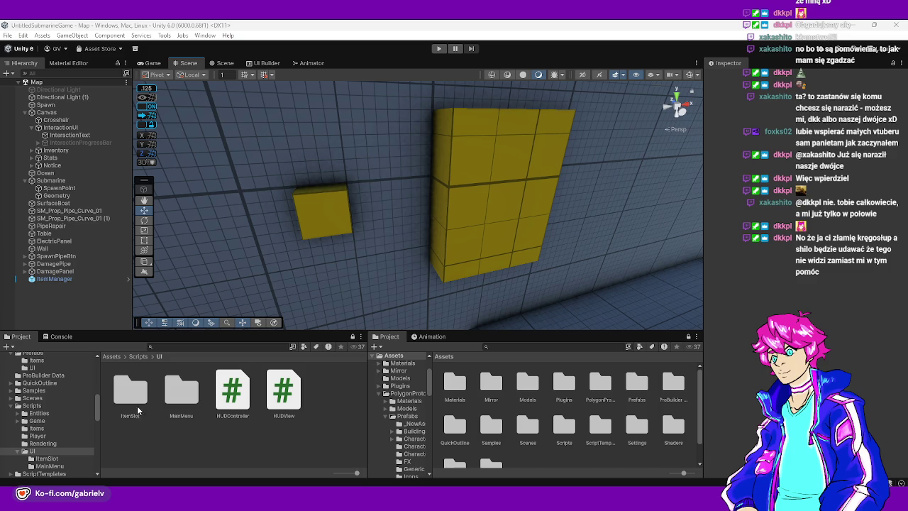
mouse_move(403, 260)
mouse_down()
mouse_move(400, 245)
mouse_move(427, 244)
mouse_move(300, 152)
mouse_move(466, 150)
mouse_move(197, 89)
mouse_move(887, 218)
mouse_move(473, 260)
mouse_move(371, 285)
mouse_move(341, 305)
mouse_move(302, 397)
mouse_up()
key(alt+Tab)
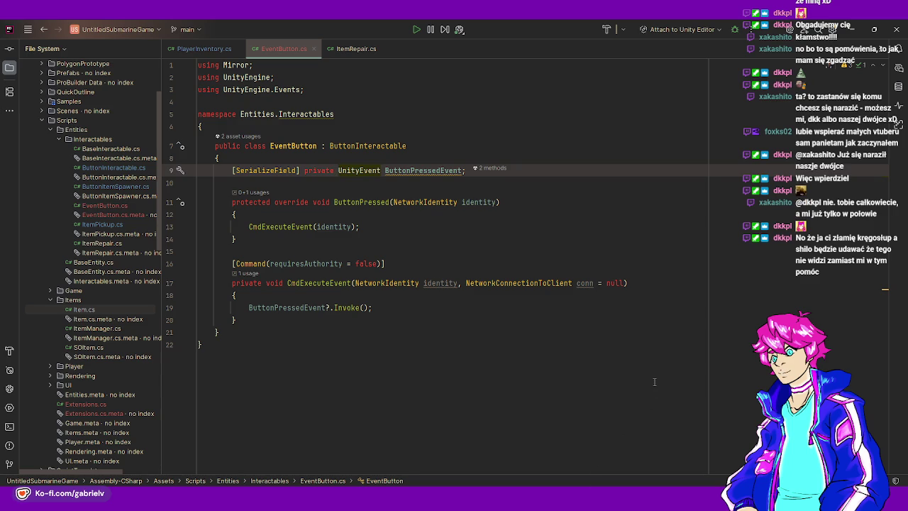
Review the ButtonPressed method and its identity argument in EventButton.cs
click(580, 241)
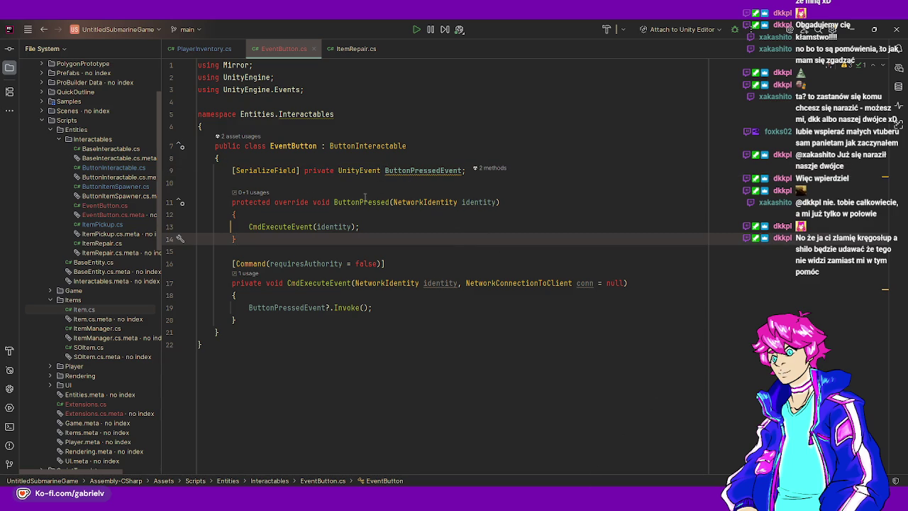
mouse_move(363, 197)
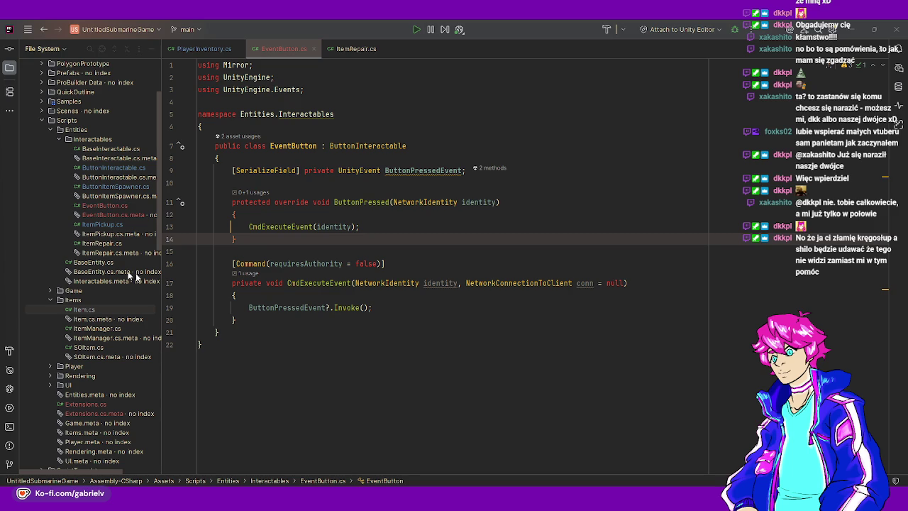
click(345, 227)
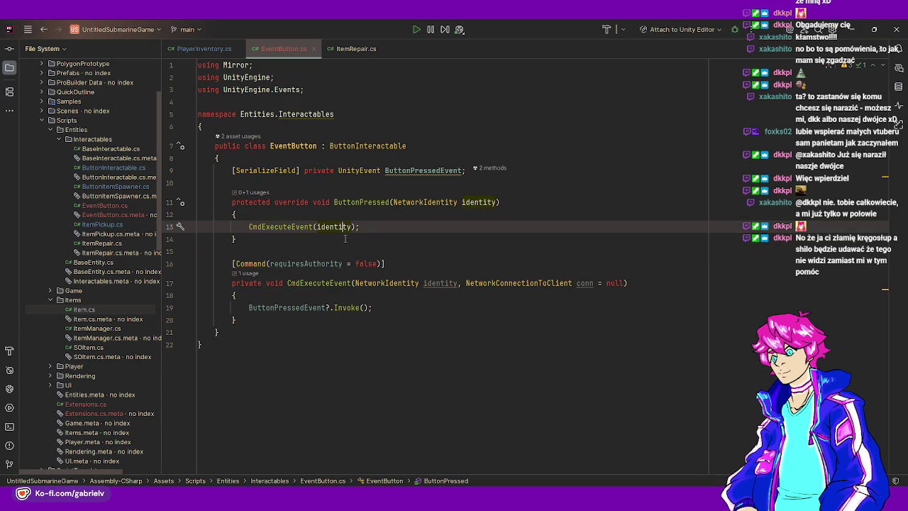
click(344, 239)
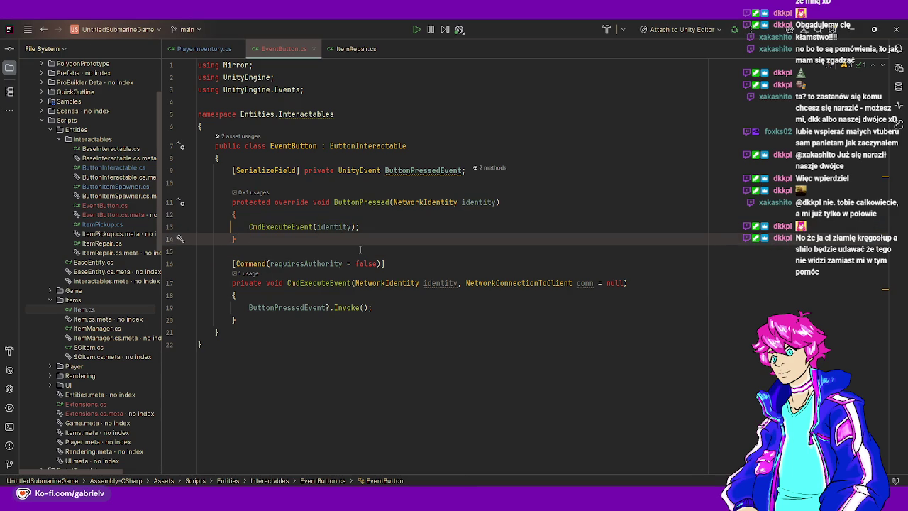
Close the EventButton.cs and ItemRepair.cs tabs, then reopen ItemRepair.cs at RpcDamage
click(313, 49)
click(307, 48)
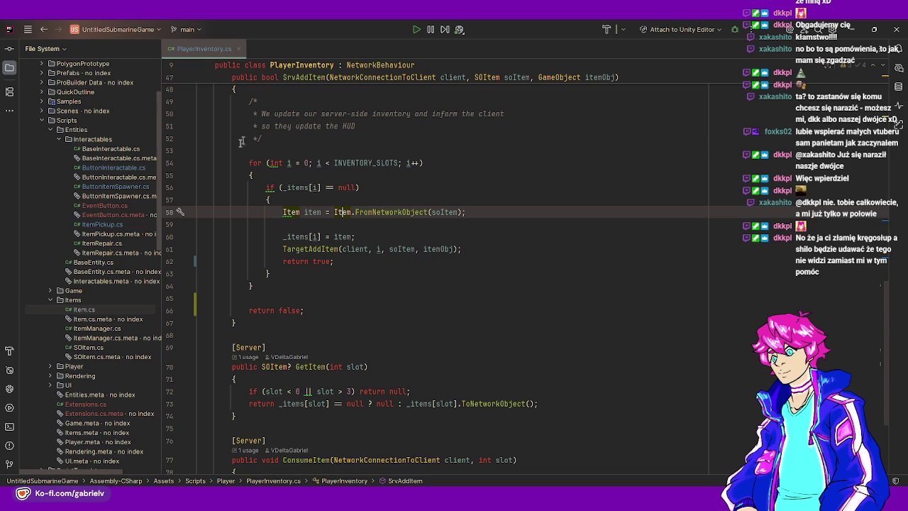
double_click(112, 244)
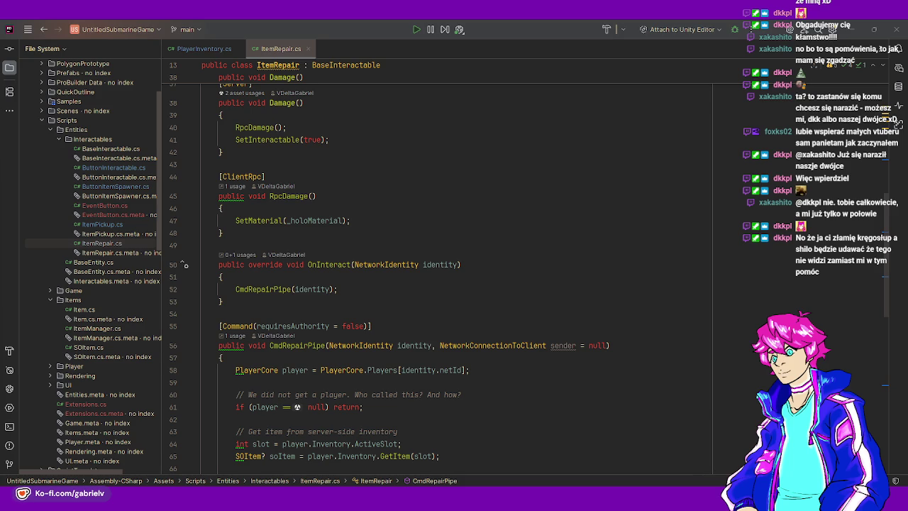
click(350, 197)
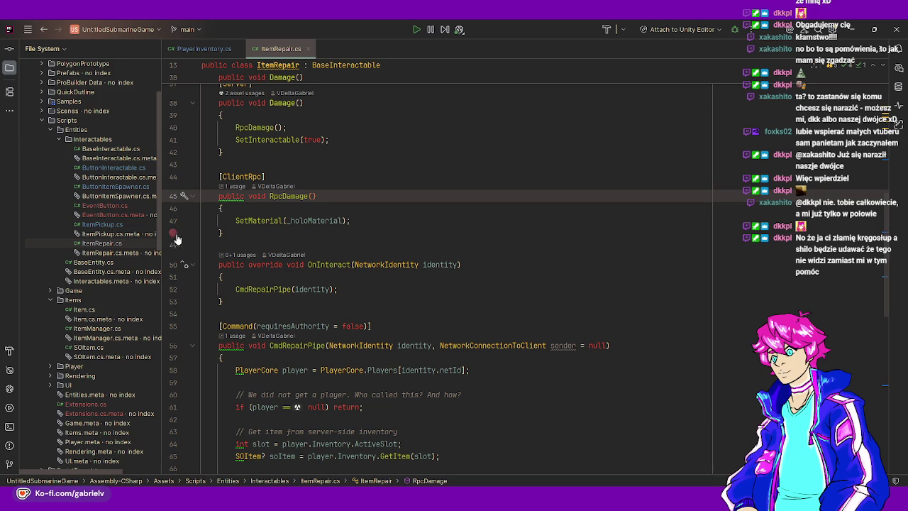
Check RpcDamage's ClientRpc attribute, then open PlayerInteraction.cs from the Player scripts folder
click(269, 176)
scroll(114, 298, down, 3)
scroll(106, 333, down, 1)
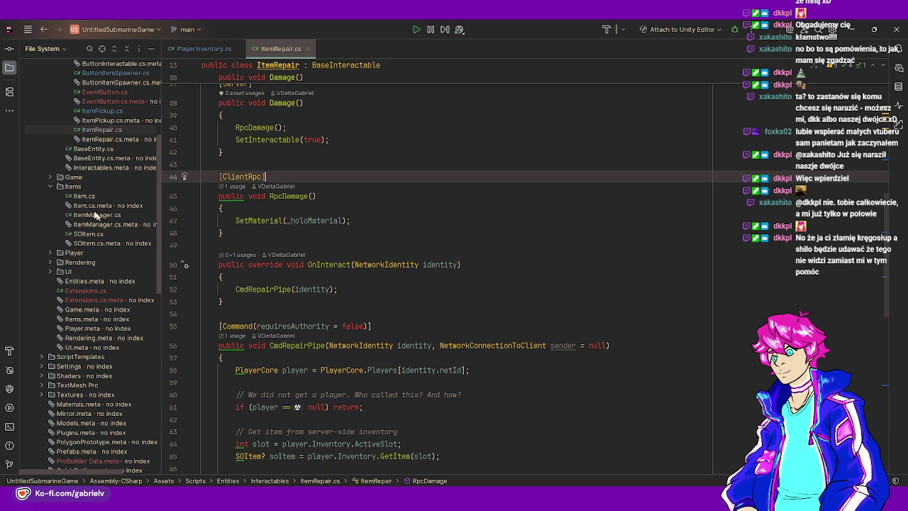
click(50, 253)
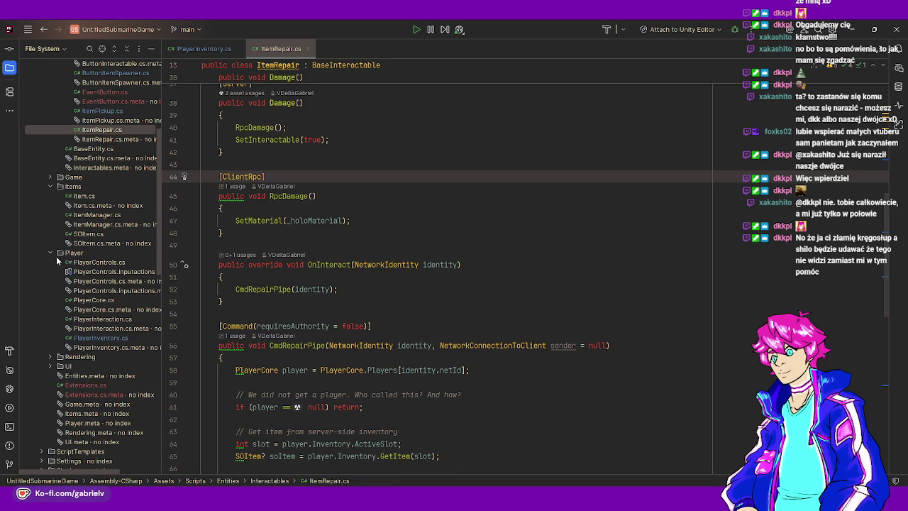
double_click(112, 321)
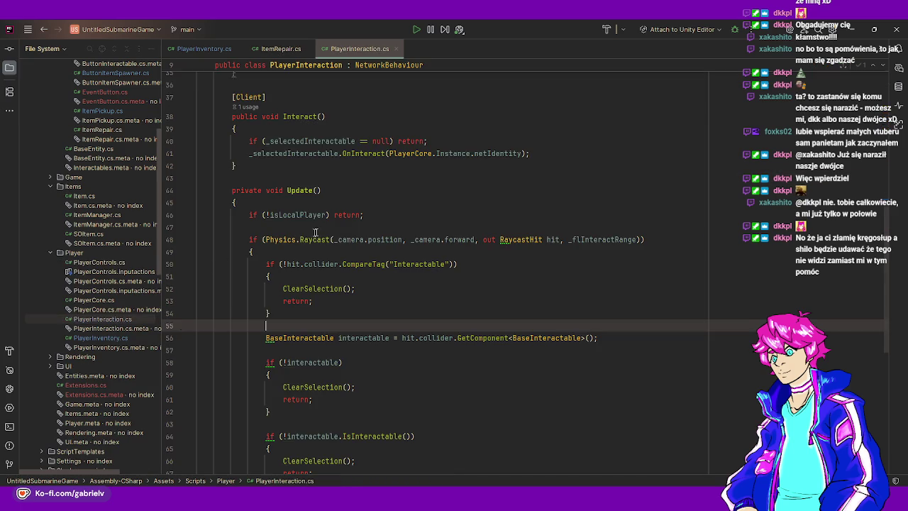
Review PlayerInteraction's Update method and fields, then return to Unity and select the ElectricPanel
scroll(342, 246, down, 1)
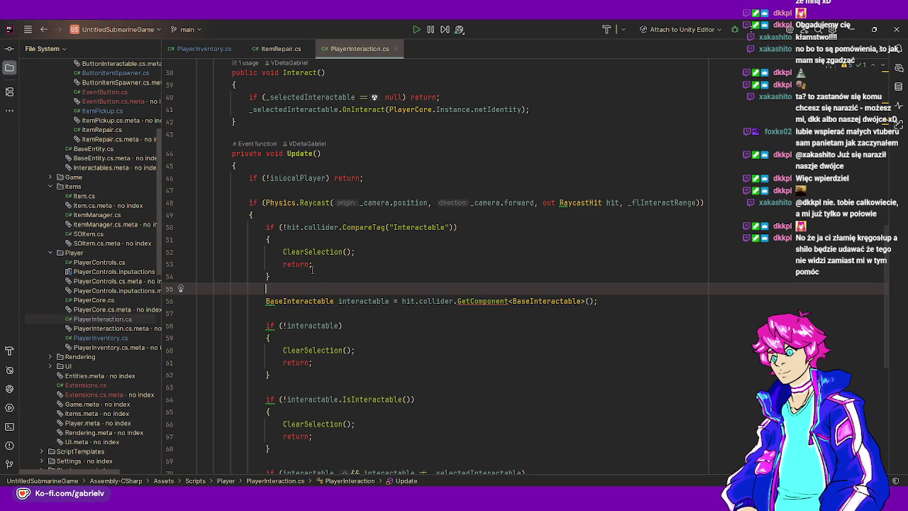
scroll(309, 270, down, 4)
scroll(305, 265, up, 6)
click(305, 262)
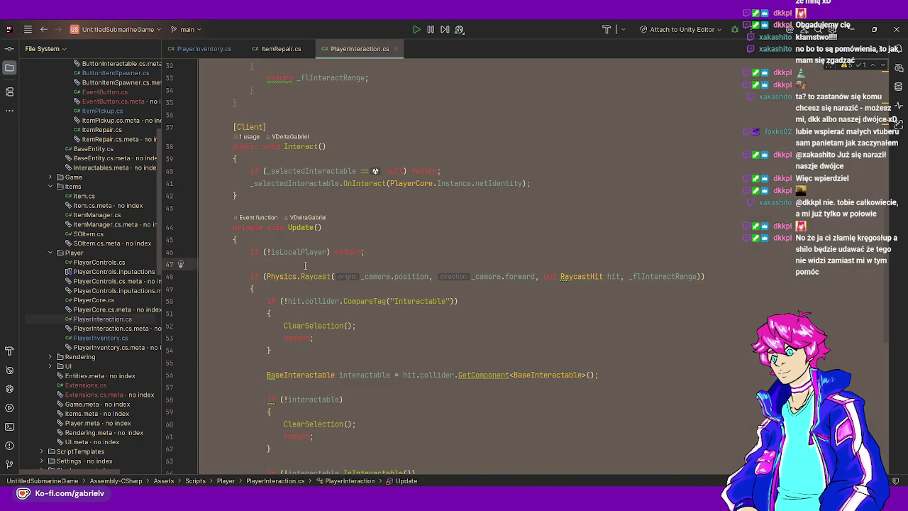
scroll(304, 265, up, 10)
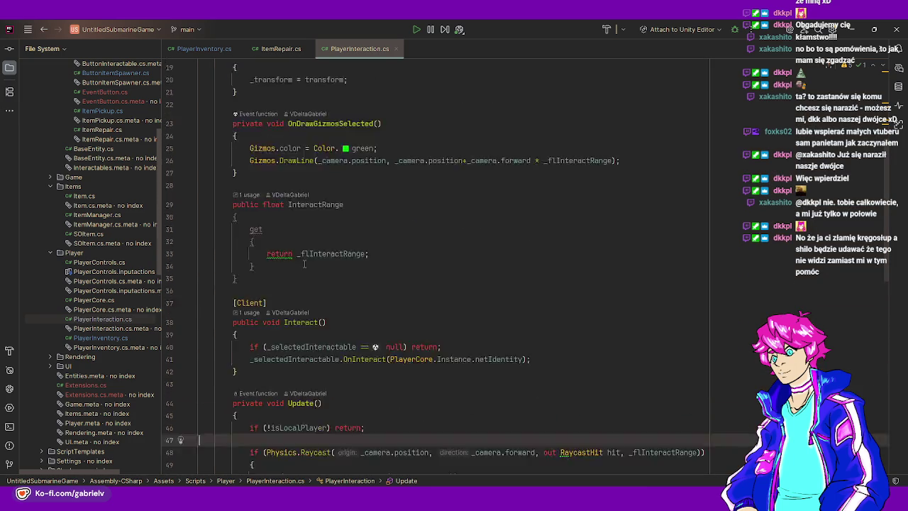
click(320, 219)
click(339, 171)
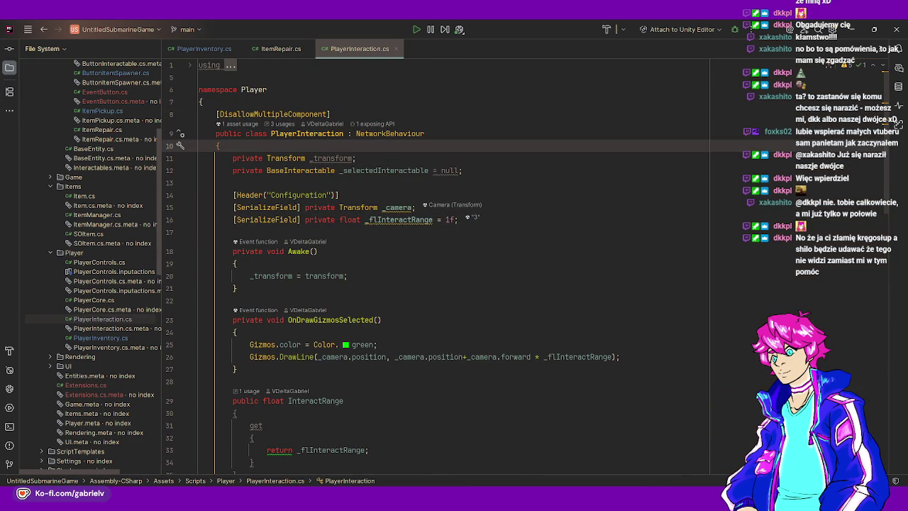
click(343, 145)
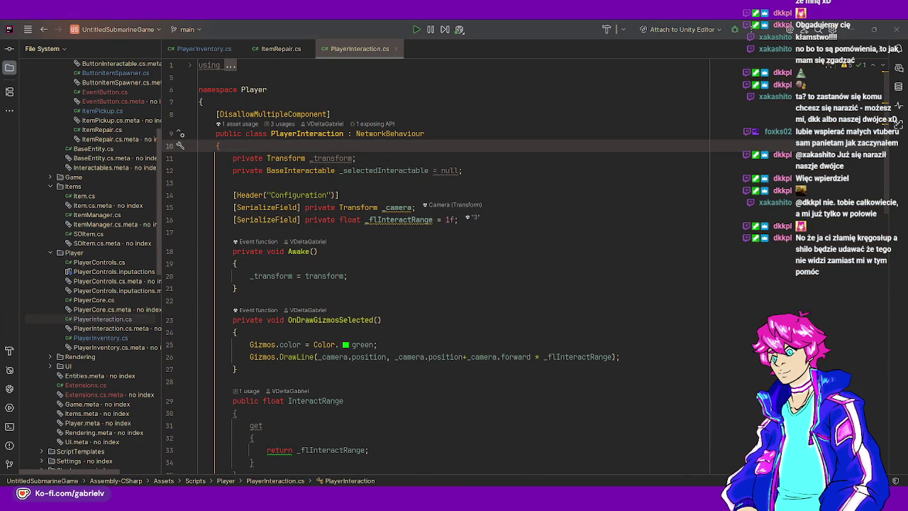
click(366, 190)
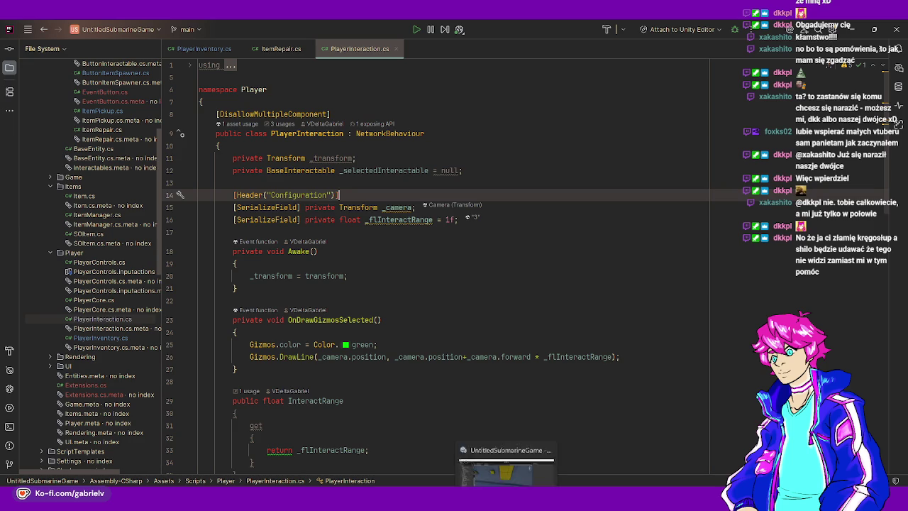
key(alt+Tab)
click(456, 202)
Browse to Assets > PolygonPrototype > Prefabs > FX and inspect the Explosion_Small_FX prefab
drag(455, 201, 480, 373)
click(183, 431)
click(112, 356)
scroll(173, 372, down, 1)
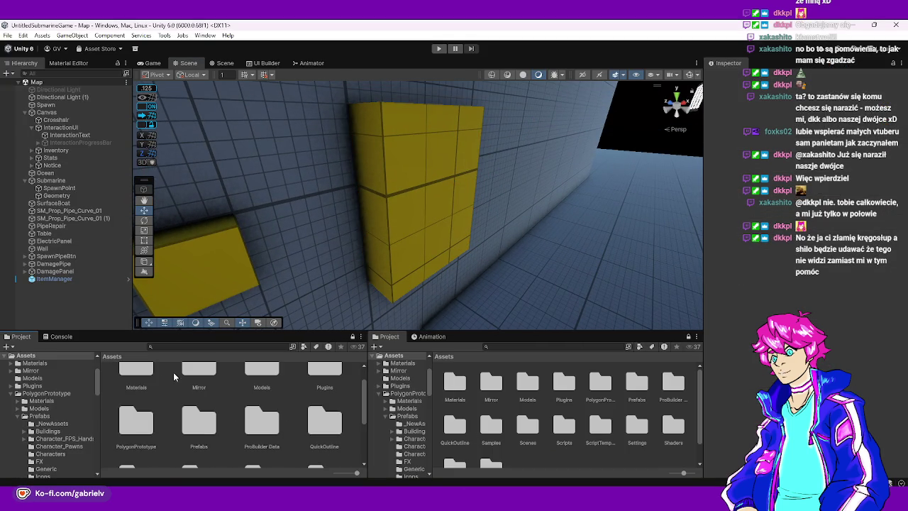
double_click(145, 420)
double_click(245, 392)
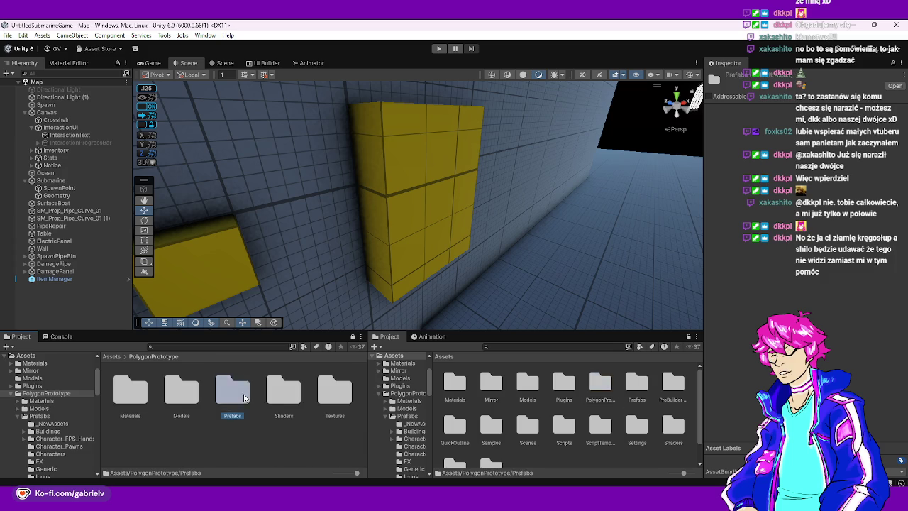
scroll(244, 392, down, 2)
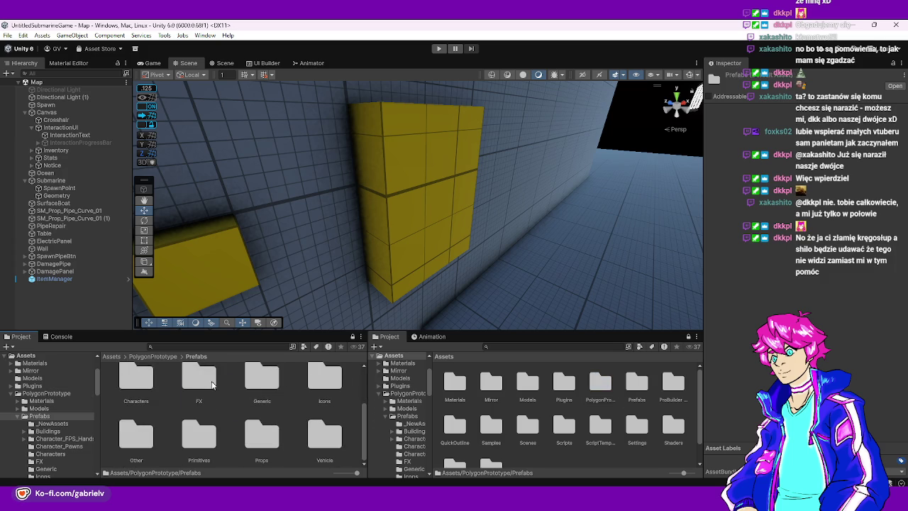
double_click(213, 383)
click(139, 387)
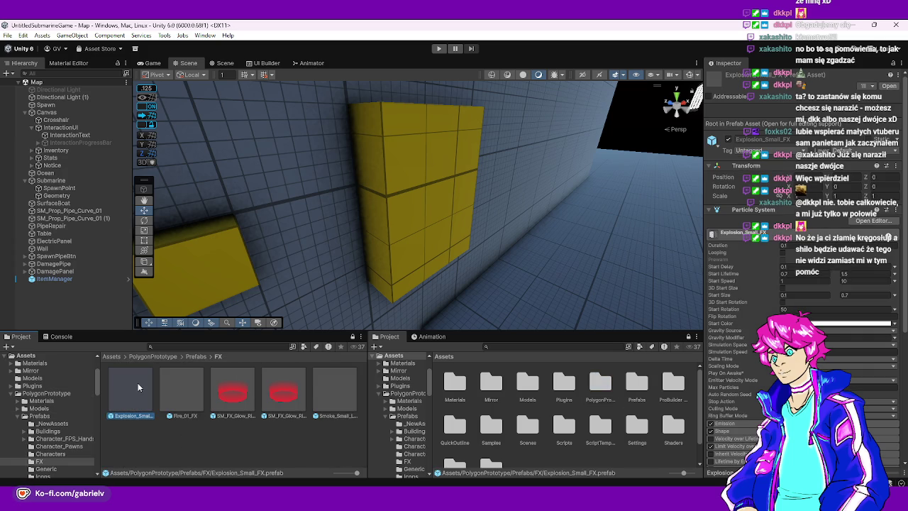
click(337, 402)
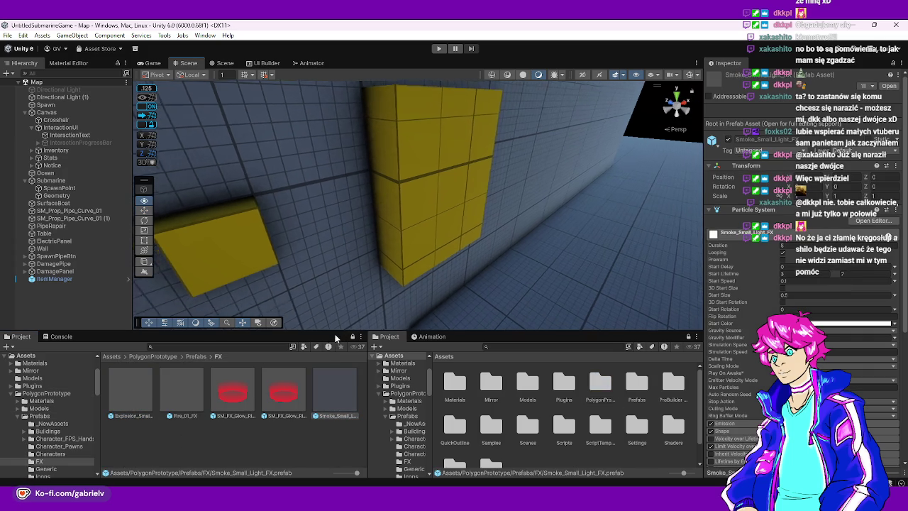
Drop Explosion_Small_FX into the scene at the pipe and parent it under PipeRepair
mouse_move(269, 312)
mouse_down()
mouse_move(238, 259)
mouse_move(305, 284)
mouse_up()
mouse_move(337, 393)
mouse_down()
mouse_move(355, 231)
mouse_move(460, 225)
mouse_move(425, 234)
mouse_up()
scroll(319, 234, up, 8)
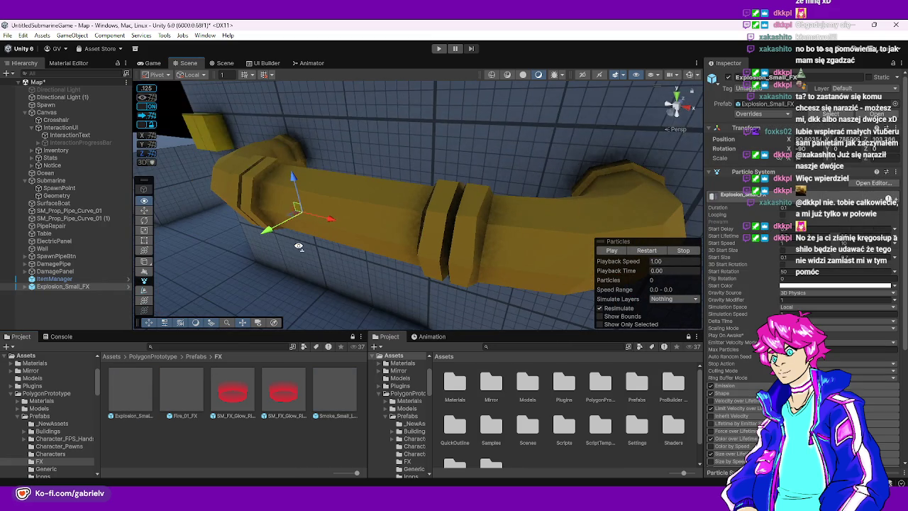
drag(63, 288, 49, 229)
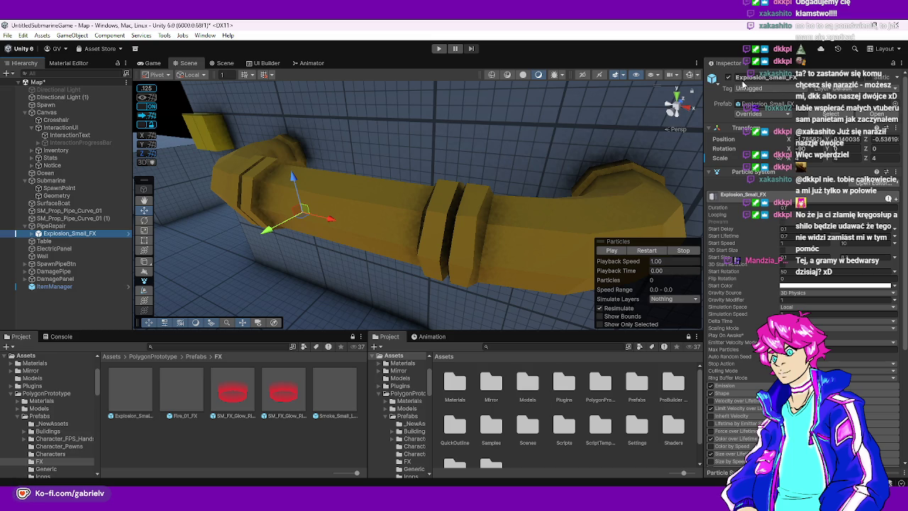
right_click(716, 132)
Reset Explosion_Small_FX's Transform to centre it on the pipe and preview the explosion
click(731, 136)
drag(506, 170, 509, 162)
key(f)
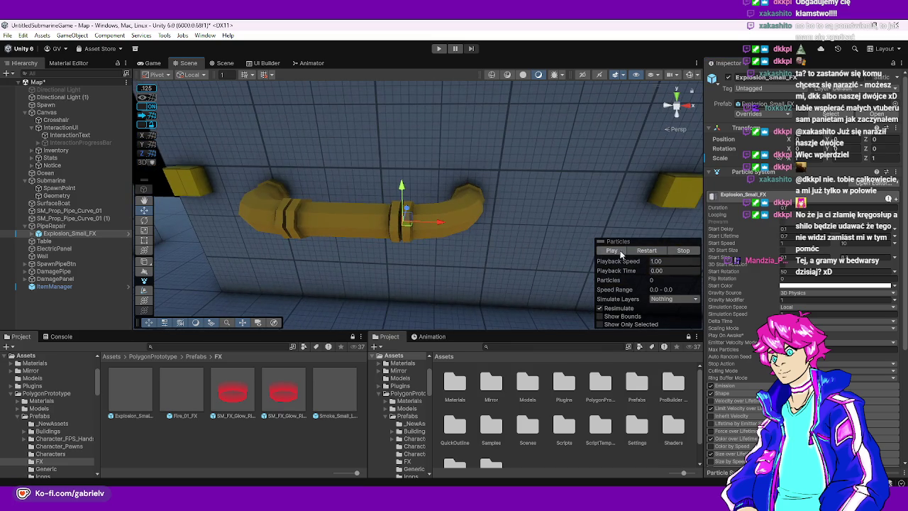
click(611, 250)
scroll(496, 227, up, 2)
drag(496, 227, 381, 218)
mouse_move(380, 215)
mouse_down()
mouse_move(242, 122)
mouse_move(211, 159)
mouse_move(197, 156)
mouse_move(374, 211)
mouse_up()
key(f)
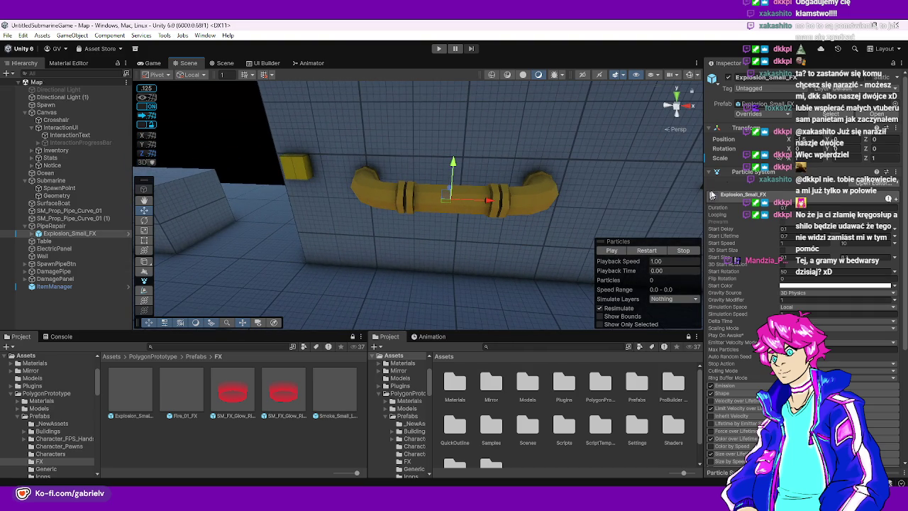
Collapse the effect's components and open PipeRepair's ItemRepair script in Rider
click(743, 132)
click(750, 138)
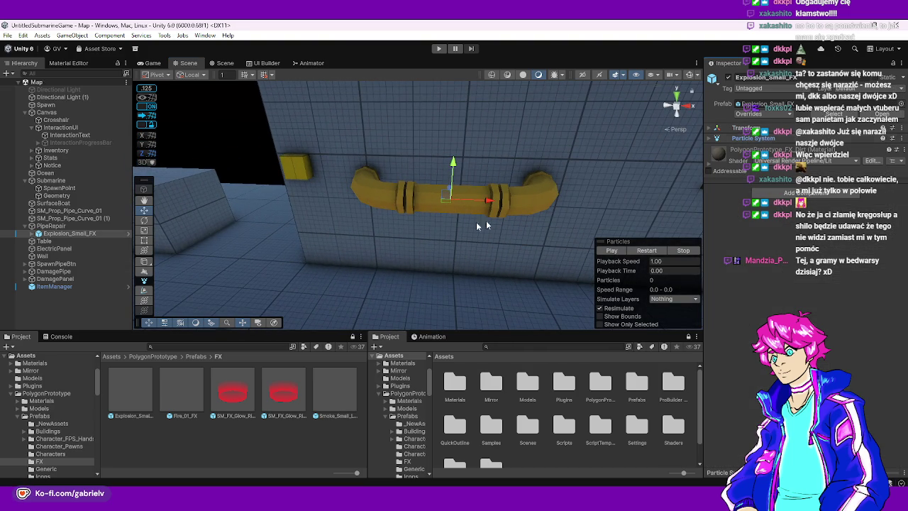
key(f)
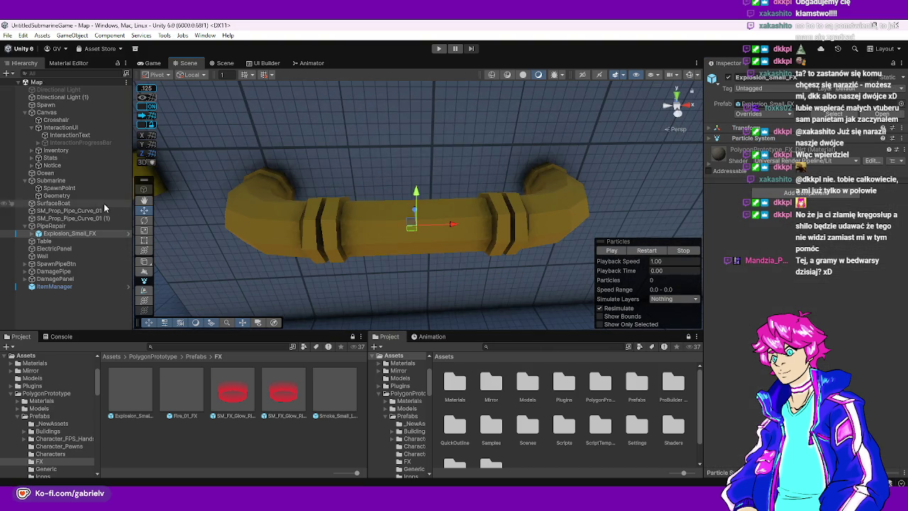
click(64, 225)
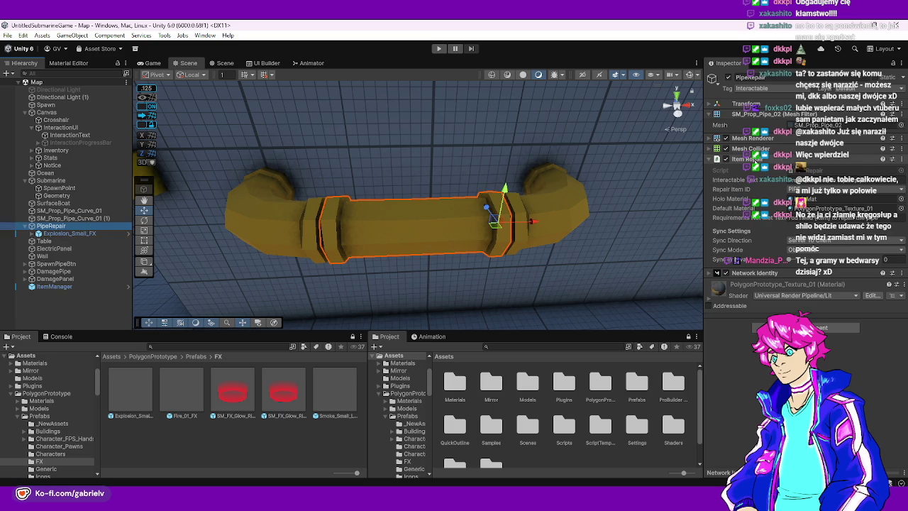
right_click(754, 160)
click(781, 293)
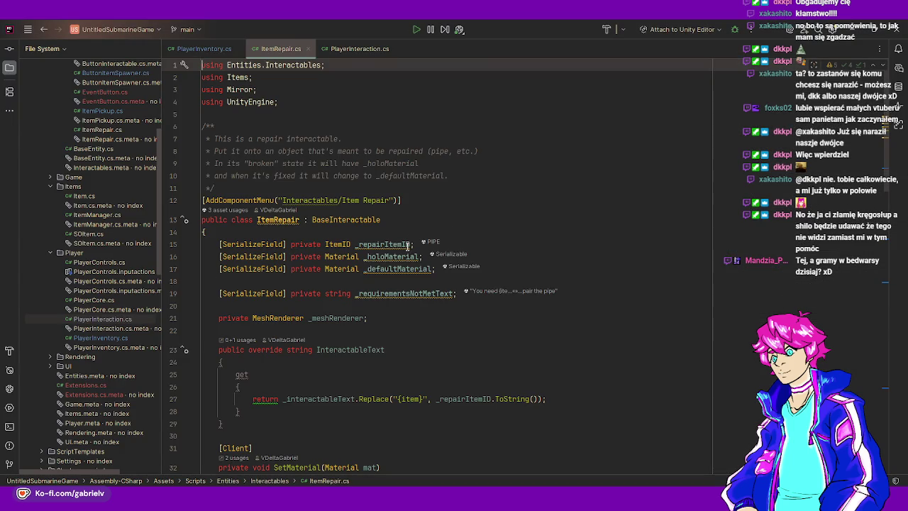
Add a [SerializeField] private ParticleSystem _destroyFX field after _defaultMaterial
click(438, 268)
key(Return)
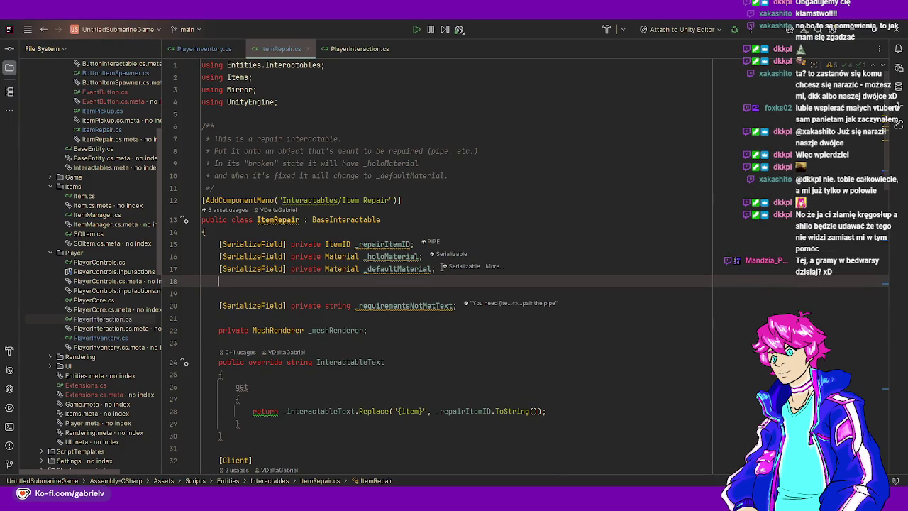
text([Ser)
key(Return)
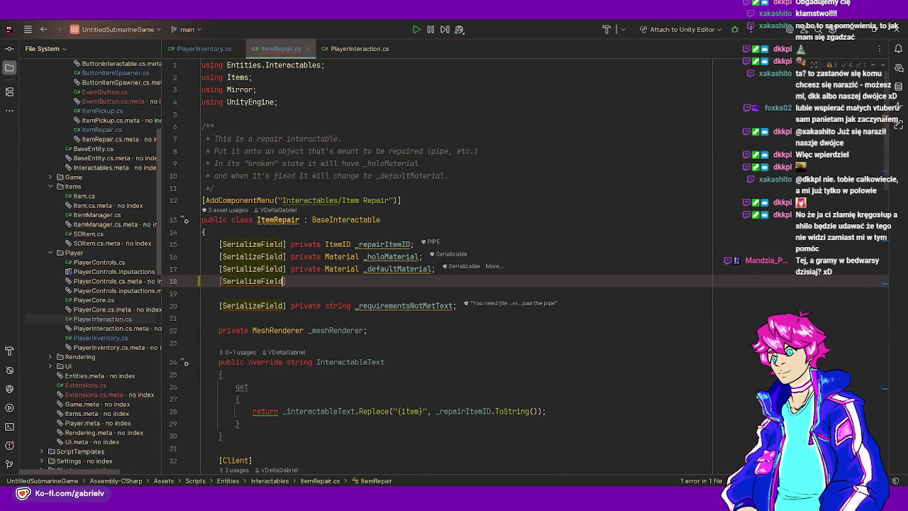
text( private )
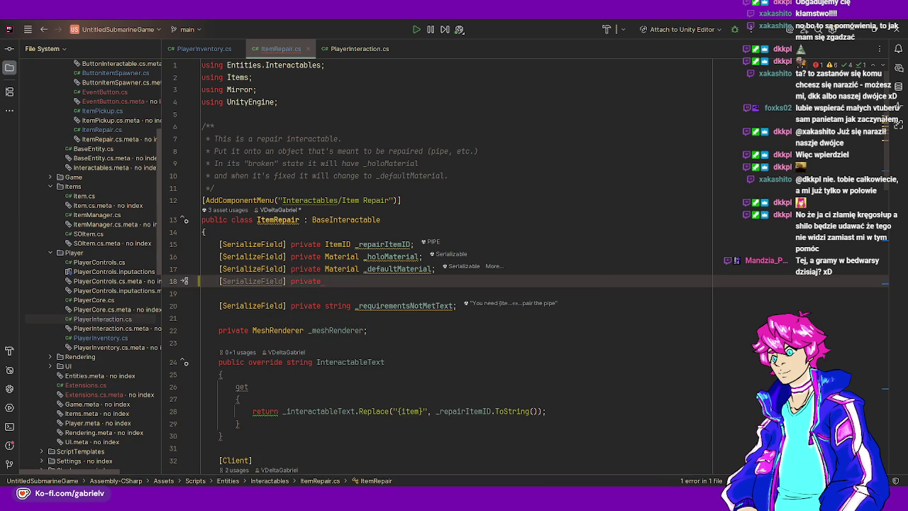
text(Particl)
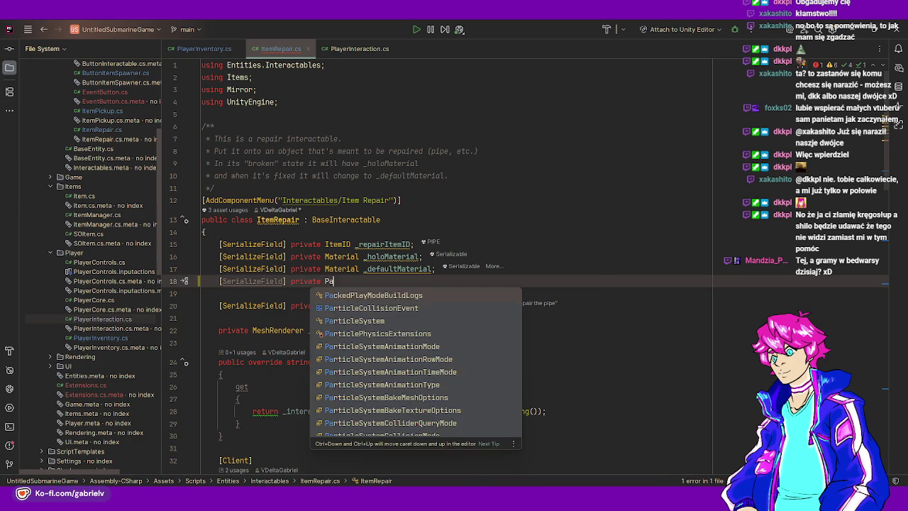
key(Down)
key(Down)
key(Return)
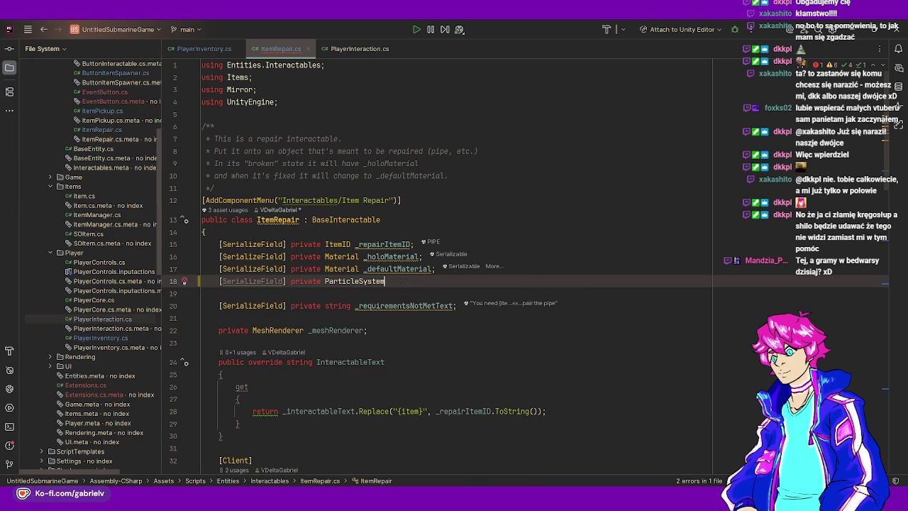
text(_destryo)
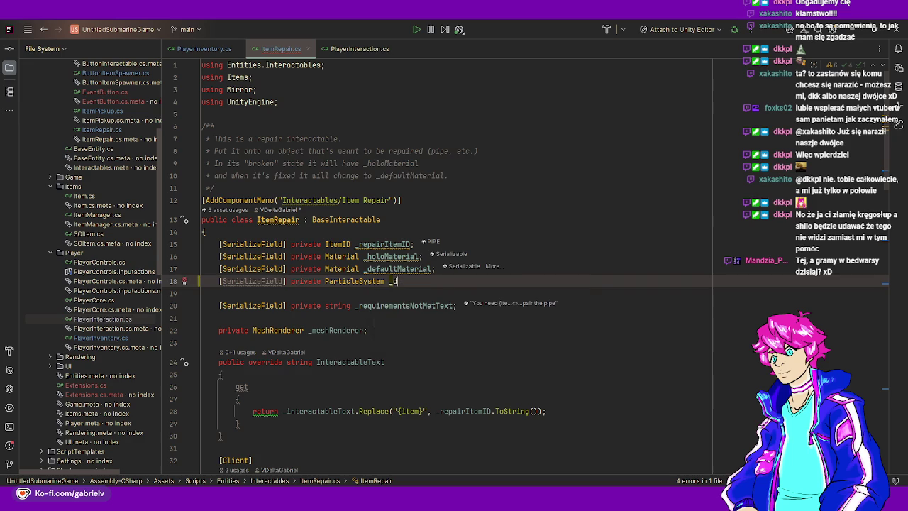
key(BackSpace)
key(BackSpace)
text(oyP)
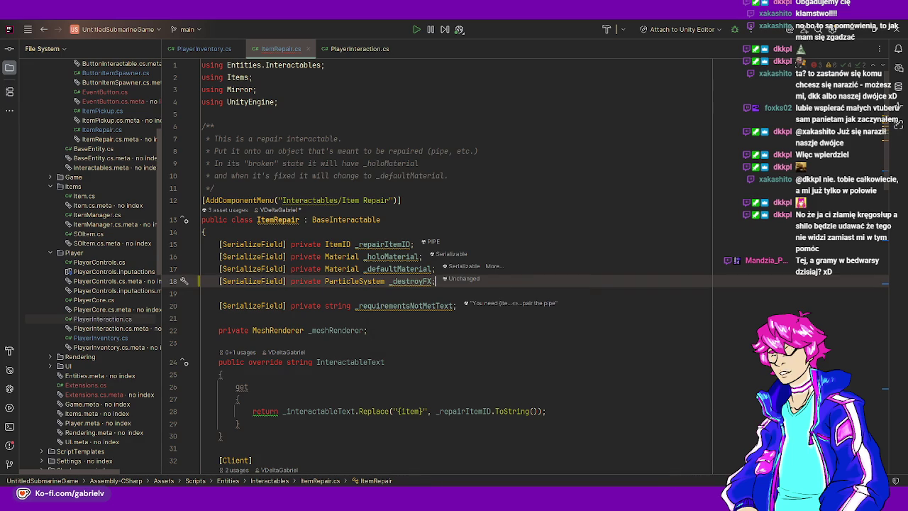
In RpcDamage, call _destroyFX.Play() above SetMaterial inside an if (_destroyFX != null) check
scroll(410, 282, down, 5)
scroll(410, 283, down, 5)
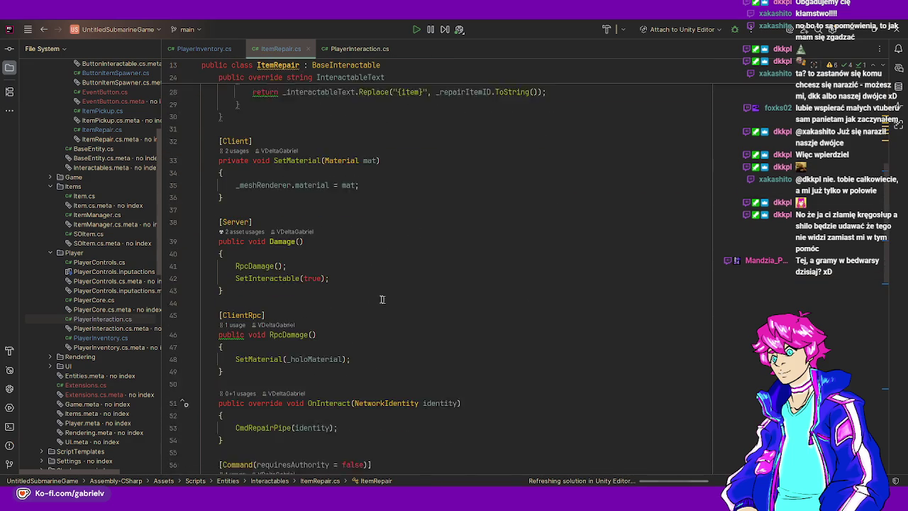
click(369, 273)
key(Return)
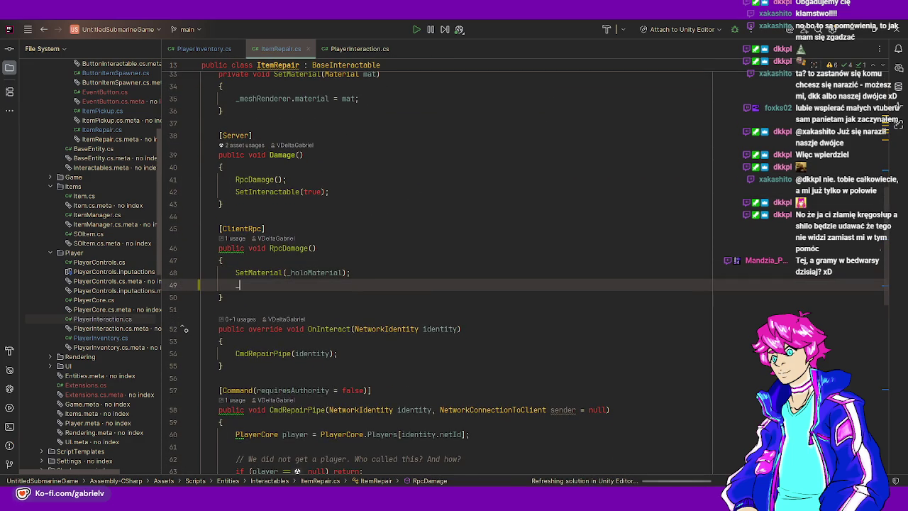
text(_des)
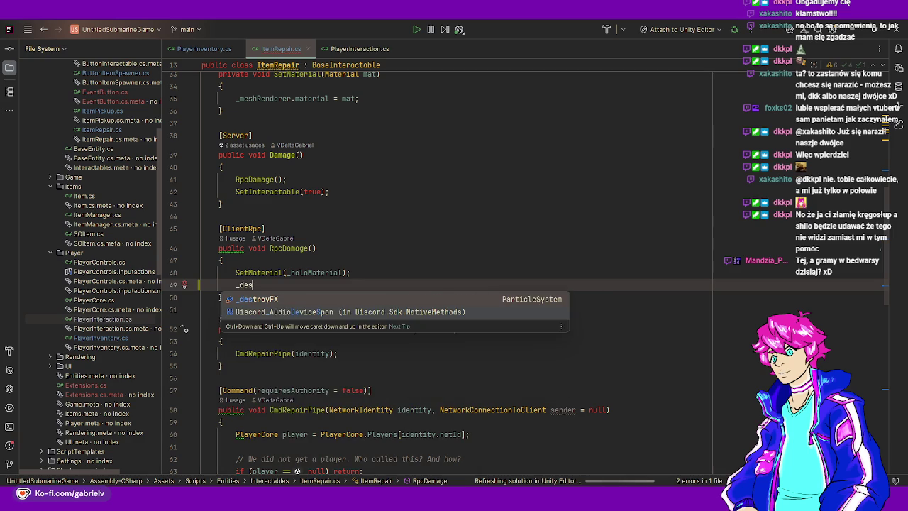
key(Return)
text(.Pl)
key(Return)
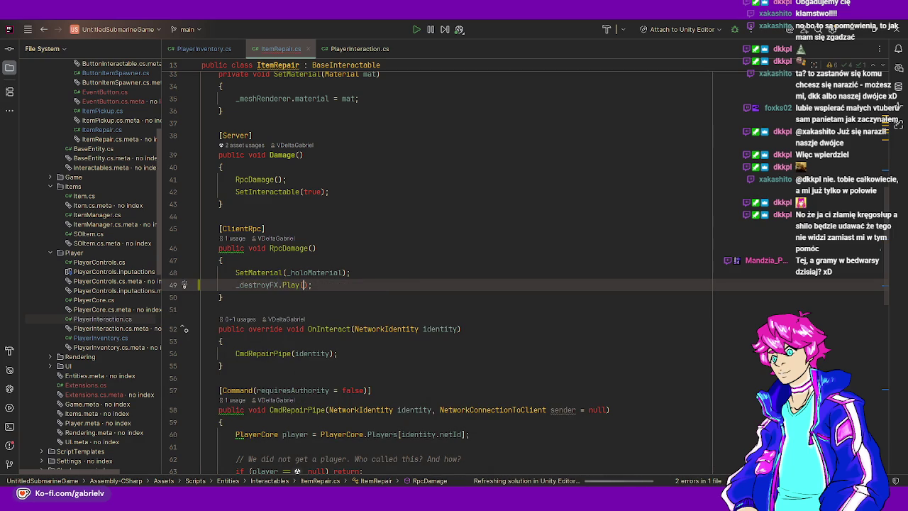
key(ctrl+shift+Up)
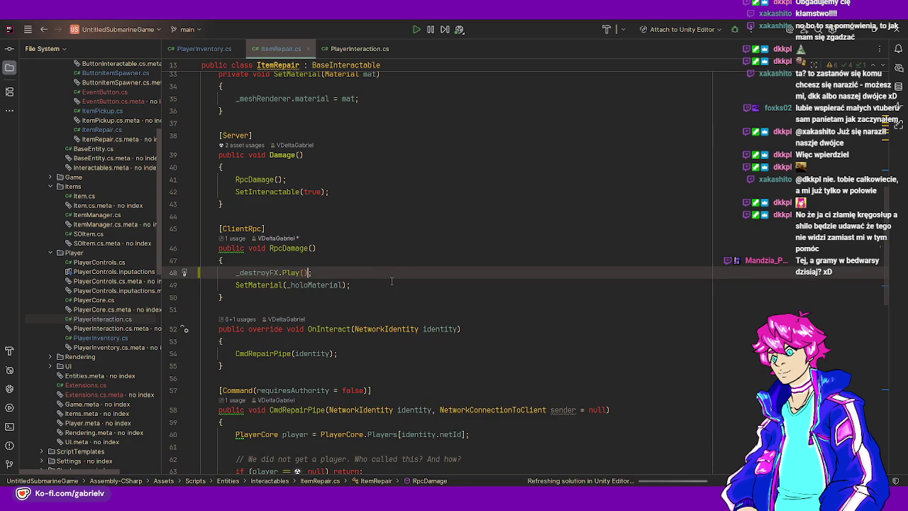
shift+click(234, 276)
key(ctrl+x)
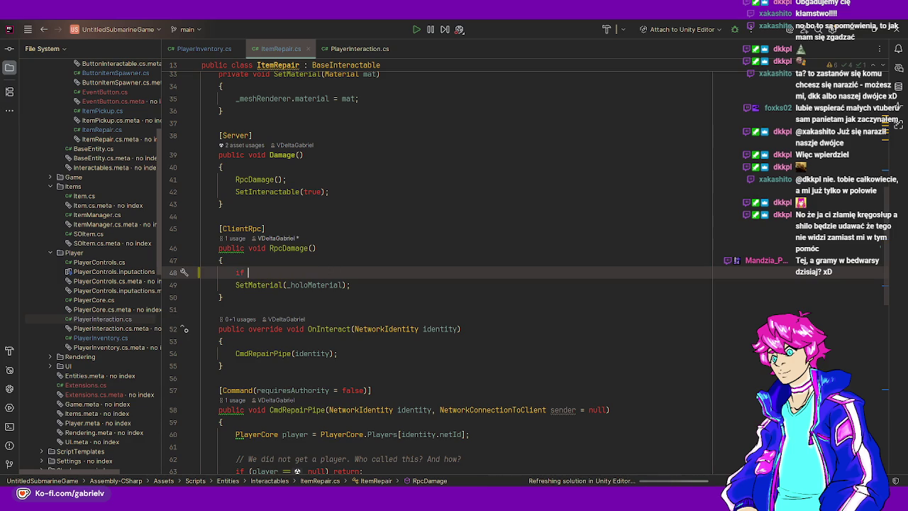
text(if (_destroyFX != null))
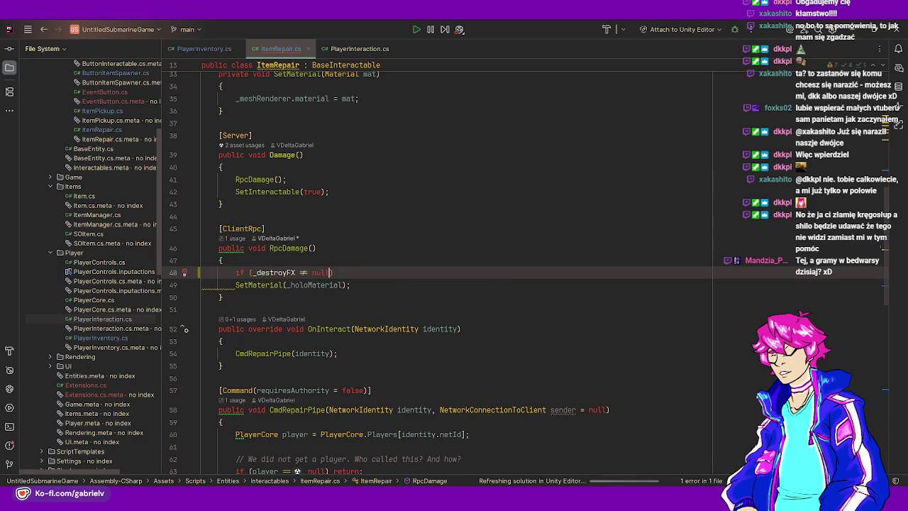
key(Return)
key(ctrl+v)
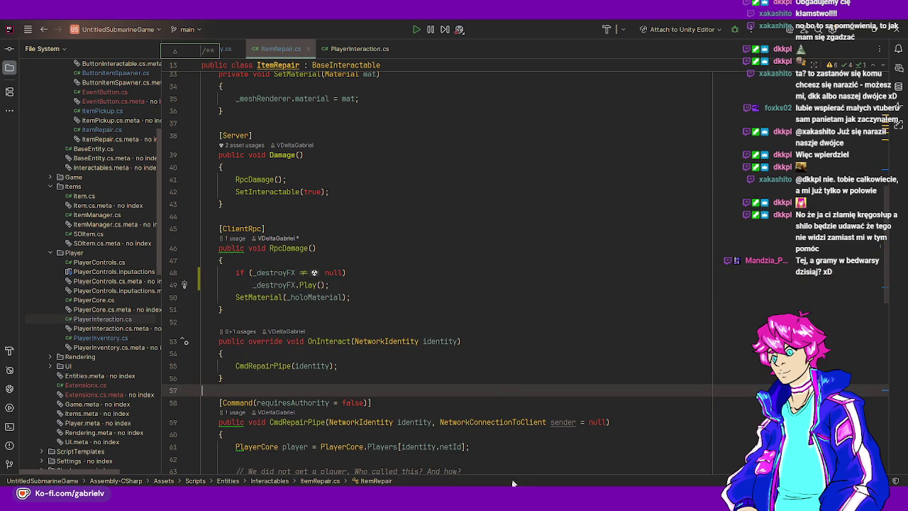
Switch back to the Unity editor so the scripts recompile
mouse_move(510, 496)
click(547, 459)
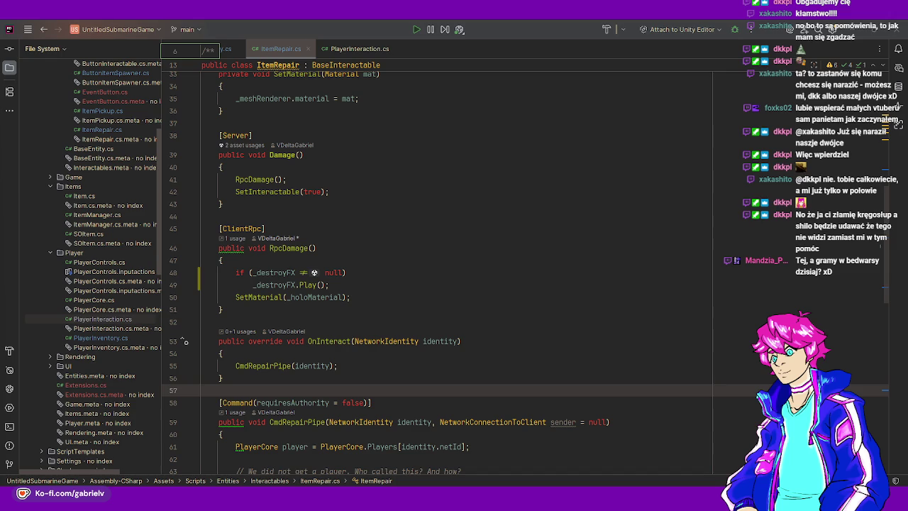
click(320, 322)
key(alt+Tab)
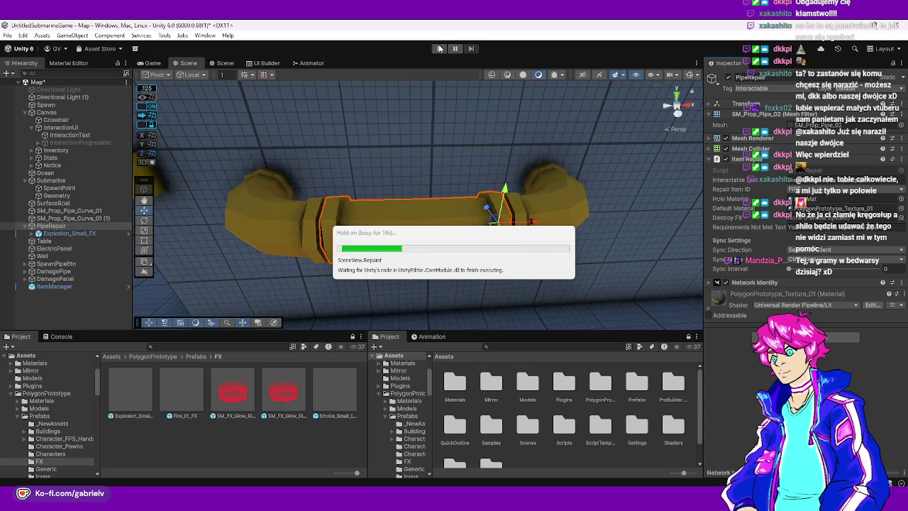
Start and immediately stop a playtest, then open the Assets/Scenes folder
scroll(447, 175, down, 10)
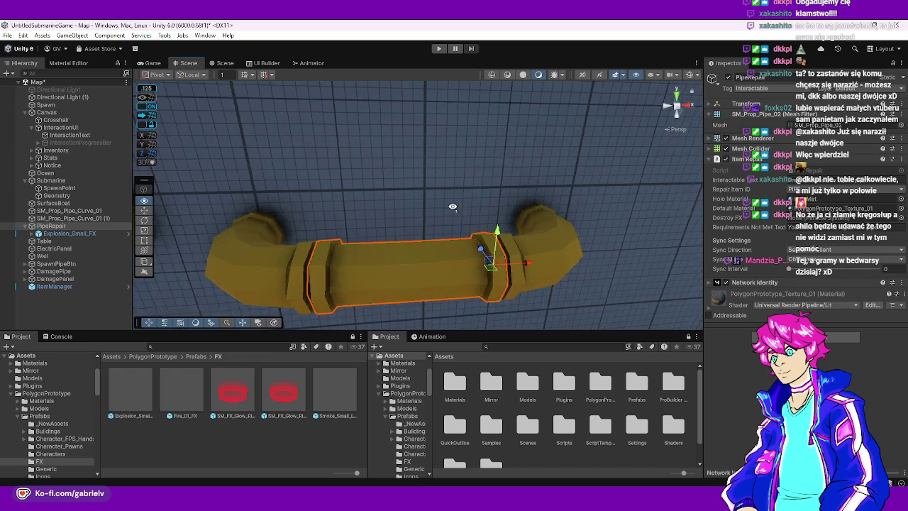
click(439, 48)
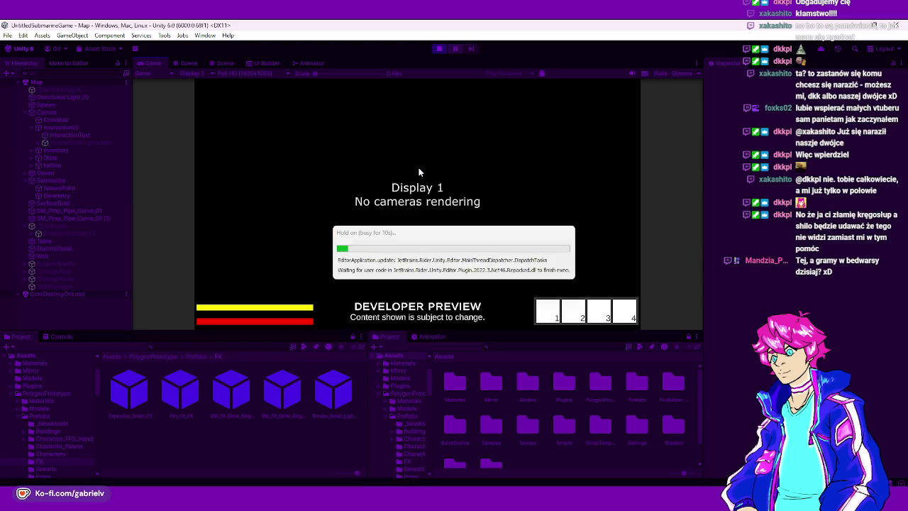
click(438, 48)
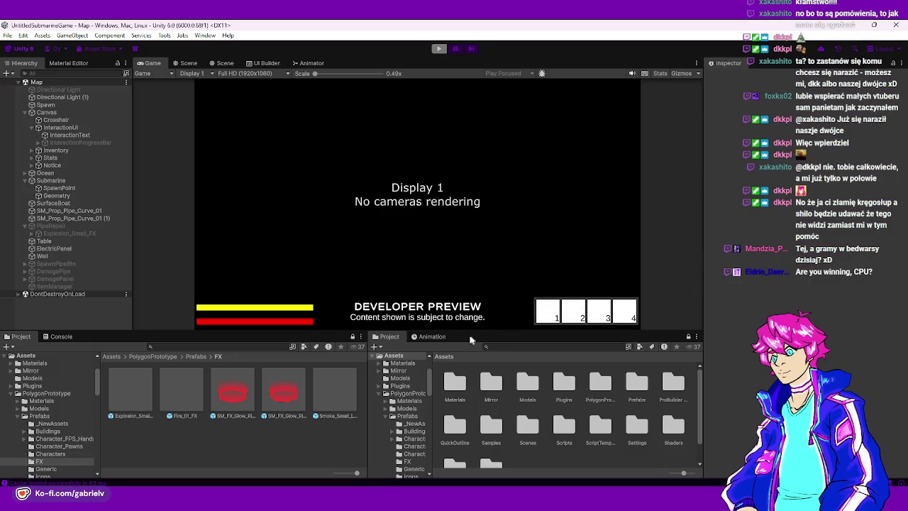
double_click(529, 432)
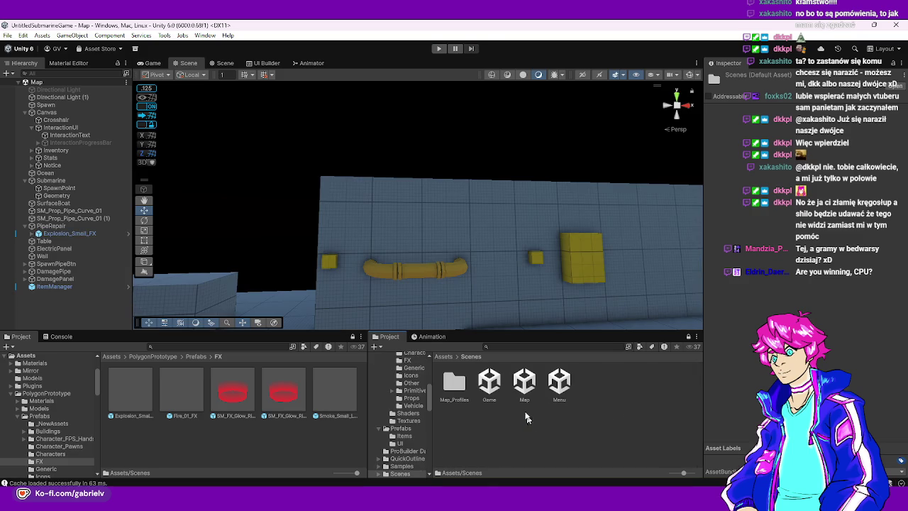
Open the Menu scene, enter Play mode, and host a game via PLAY then HOST
double_click(553, 383)
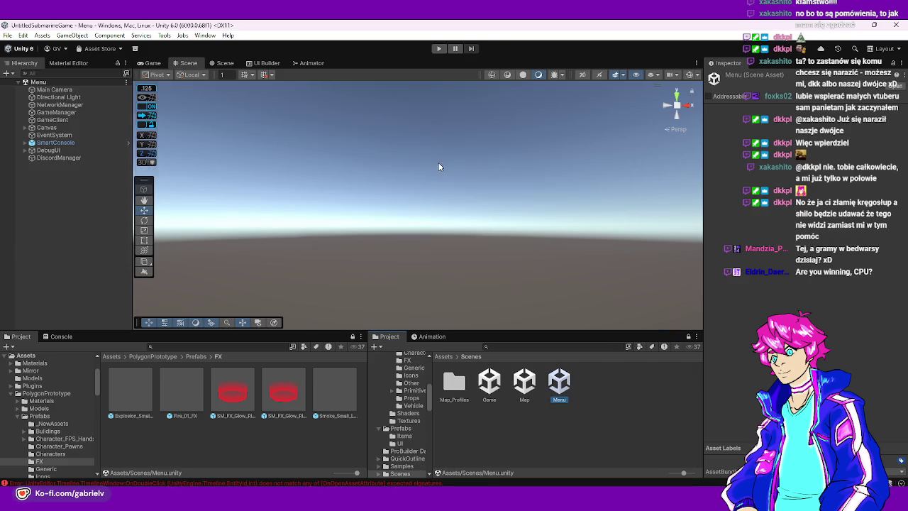
click(439, 49)
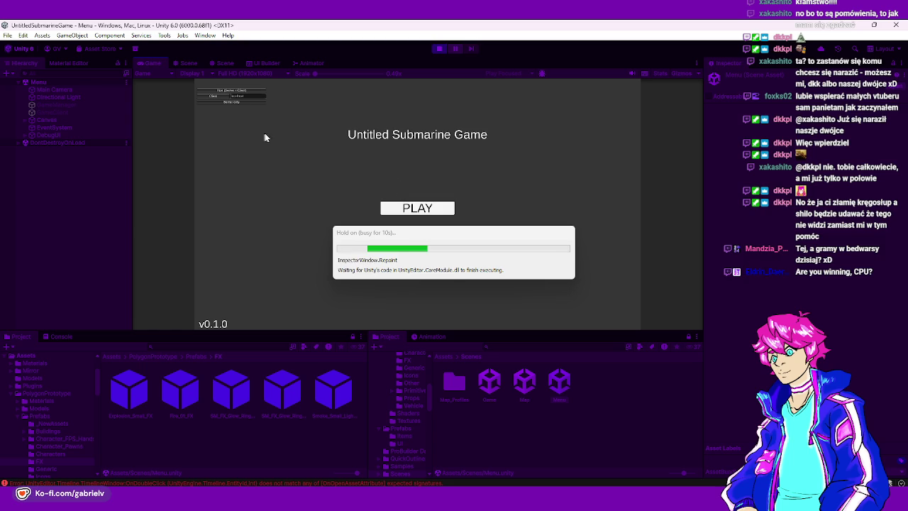
click(424, 206)
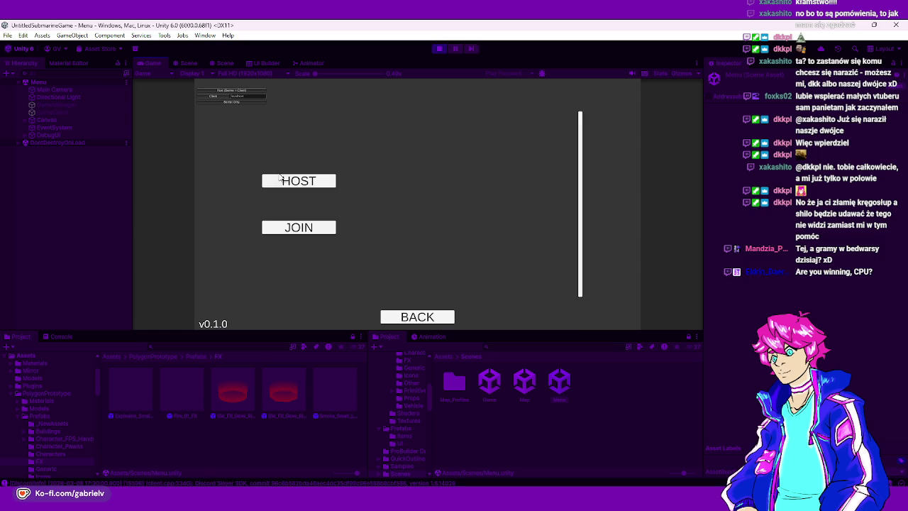
click(301, 184)
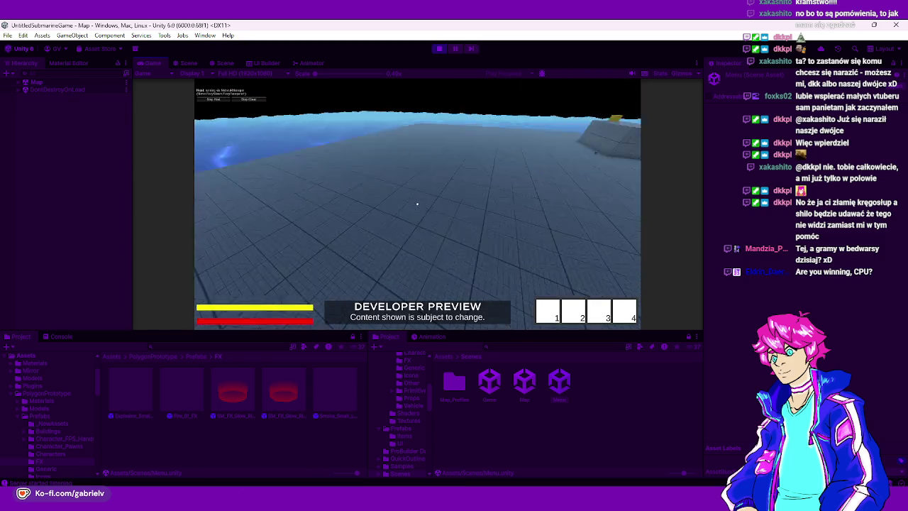
Walk to the wall, spawn a pipe, mount it, and damage it with E
key(w)
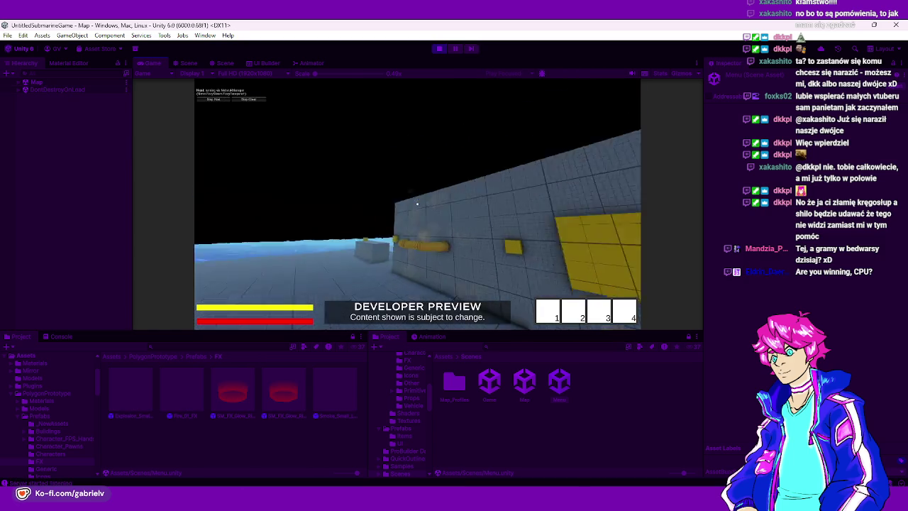
mouse_move(417, 204)
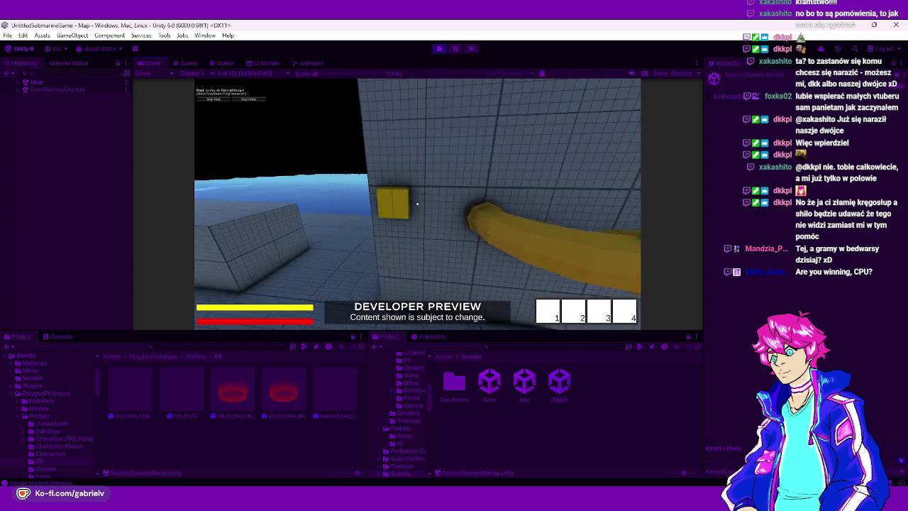
key(w)
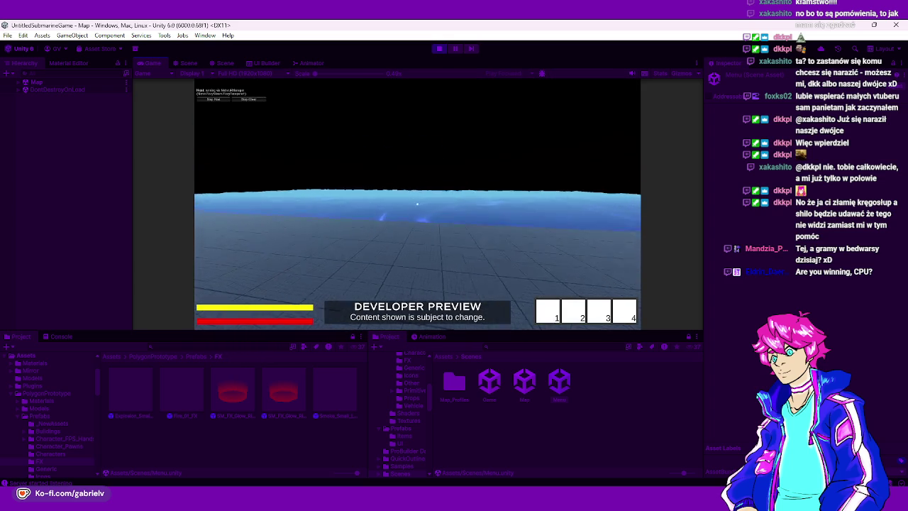
key(w)
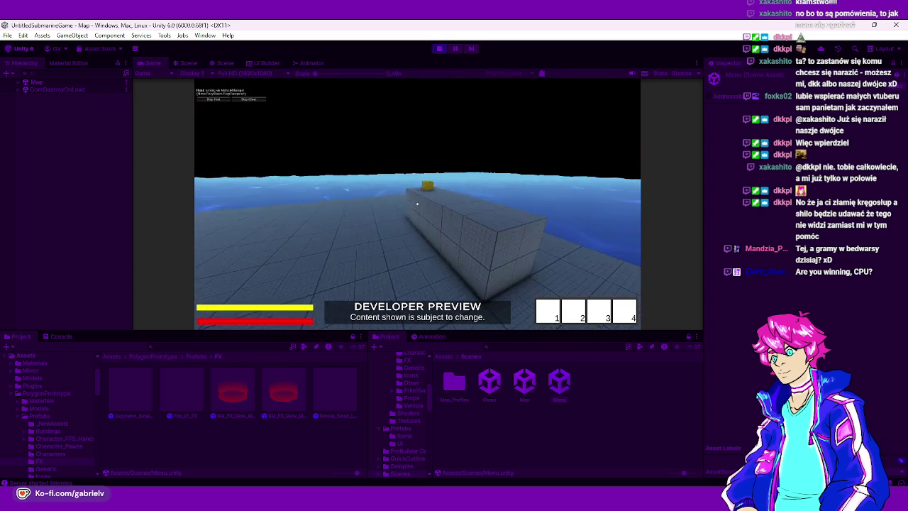
key(e)
click(417, 205)
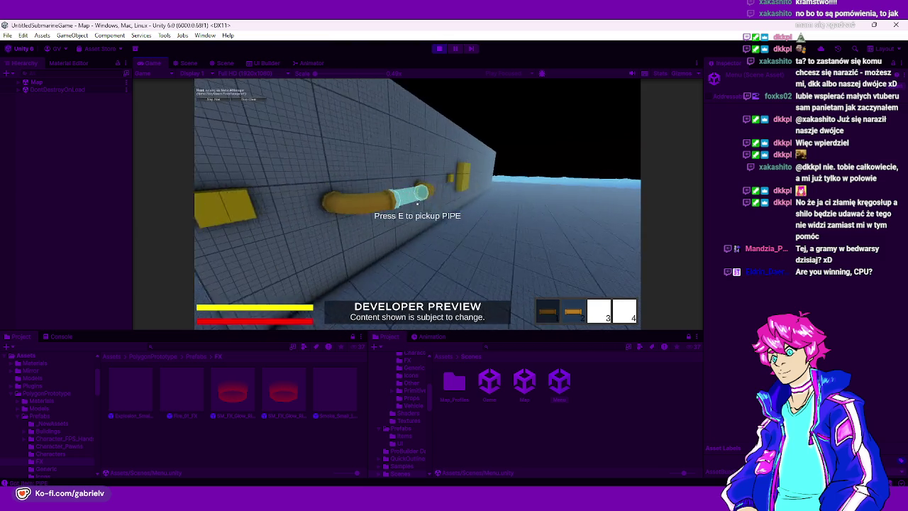
key(e)
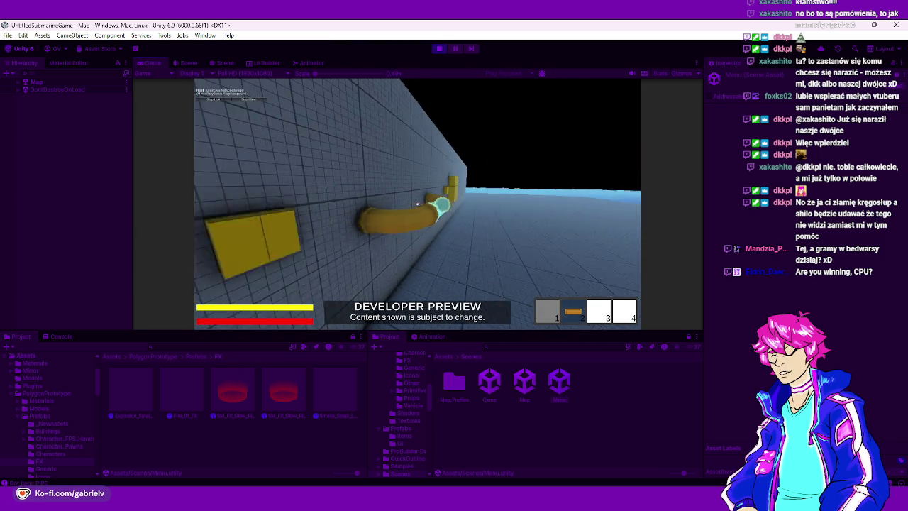
Stop the playtest, reopen the Map scene, and expand PipeRepair
click(439, 48)
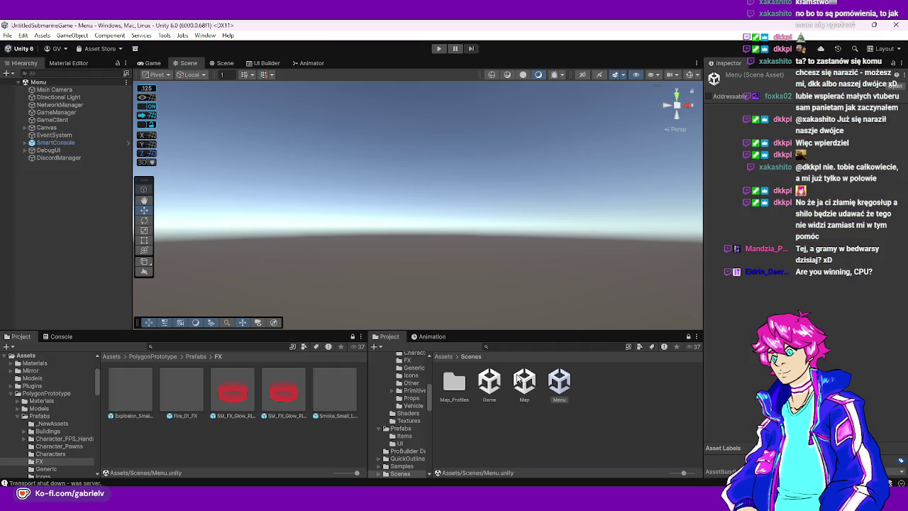
double_click(523, 383)
click(29, 158)
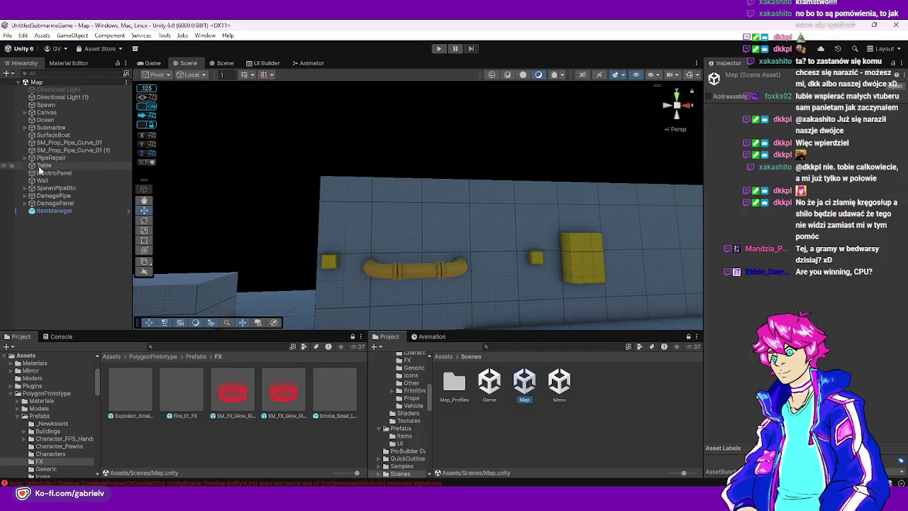
Set PipeRepair's Destroy FX to Explosion_Small_FX, disable Play On Awake, save Map, open Menu
click(50, 157)
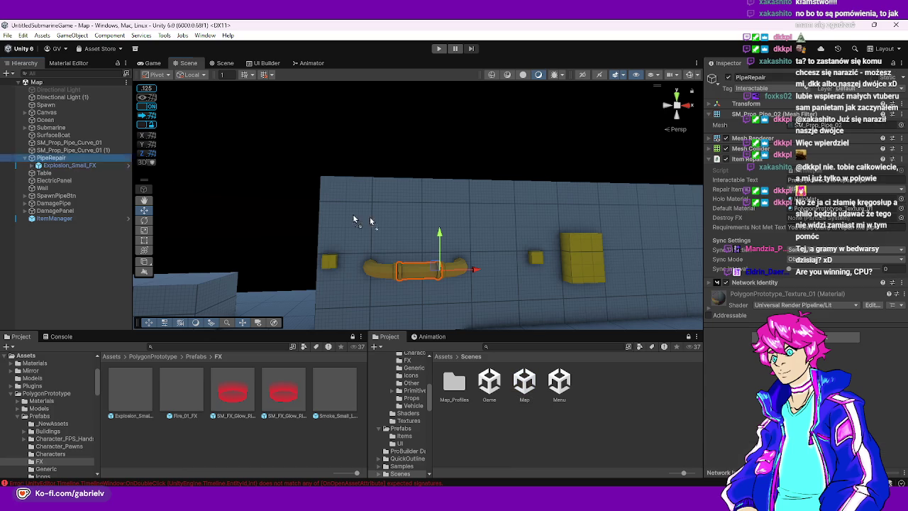
drag(70, 165, 844, 217)
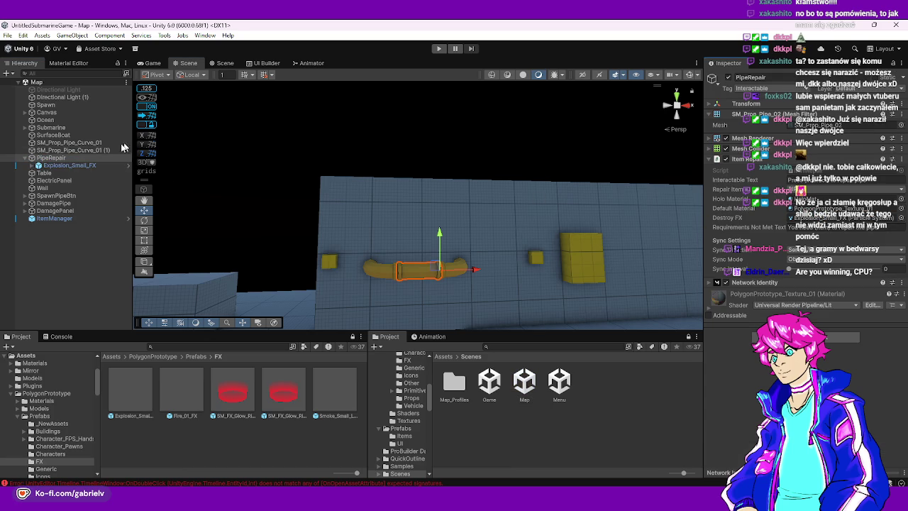
click(76, 166)
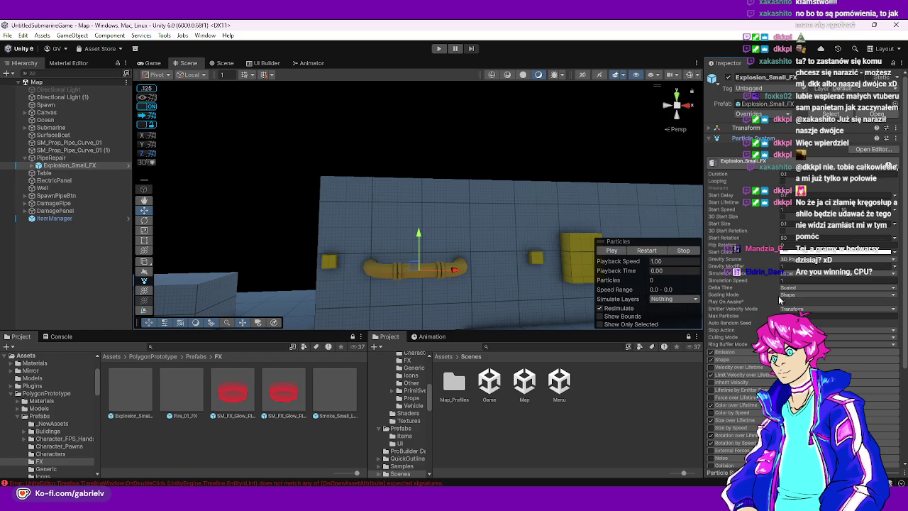
click(783, 302)
key(ctrl+s)
double_click(561, 383)
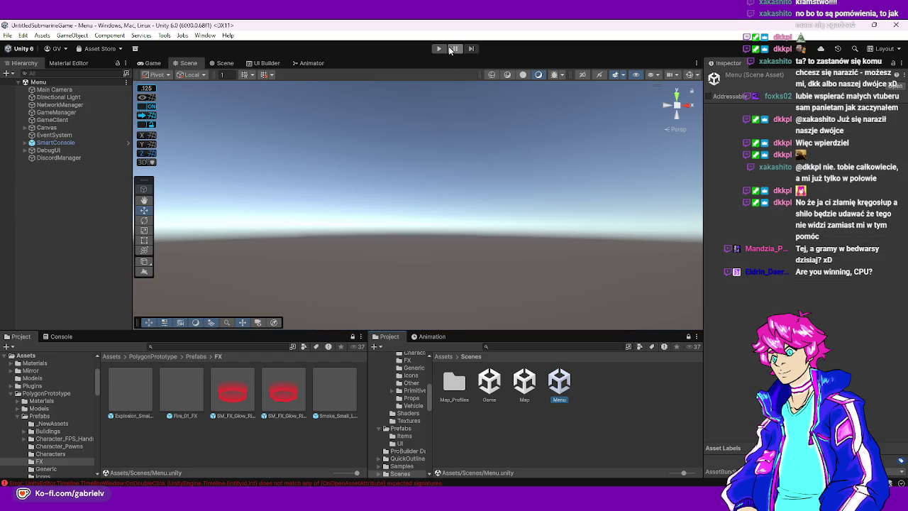
Enter Play mode and host a game via PLAY then HOST
click(439, 48)
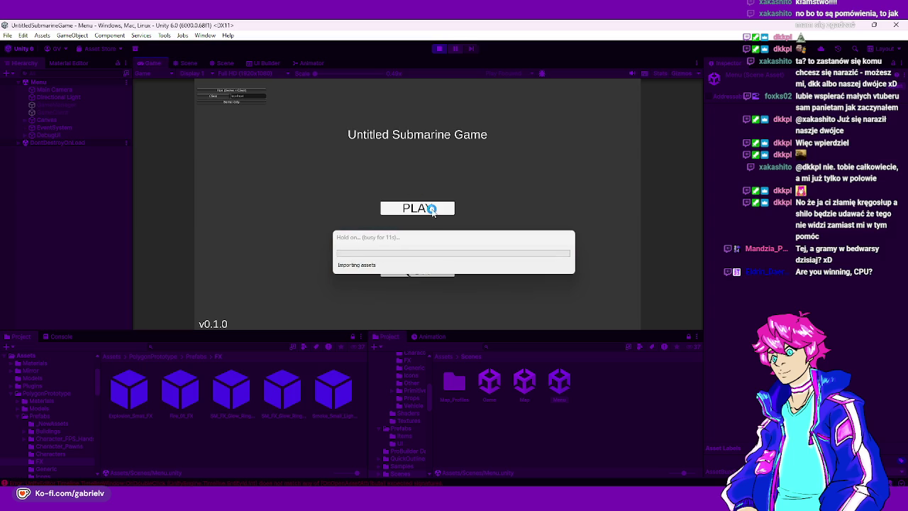
click(395, 213)
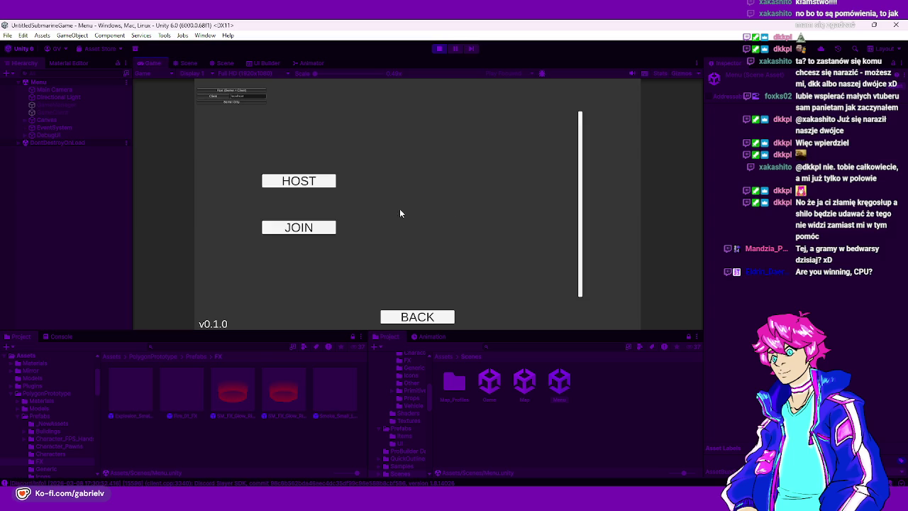
click(310, 184)
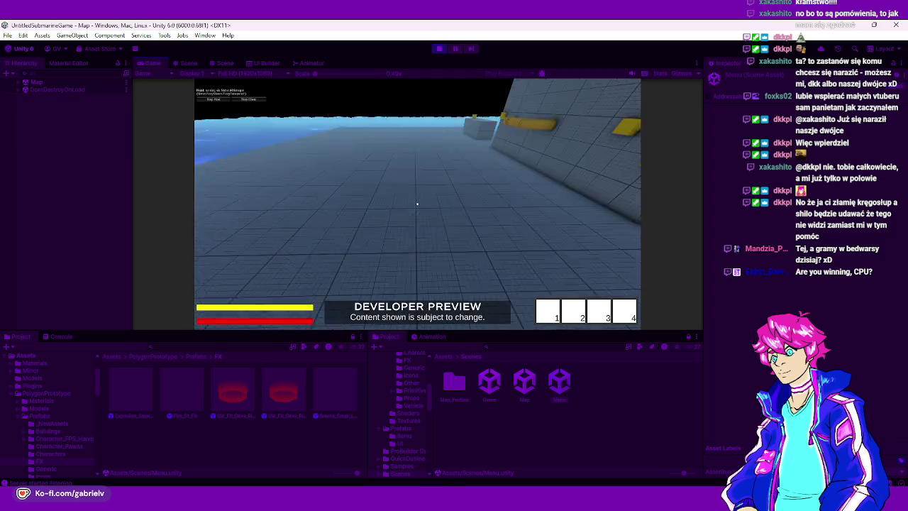
Spawn pipes, damage the wall pipe to trigger the explosion, then repair and remount it
key(w)
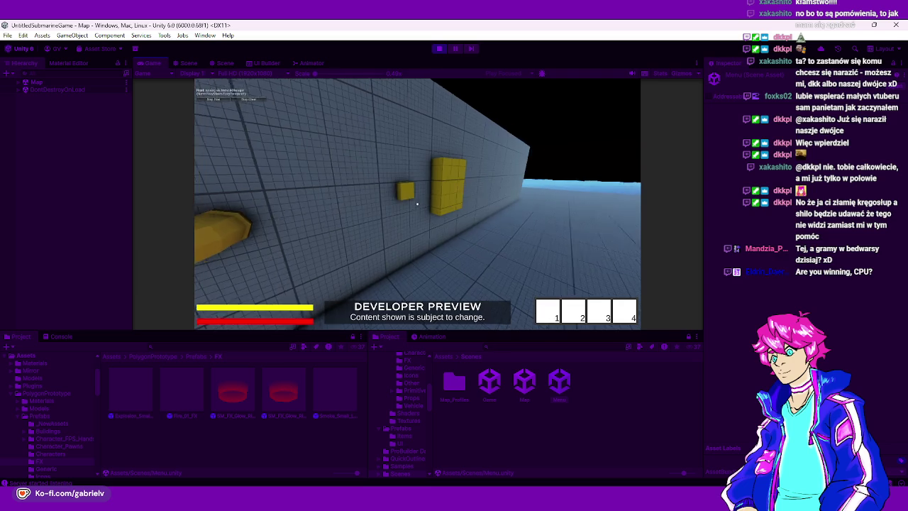
key(w)
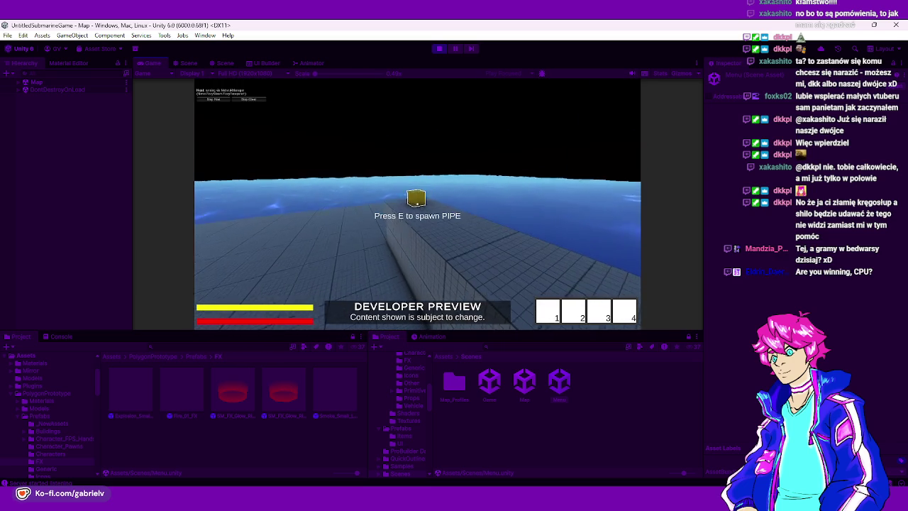
key(e)
key(e)
key(e)
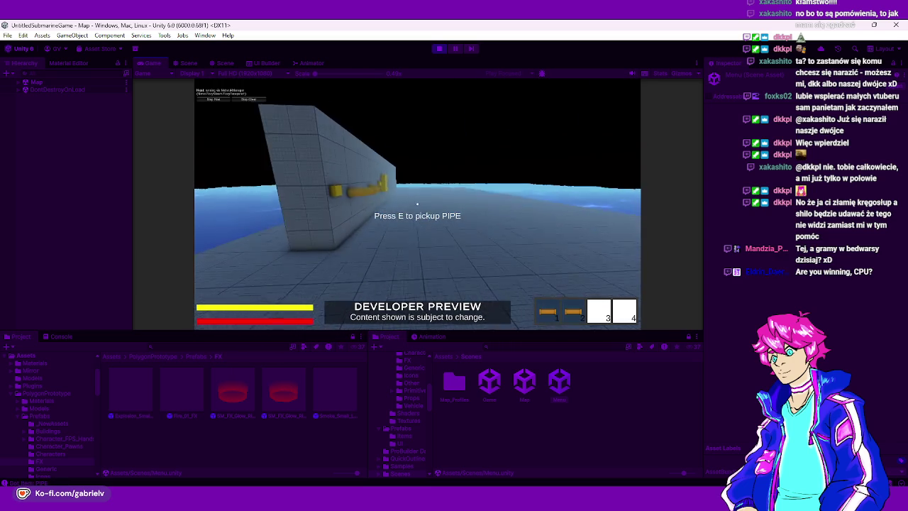
key(e)
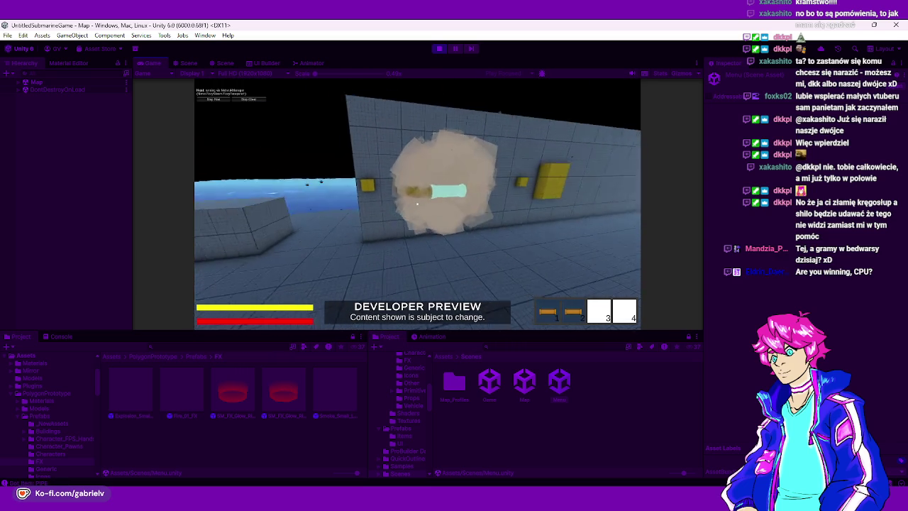
key(2)
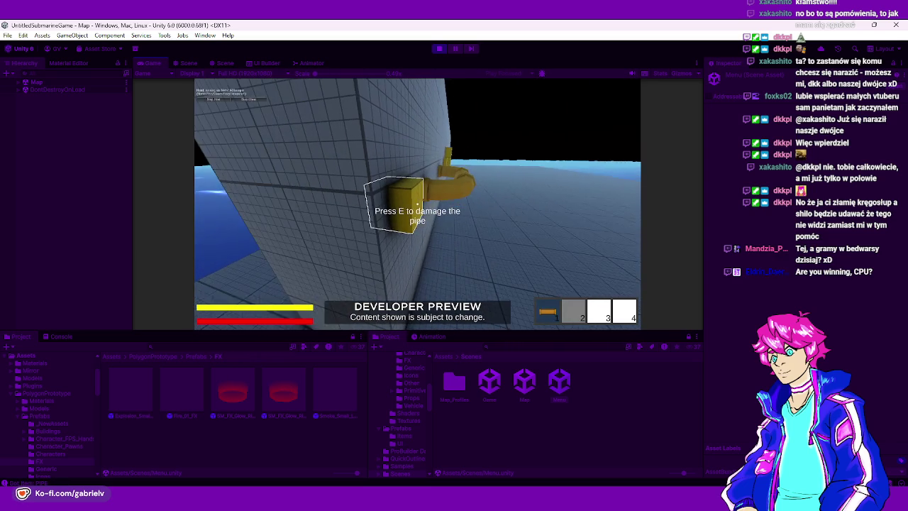
key(e)
key(1)
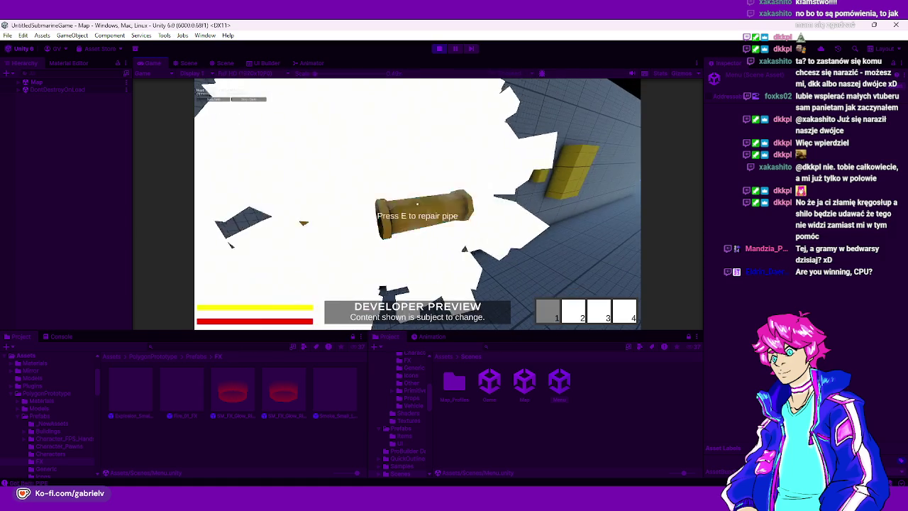
key(e)
key(e)
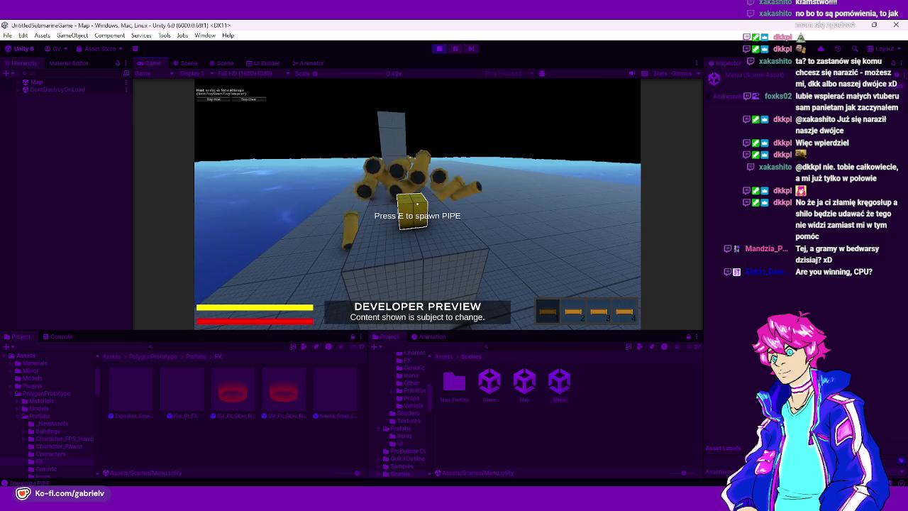
key(e)
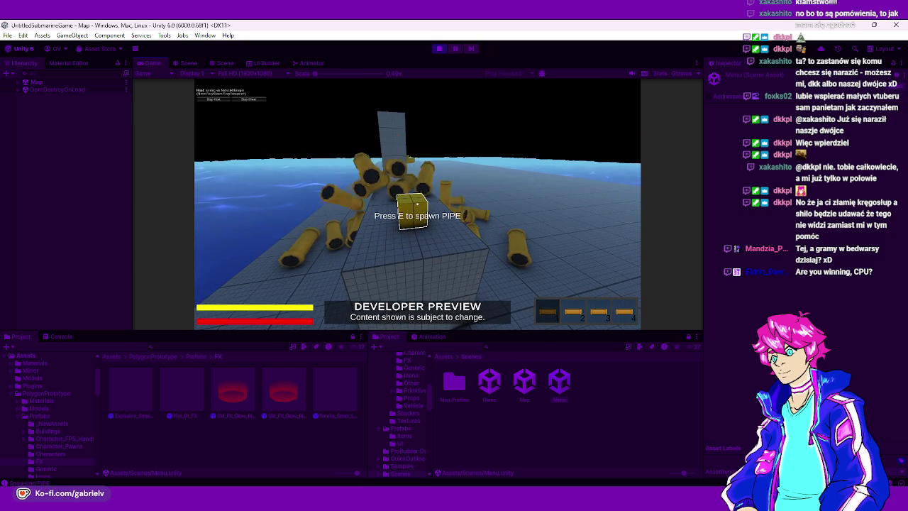
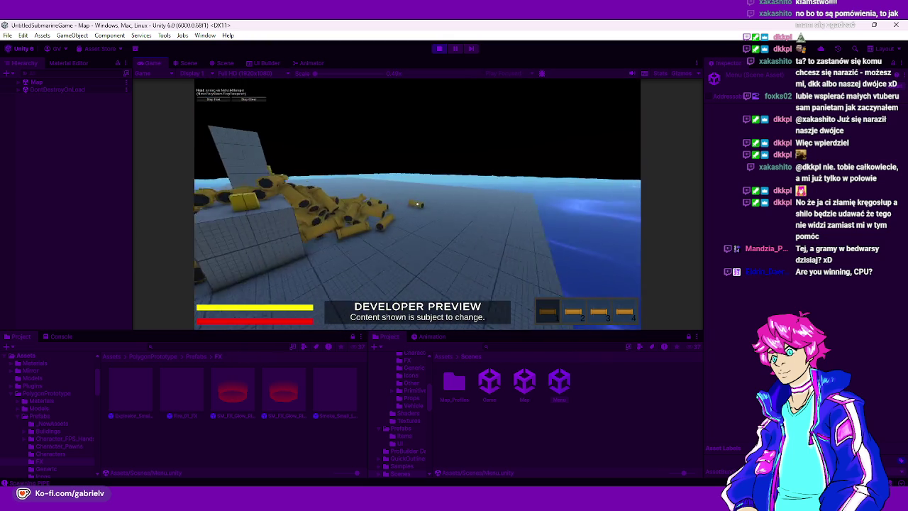
Place a pipe on the wall, damage it with E to trigger the explosion, and walk up to it
key(e)
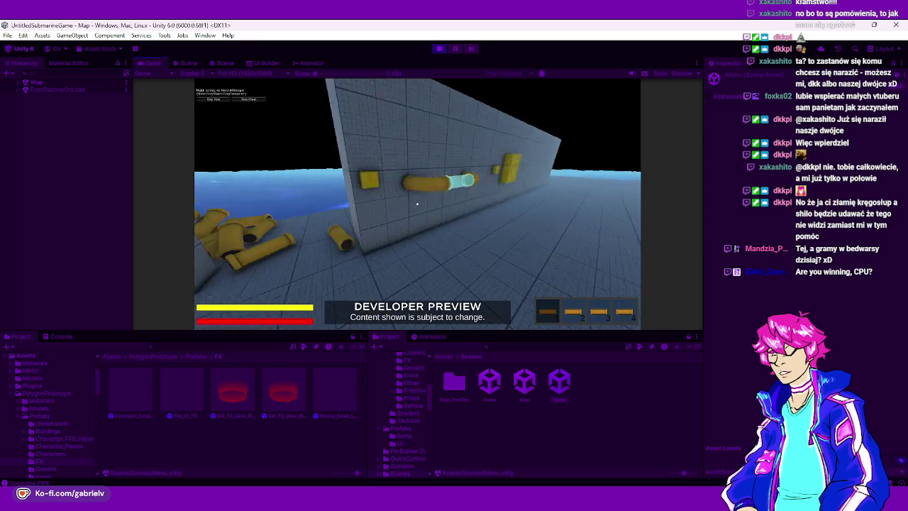
click(417, 205)
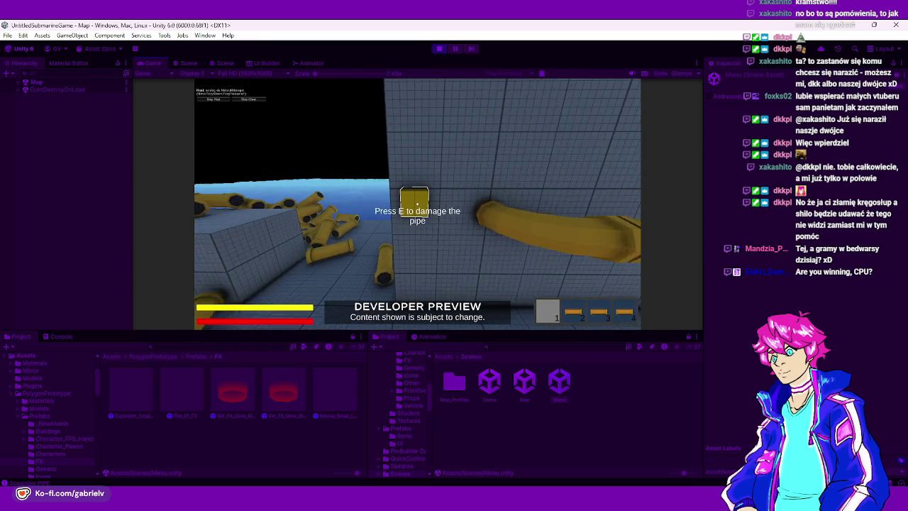
key(e)
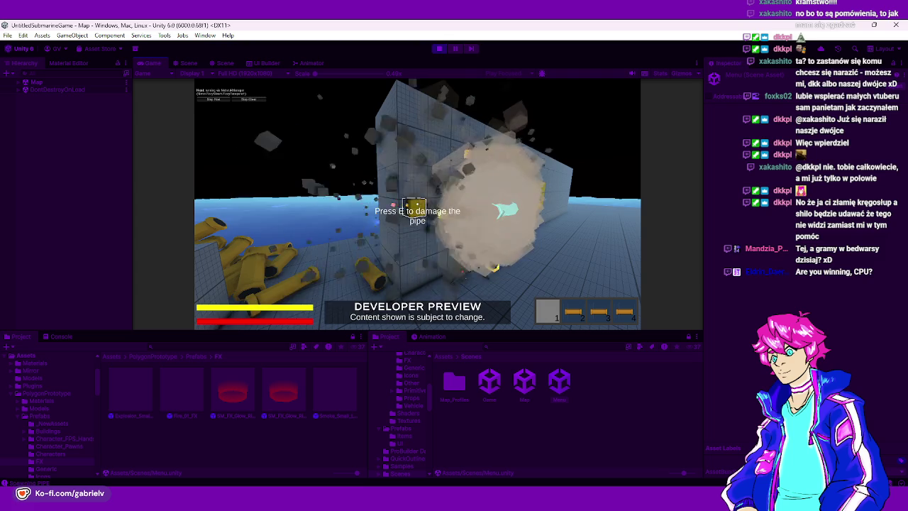
key(w)
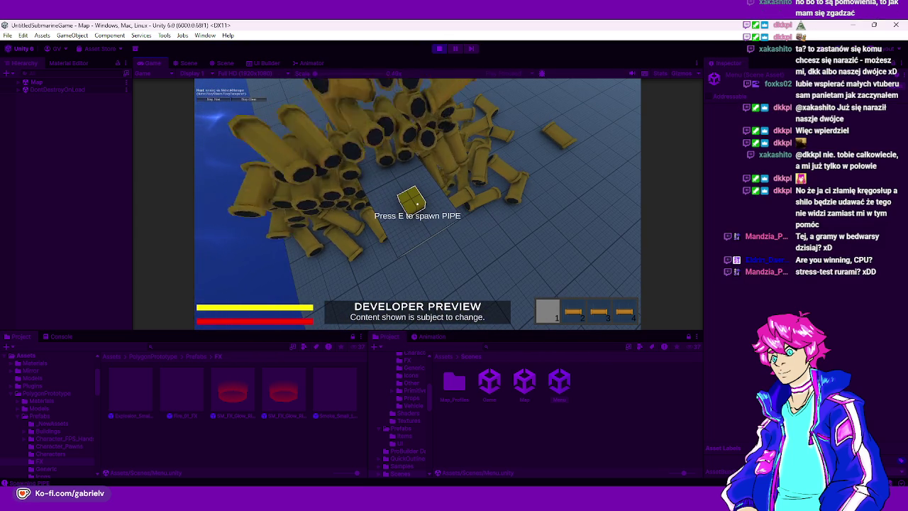
Show the Stats overlay, spawn more pipes and pick one up, then stop play mode
click(659, 73)
click(586, 140)
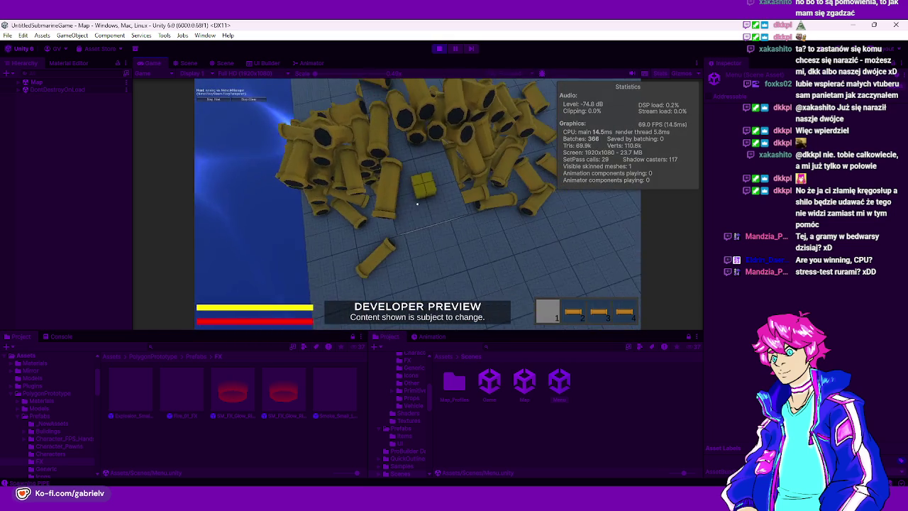
key(e)
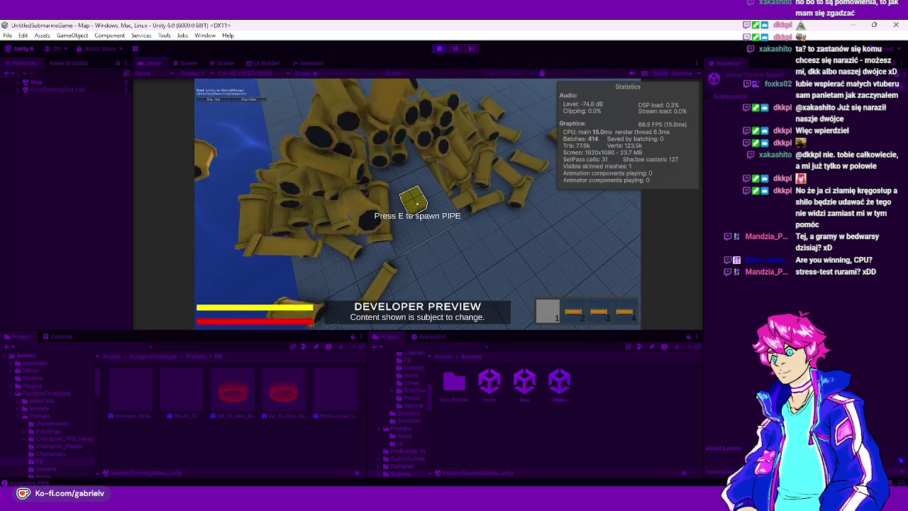
key(e)
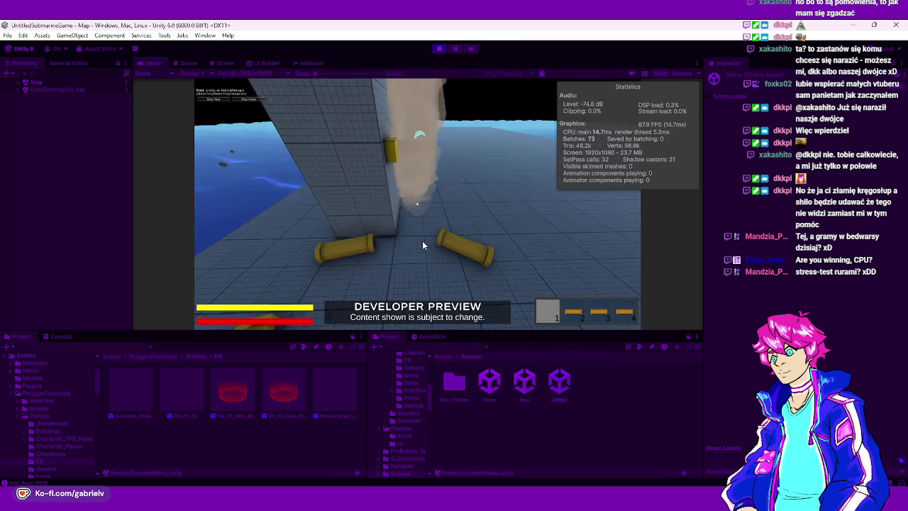
click(438, 50)
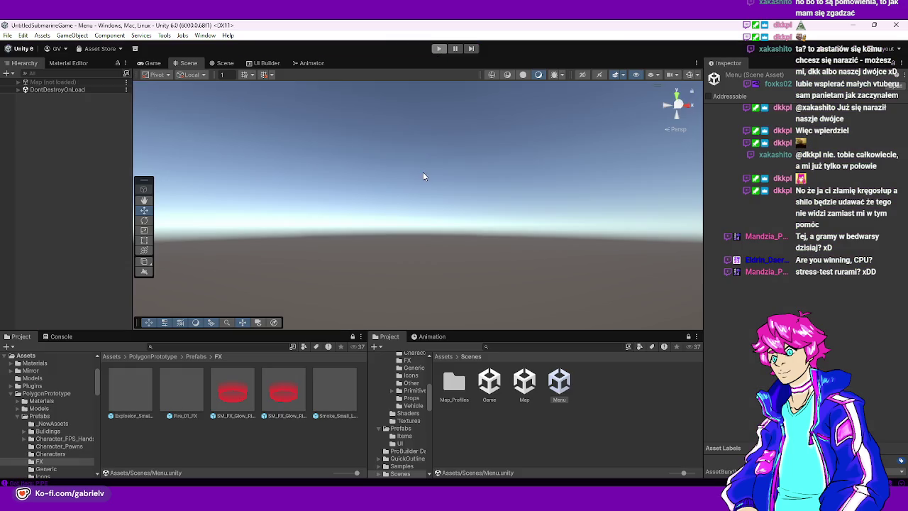
Flip between the 2D, Game and 3D views of the menu, then open the Map scene facing the wall
click(223, 63)
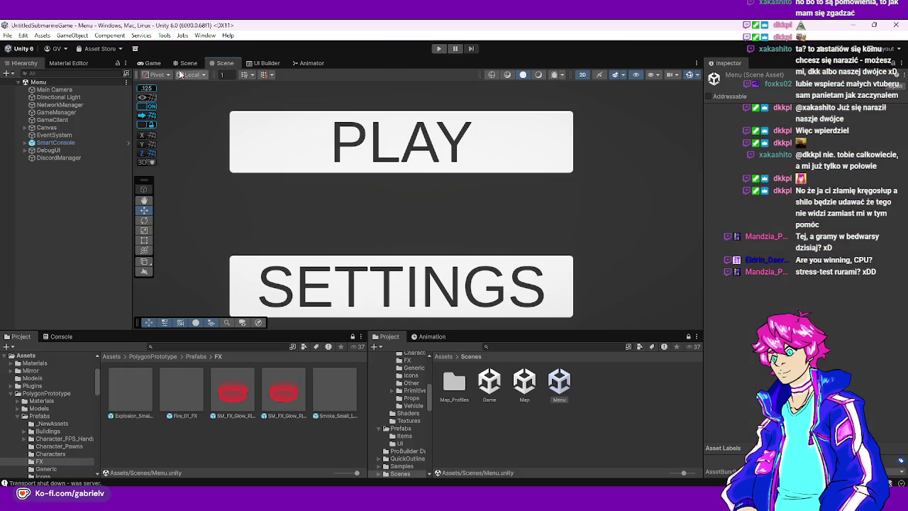
click(151, 63)
click(183, 63)
click(147, 65)
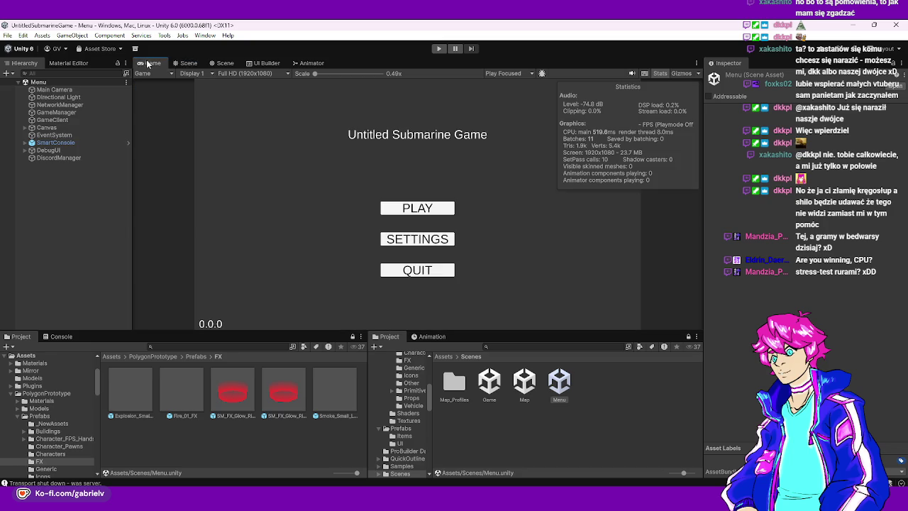
click(224, 63)
click(183, 63)
double_click(521, 395)
mouse_move(414, 209)
mouse_down()
mouse_move(490, 269)
mouse_move(340, 252)
mouse_up()
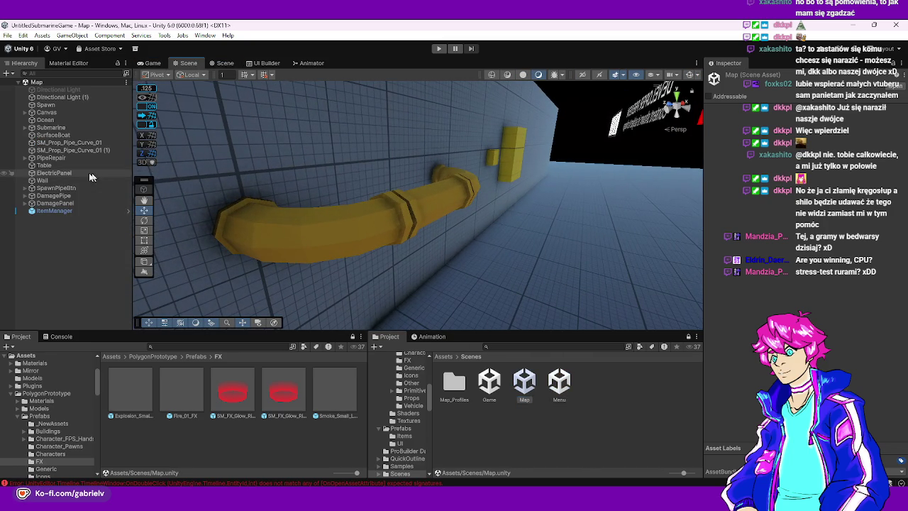
Select Explosion_Small_FX under PipeRepair and rotate it with the Rotate tool and Transform Rotation field
click(25, 157)
click(53, 165)
key(f)
drag(484, 226, 149, 223)
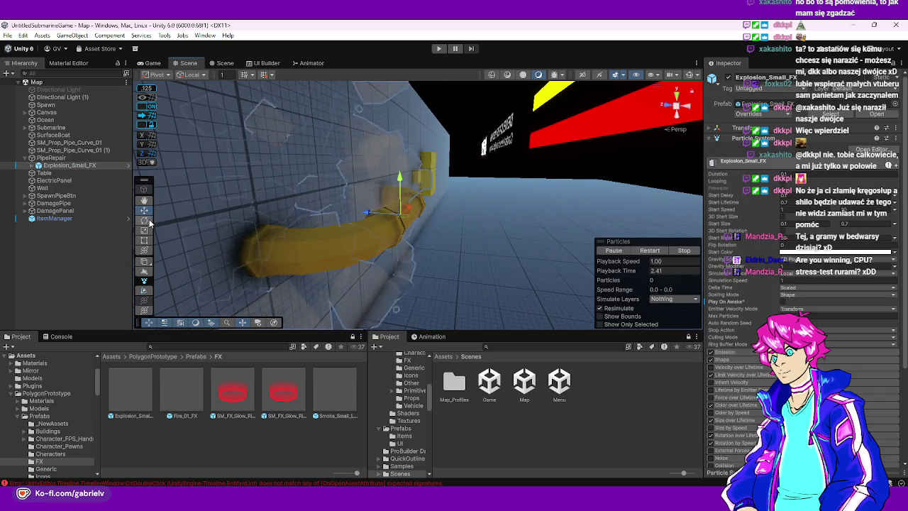
click(144, 220)
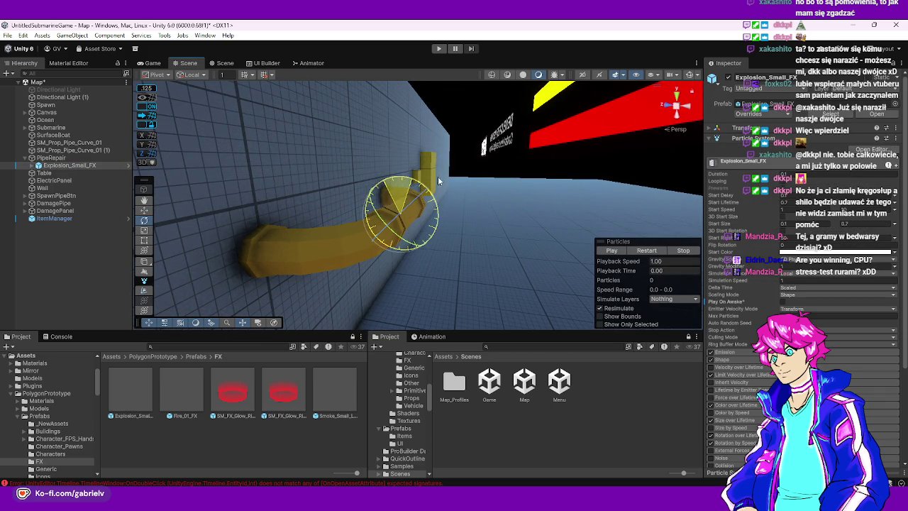
drag(497, 287, 477, 127)
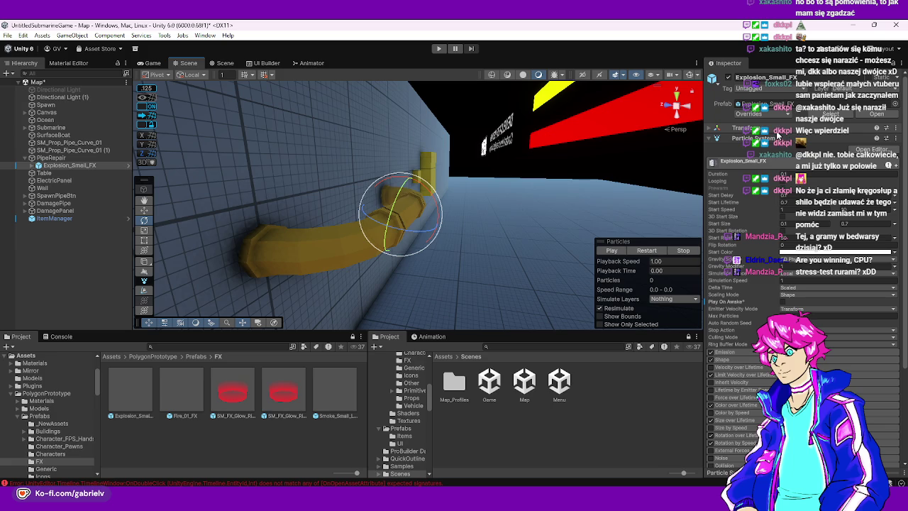
click(724, 128)
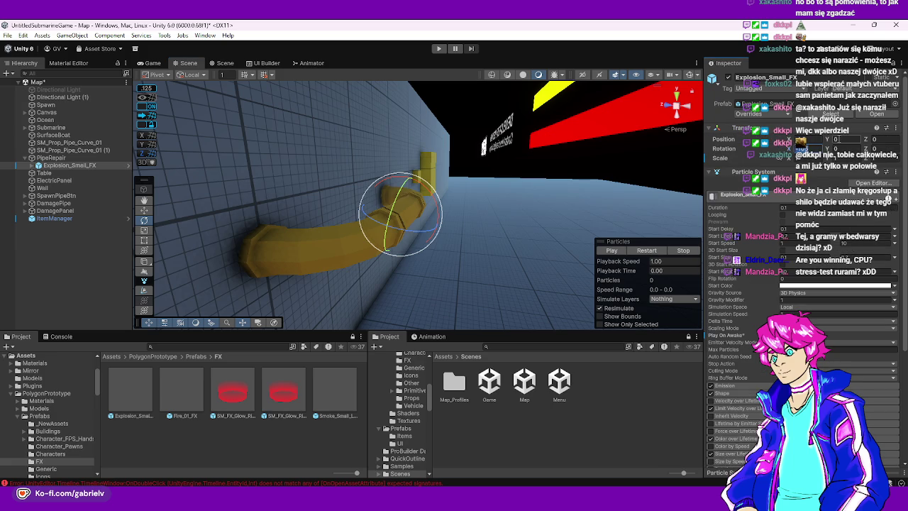
key(Return)
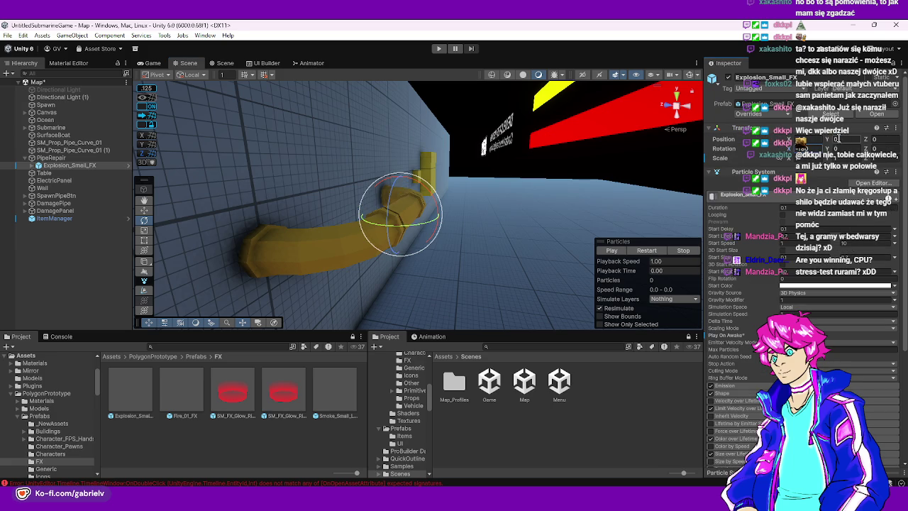
Preview the explosion from the front of the wall, replaying it with Restart, then collapse PipeRepair
click(62, 158)
click(62, 165)
drag(568, 249, 455, 132)
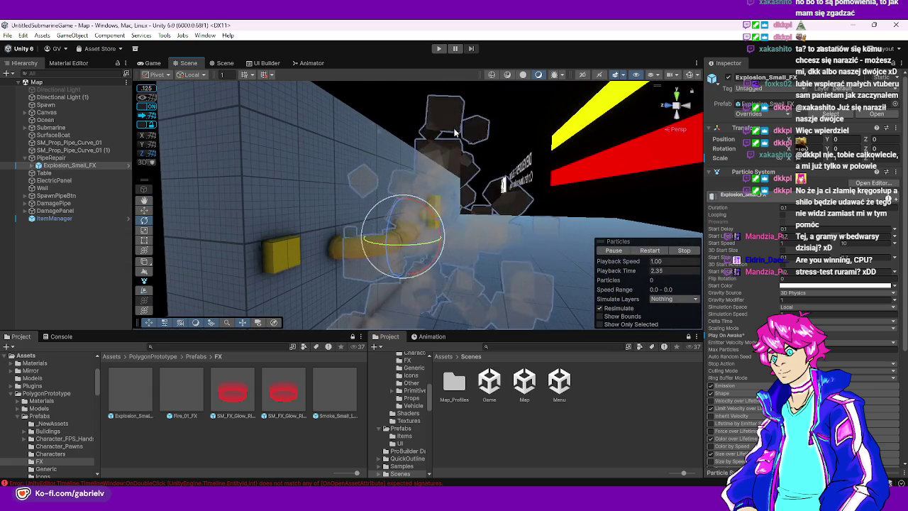
click(459, 144)
mouse_move(469, 211)
mouse_down()
mouse_move(432, 208)
mouse_move(418, 187)
mouse_up()
click(418, 186)
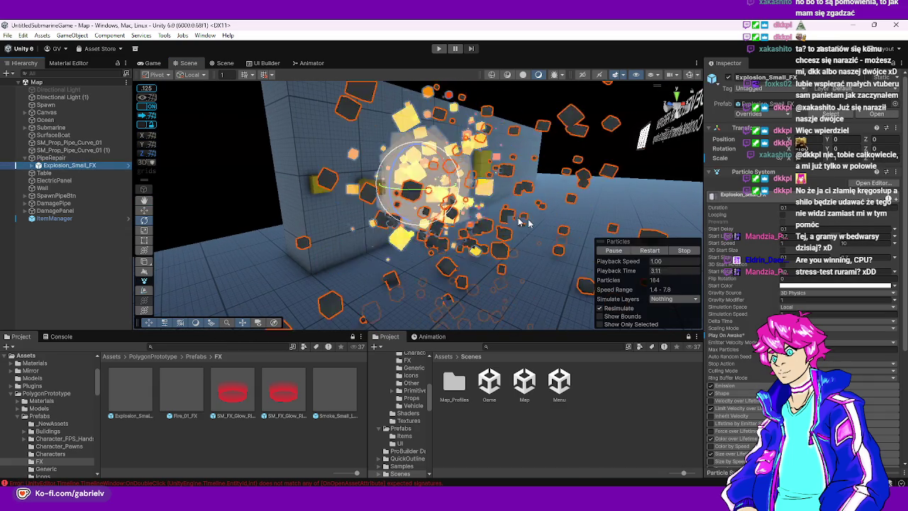
click(660, 252)
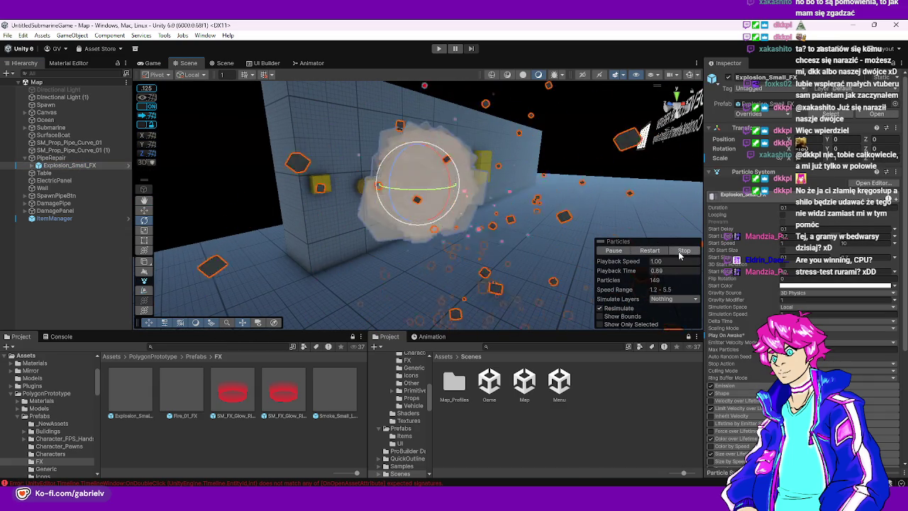
click(51, 157)
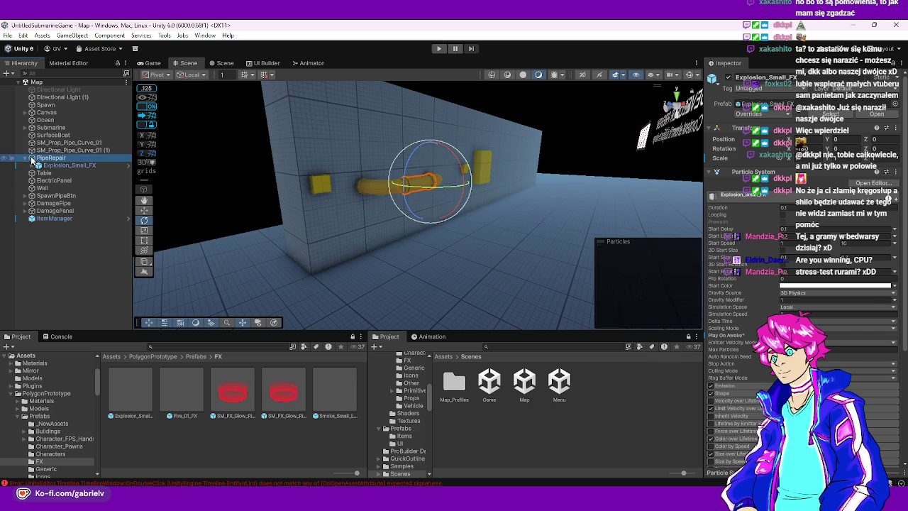
click(24, 158)
mouse_move(336, 225)
mouse_down()
mouse_move(415, 153)
mouse_move(429, 243)
mouse_move(321, 288)
mouse_up()
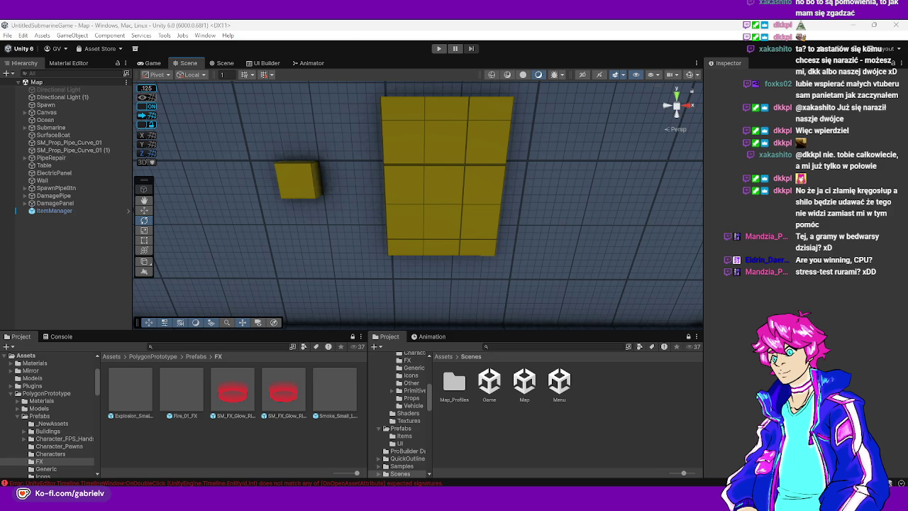
Pull the Scene view back to frame the yellow pipe and return the Project browser to Assets
mouse_move(336, 287)
mouse_down()
mouse_move(432, 206)
mouse_move(325, 274)
mouse_up()
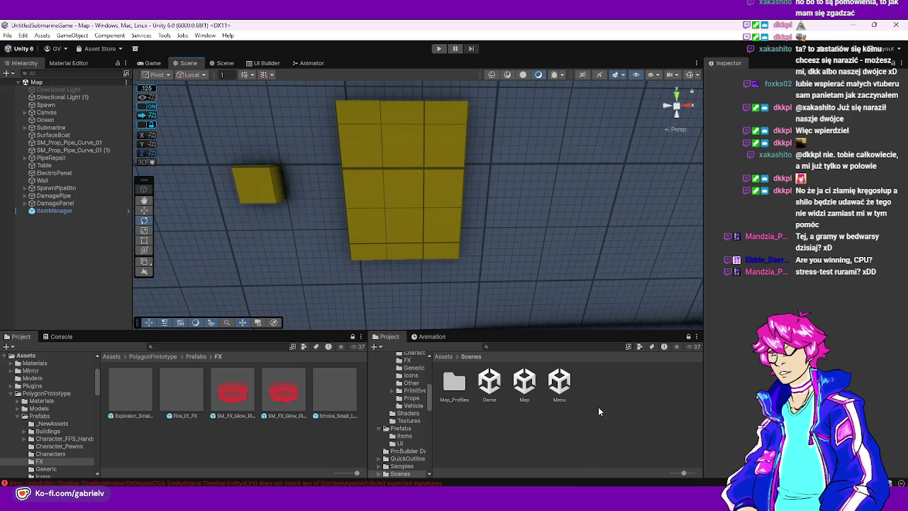
mouse_move(501, 254)
mouse_down()
mouse_move(438, 255)
mouse_move(609, 238)
mouse_up()
mouse_move(383, 269)
mouse_down()
mouse_move(355, 275)
mouse_move(451, 220)
mouse_up()
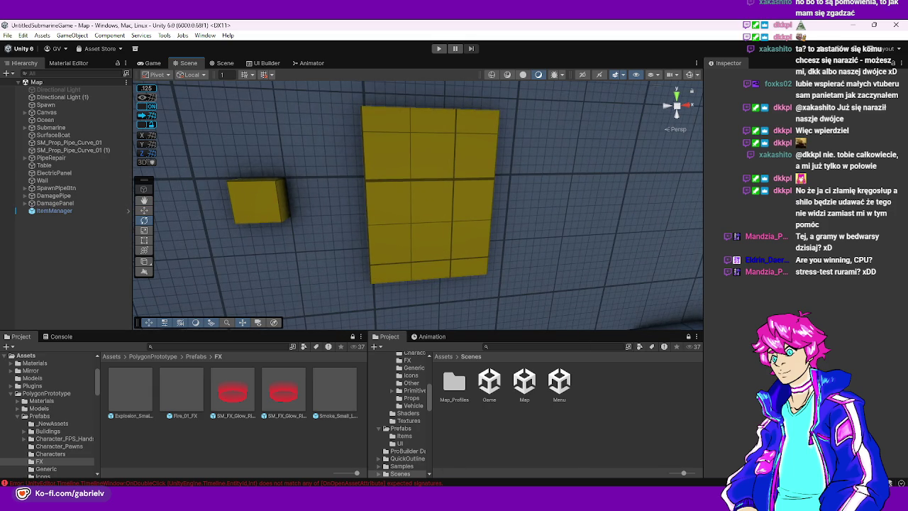
click(112, 356)
scroll(231, 385, down, 3)
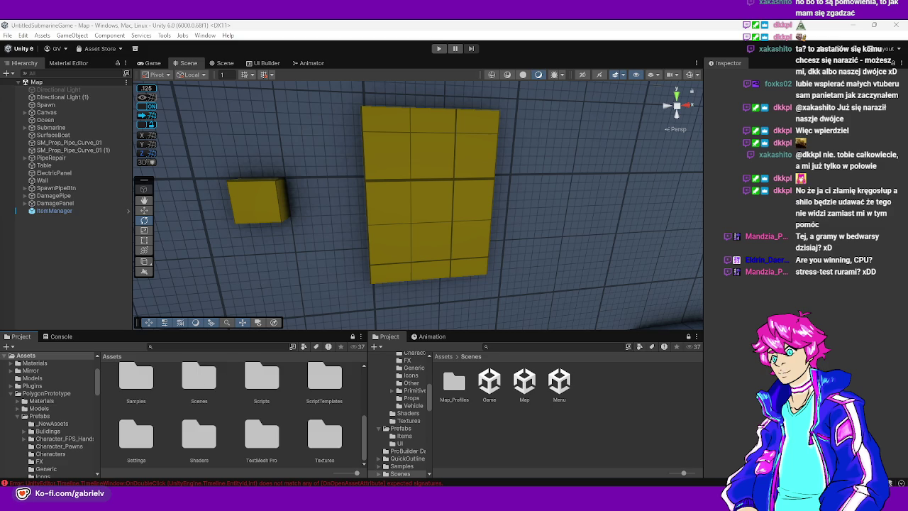
mouse_move(331, 232)
mouse_down()
mouse_move(229, 225)
mouse_move(416, 221)
mouse_move(336, 171)
mouse_up()
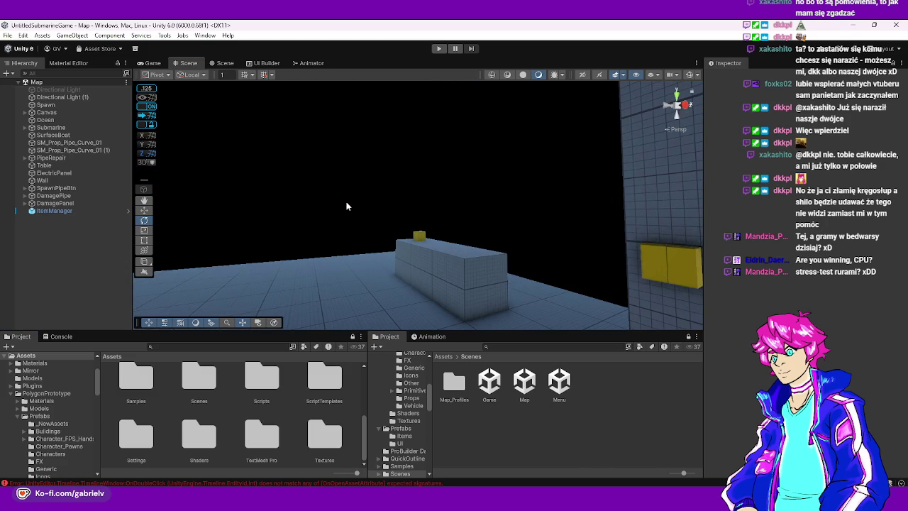
mouse_move(362, 211)
mouse_down()
mouse_move(472, 237)
mouse_move(460, 248)
mouse_move(592, 282)
mouse_move(551, 324)
mouse_move(562, 266)
mouse_move(614, 264)
mouse_move(448, 251)
mouse_move(385, 304)
mouse_move(332, 217)
mouse_move(351, 239)
mouse_move(452, 229)
mouse_move(450, 219)
mouse_move(460, 229)
mouse_move(369, 235)
mouse_move(397, 255)
mouse_up()
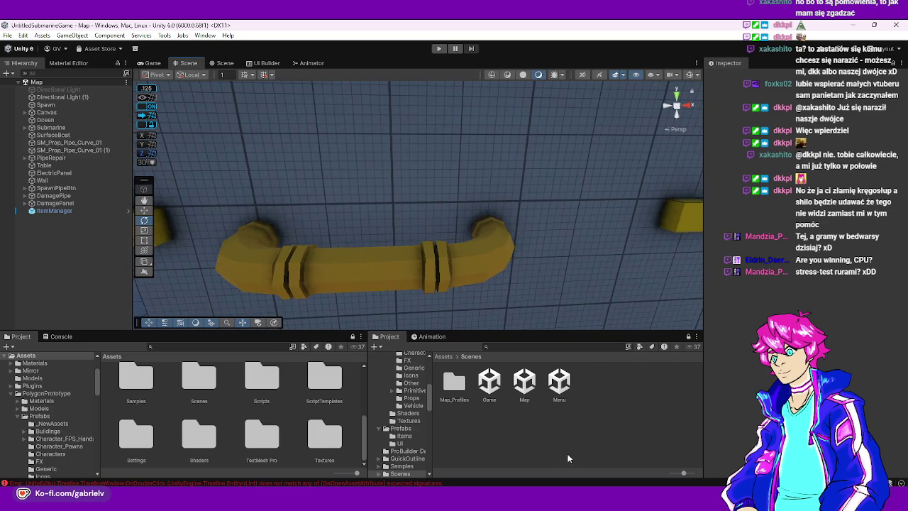
key(alt+Tab)
Add a private bool _damaged = false field to ItemRepair
click(290, 168)
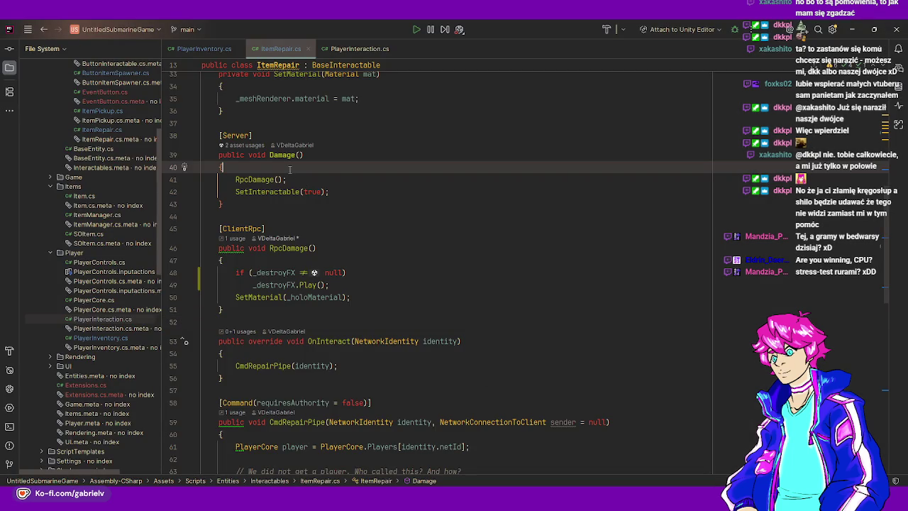
key(Return)
scroll(366, 236, up, 10)
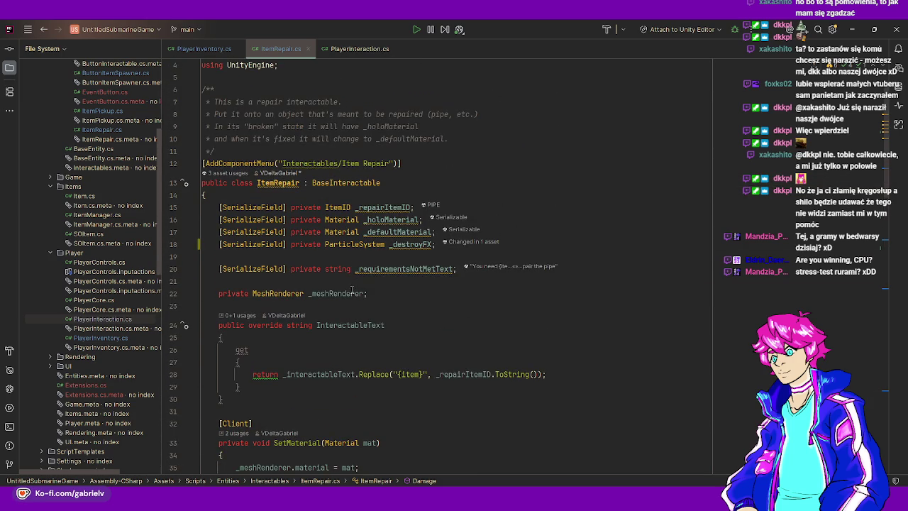
click(378, 283)
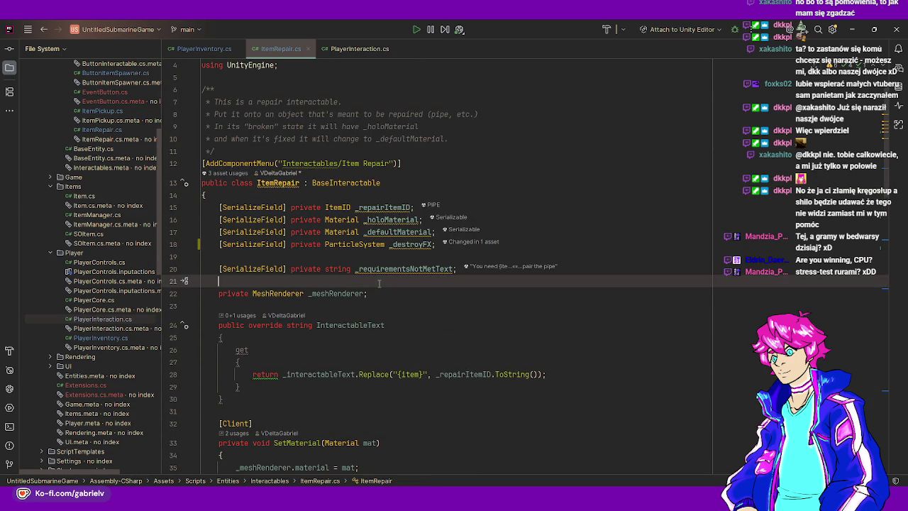
key(Return)
key(Up)
text(ivate boolean )
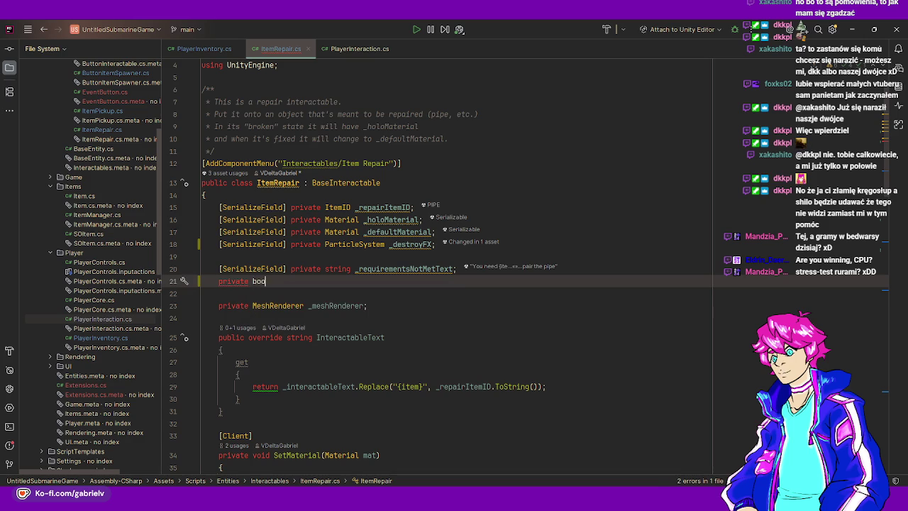
text(des)
key(BackSpace)
key(BackSpace)
key(BackSpace)
text(damaged = false;)
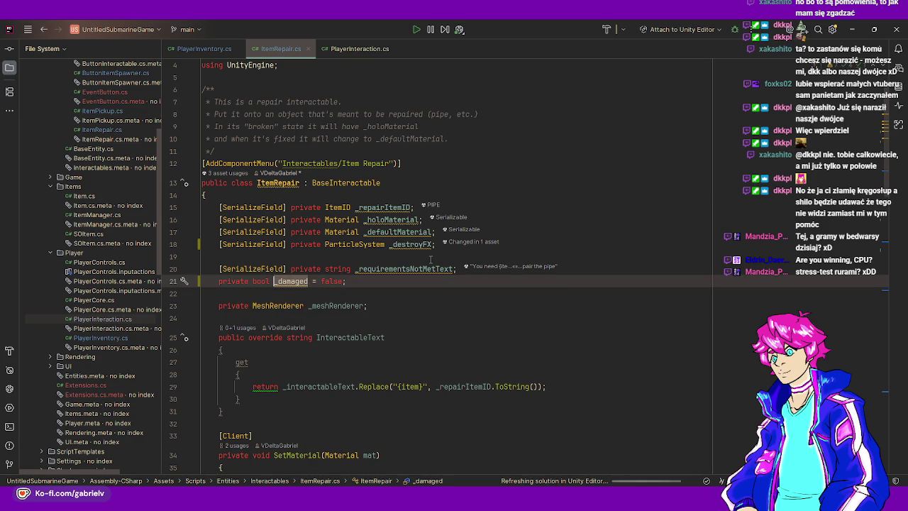
In Damage, return early if _damaged is set, otherwise set _damaged = true
scroll(376, 335, down, 7)
click(308, 303)
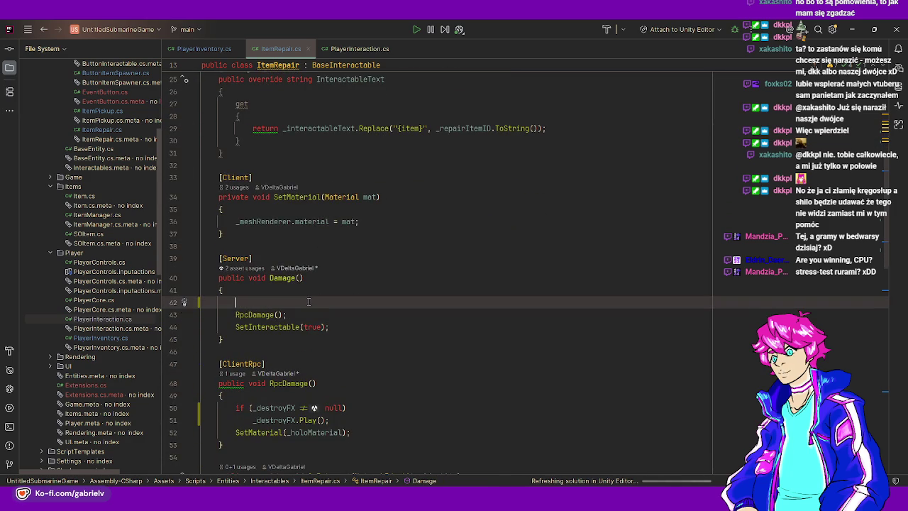
text(_damaged = true;)
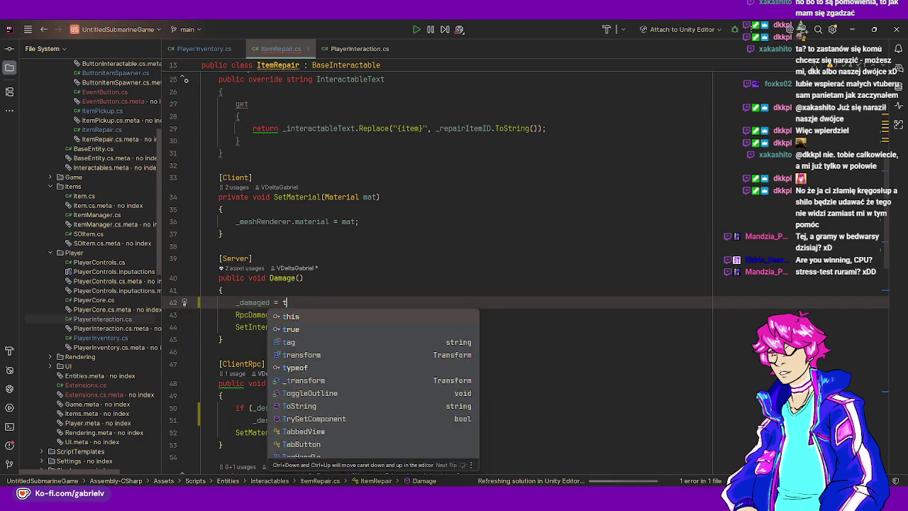
key(ctrl+alt+Return)
text((_damaged) )
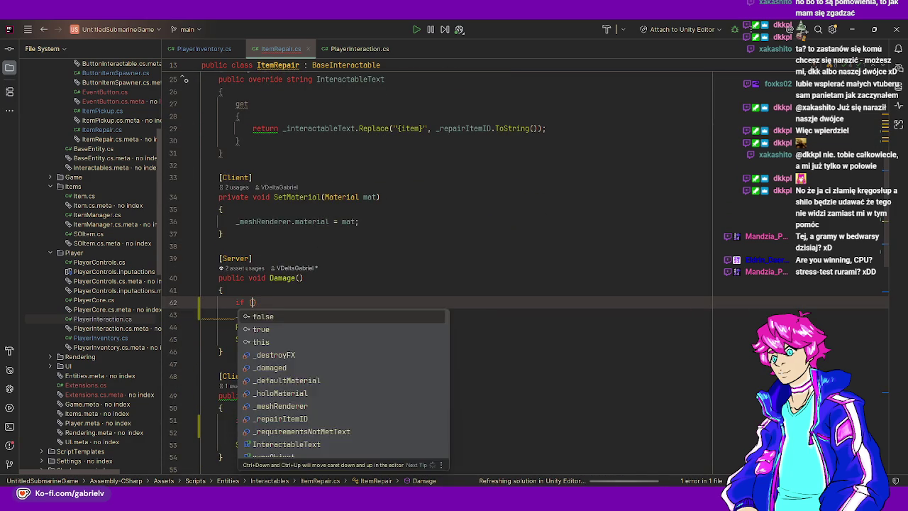
text(retur)
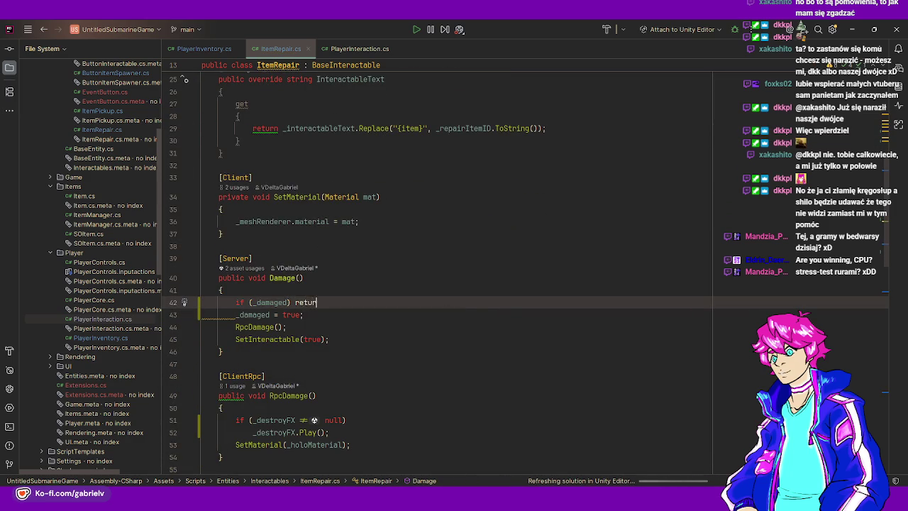
text(n; // )
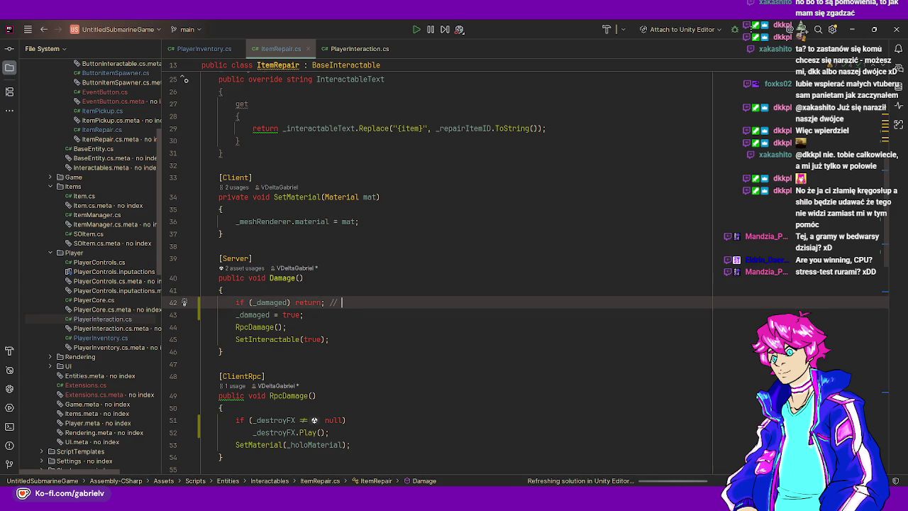
text(Do not damage)
key(BackSpace)
key(BackSpace)
key(BackSpace)
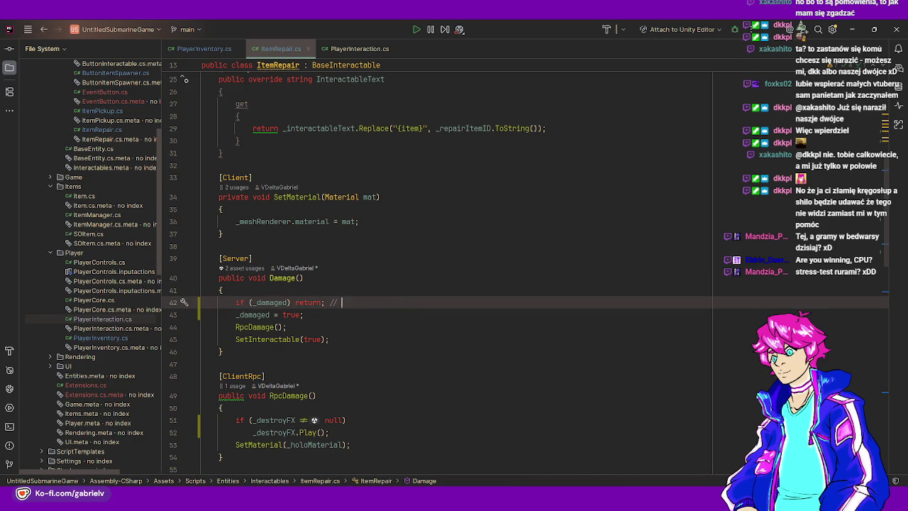
In CmdRepairPipe, reset _damaged = false after the SetInteractable(false) call
scroll(335, 333, down, 2)
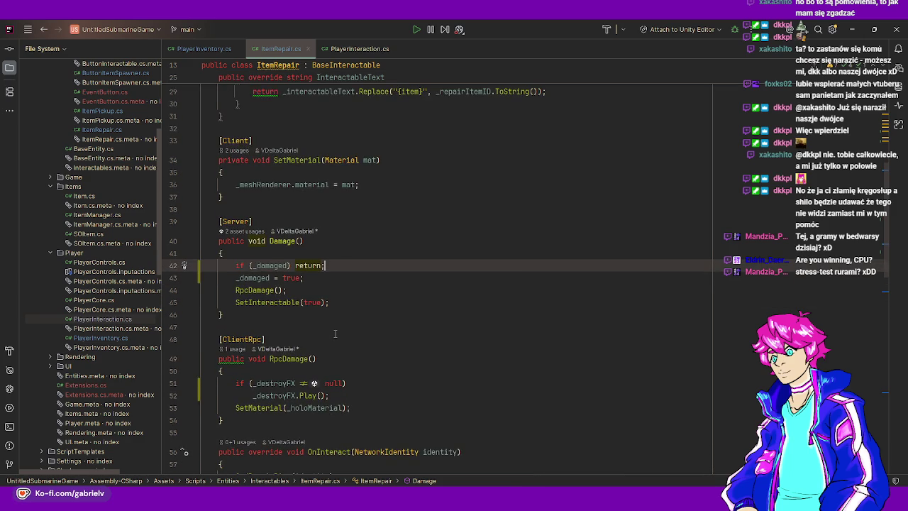
scroll(335, 317, down, 2)
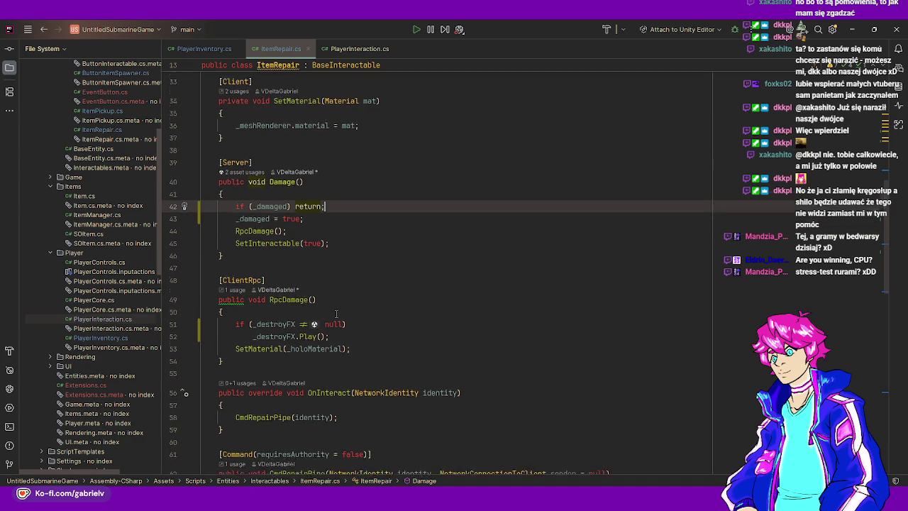
scroll(330, 298, down, 2)
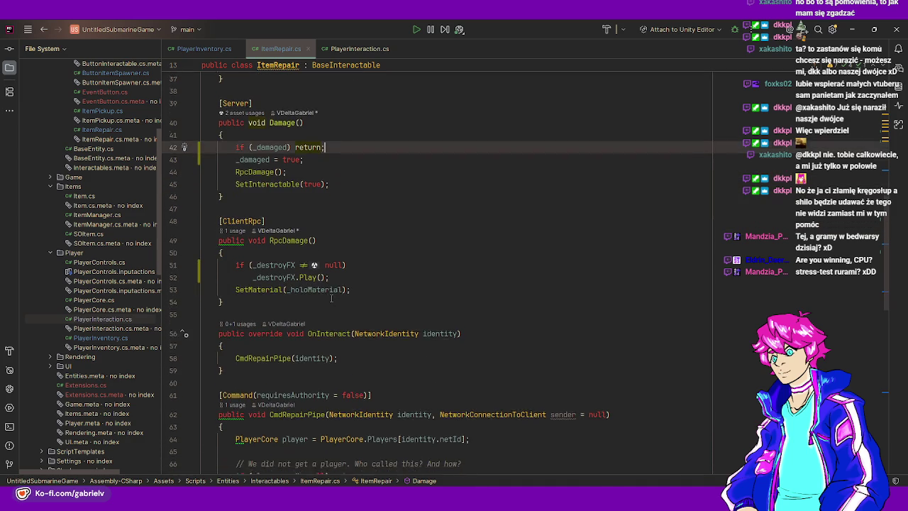
ctrl+click(271, 295)
scroll(305, 326, down, 7)
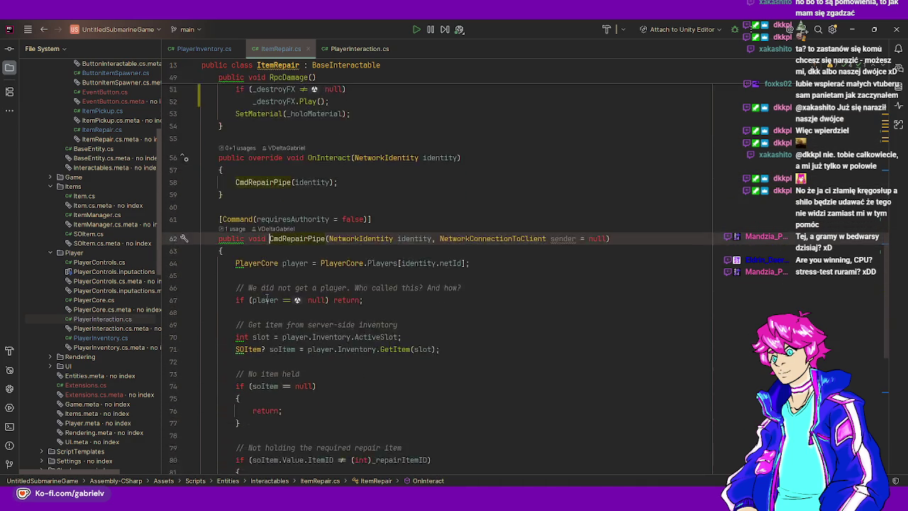
click(342, 340)
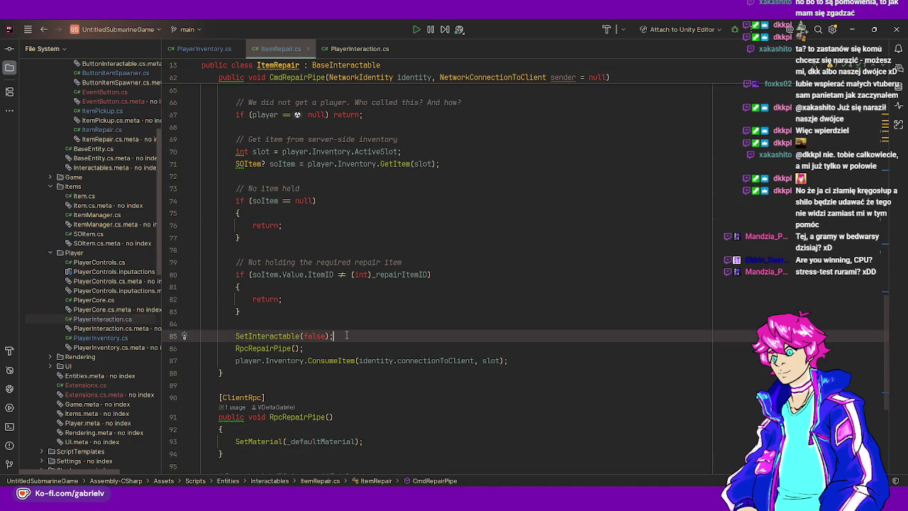
key(Return)
text(_da)
key(Return)
text(= false;)
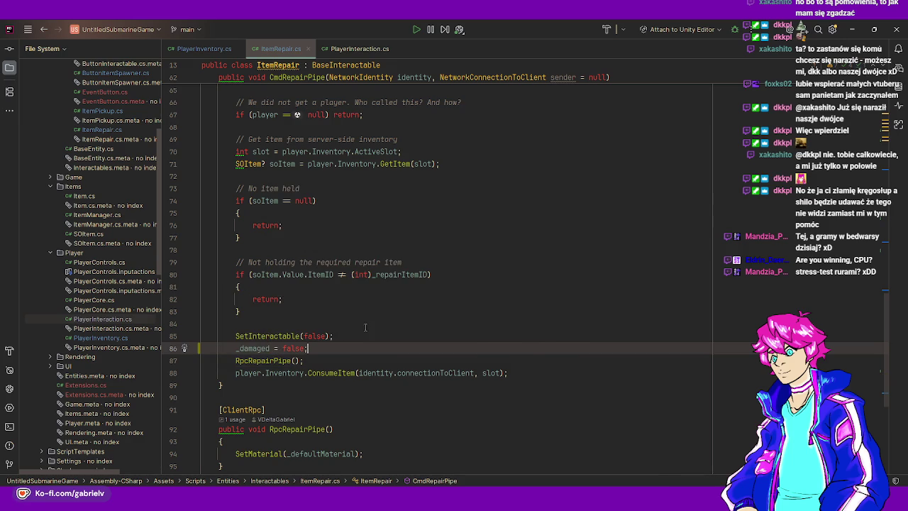
Move the ConsumeItem call above SetInteractable in CmdRepairPipe, then open PlayerInteraction.cs
scroll(366, 327, down, 7)
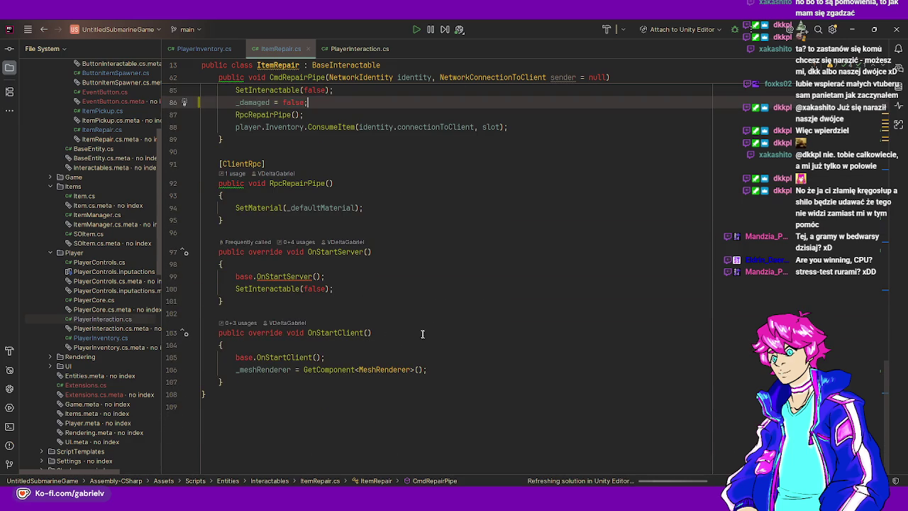
scroll(422, 333, up, 12)
scroll(426, 342, down, 4)
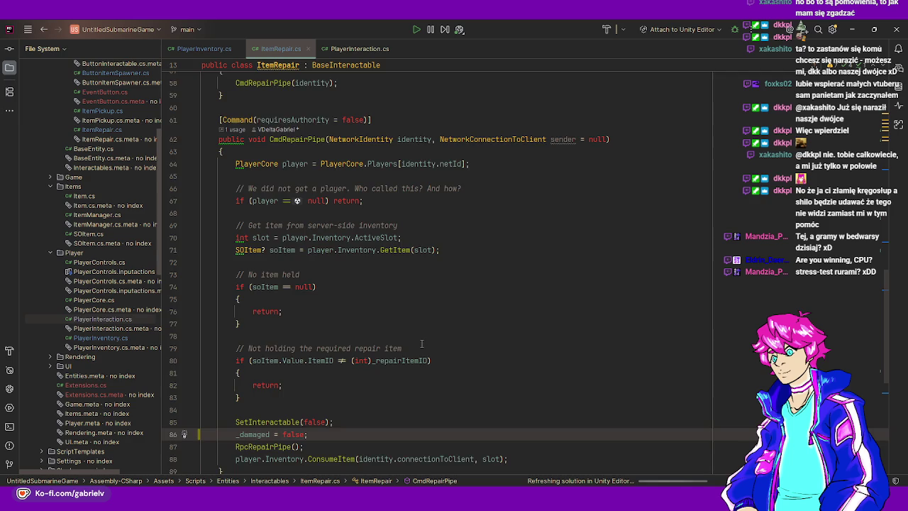
scroll(421, 344, up, 14)
scroll(293, 424, down, 16)
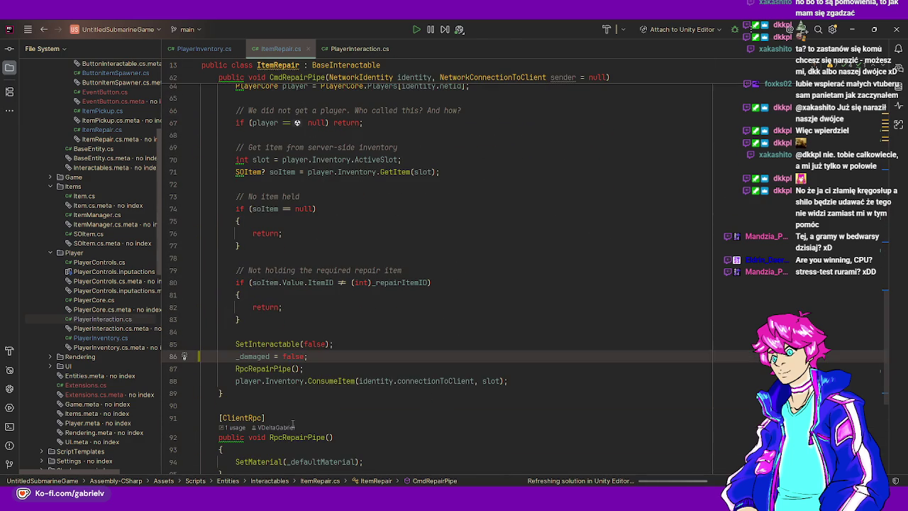
click(308, 381)
key(ctrl+shift+Up)
key(ctrl+shift+Up)
key(ctrl+shift+Up)
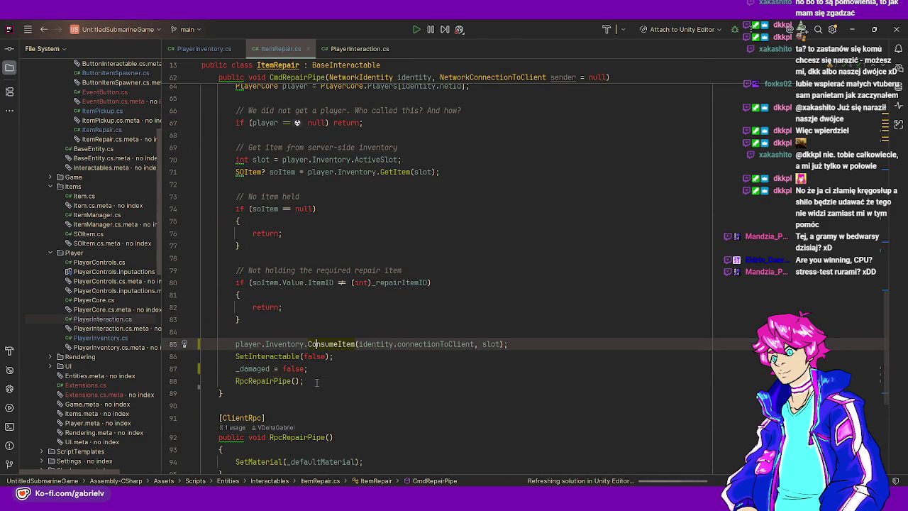
scroll(376, 337, up, 15)
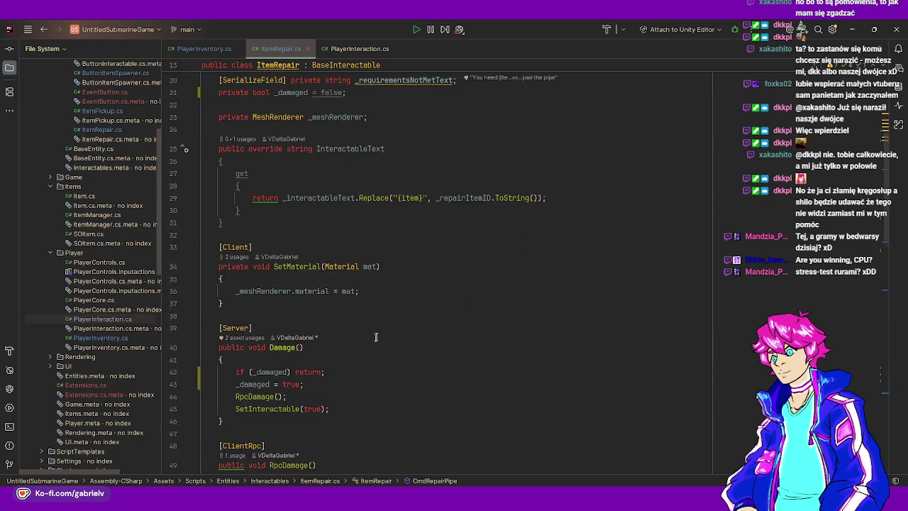
scroll(376, 337, up, 7)
click(350, 48)
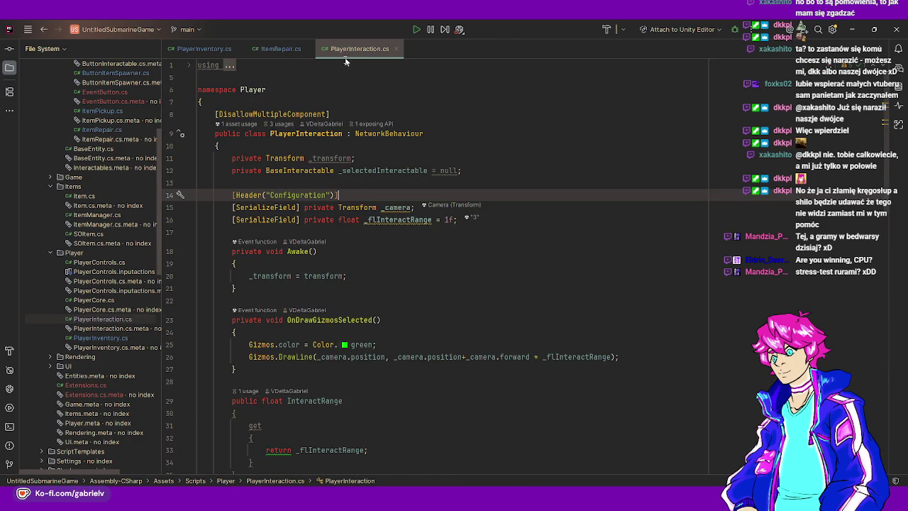
Search PlayerInteraction.cs for usages of Interact and return to its method declaration
scroll(412, 216, down, 8)
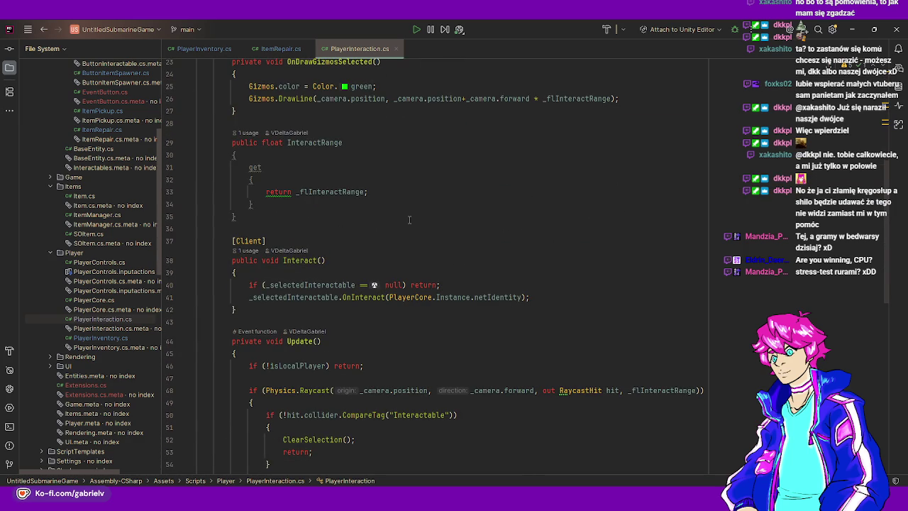
double_click(300, 260)
key(ctrl+f)
key(Return)
key(Return)
key(Return)
key(Return)
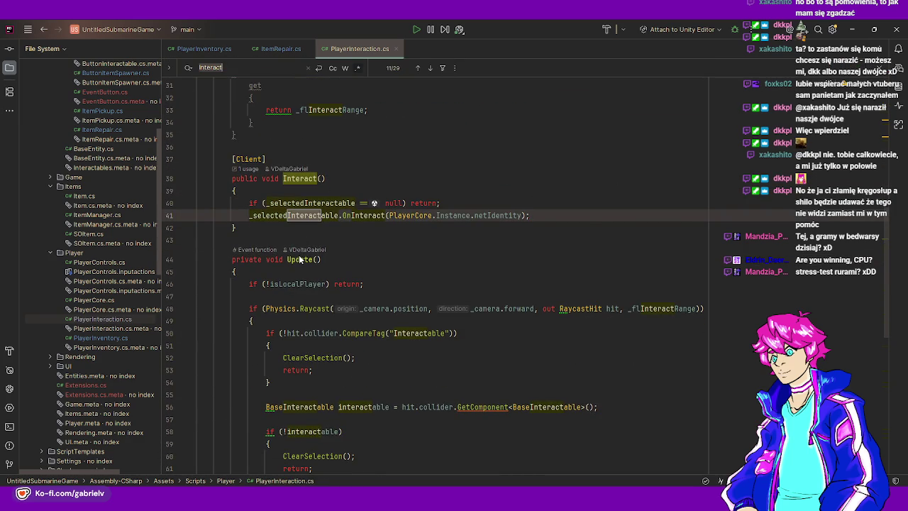
key(Return)
key(Return)
key(Return)
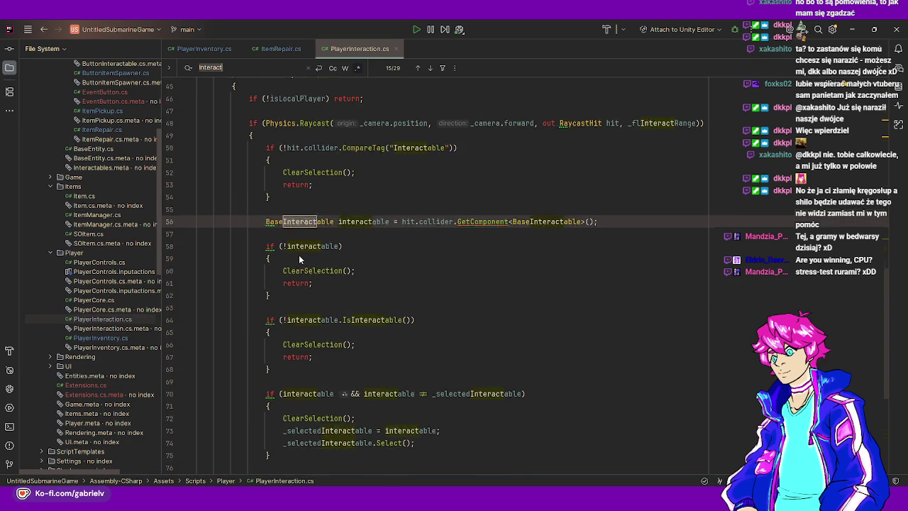
key(Escape)
scroll(299, 260, down, 5)
scroll(298, 260, up, 15)
scroll(345, 303, down, 2)
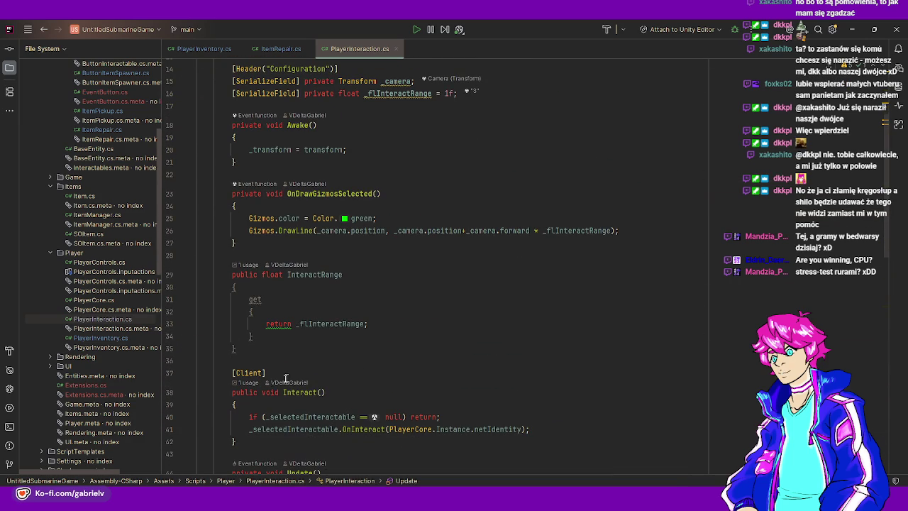
click(302, 392)
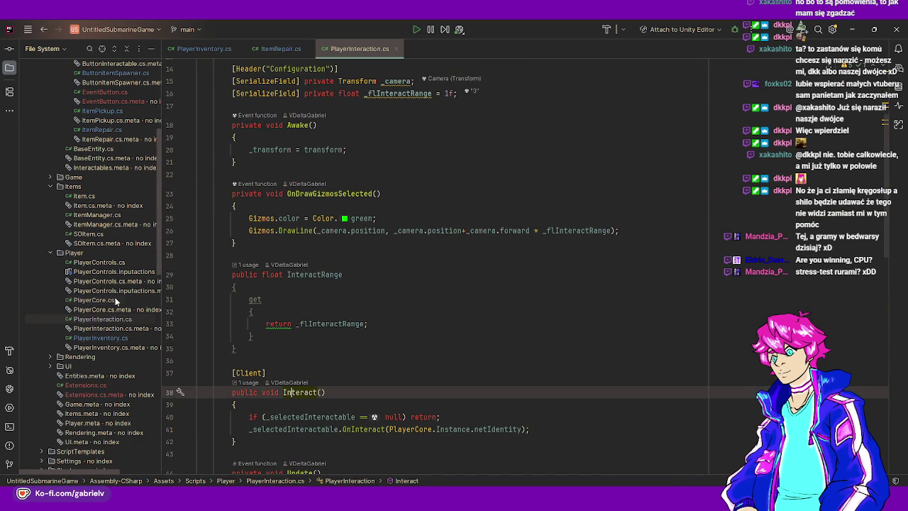
Open PlayerCore.cs and find the Interact input binding calling Interaction on line 100, then return to Unity
double_click(94, 299)
scroll(364, 263, down, 3)
scroll(364, 263, up, 3)
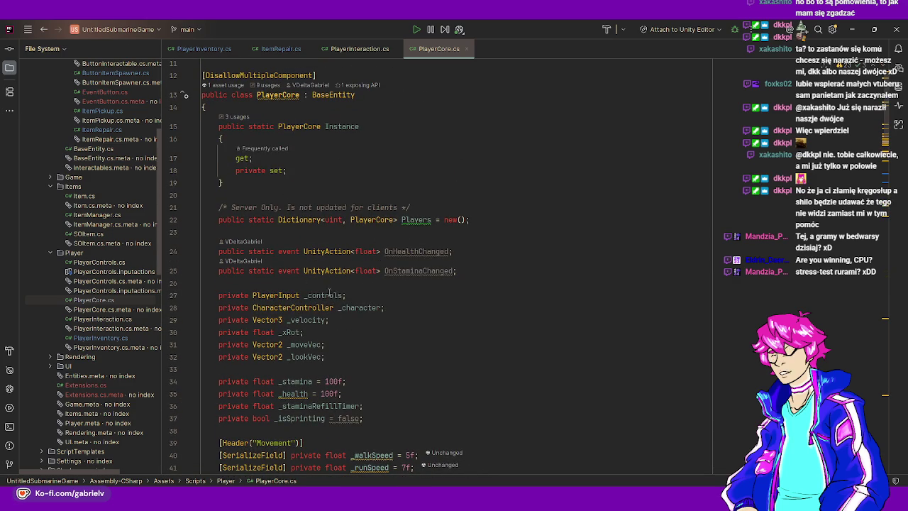
scroll(343, 185, down, 12)
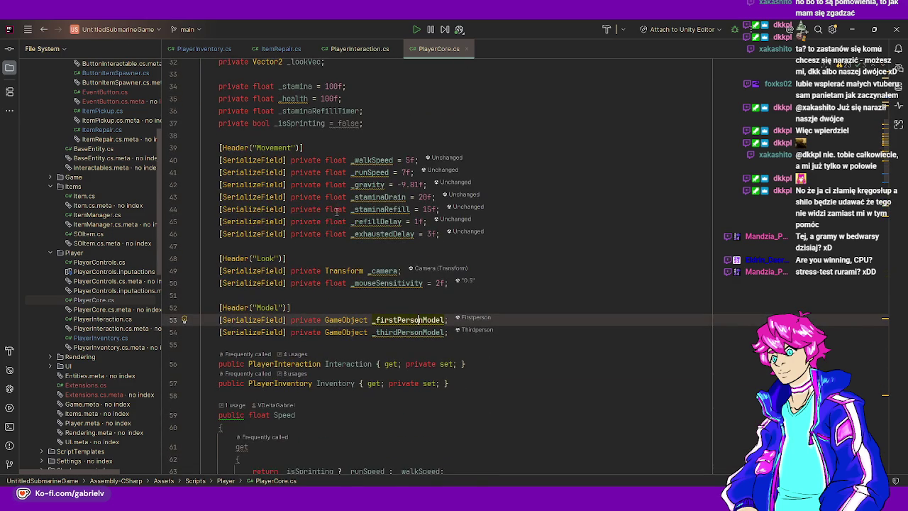
double_click(342, 180)
key(ctrl+f)
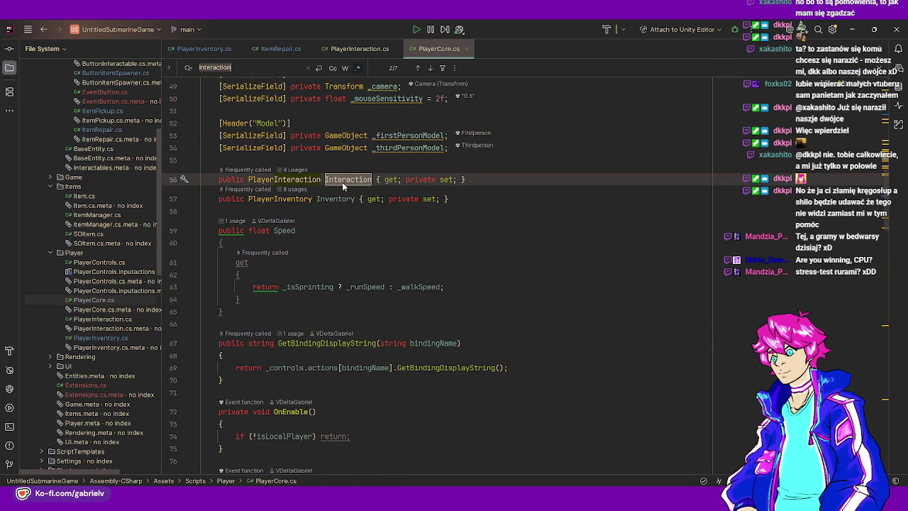
key(Return)
key(Return)
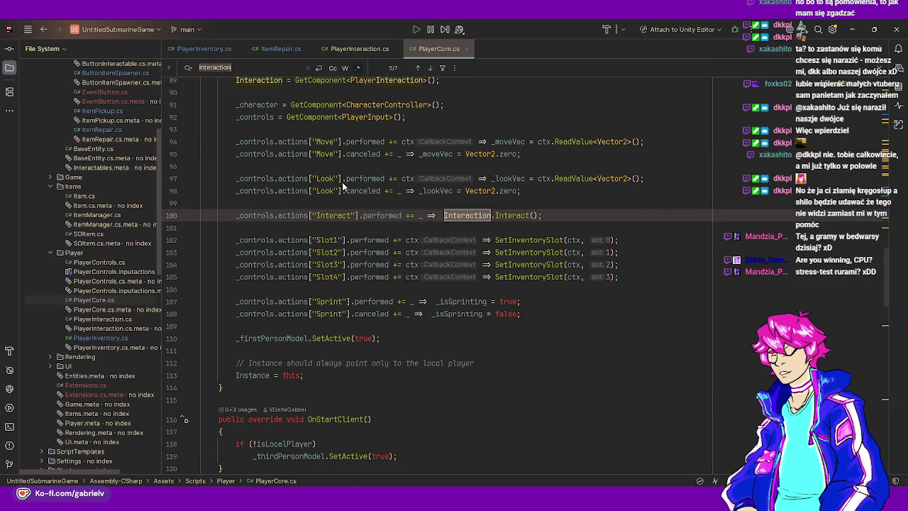
key(Escape)
click(330, 213)
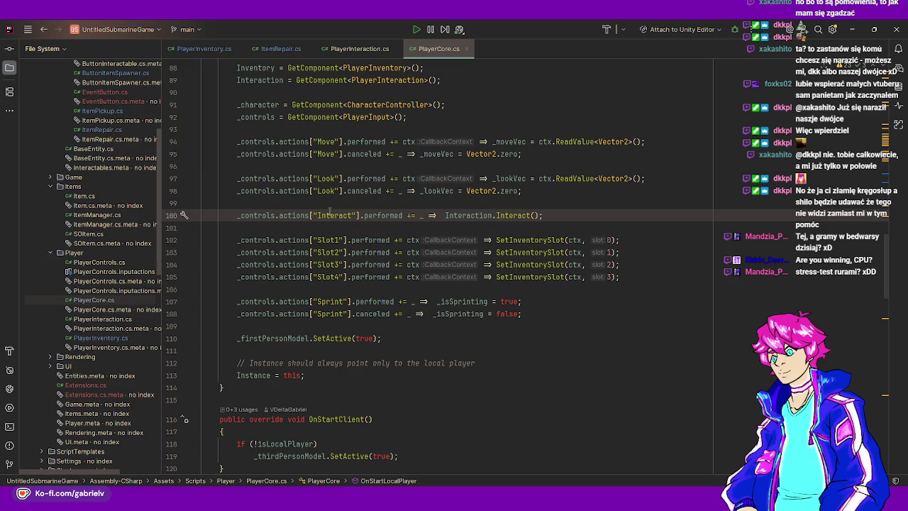
key(alt+Tab)
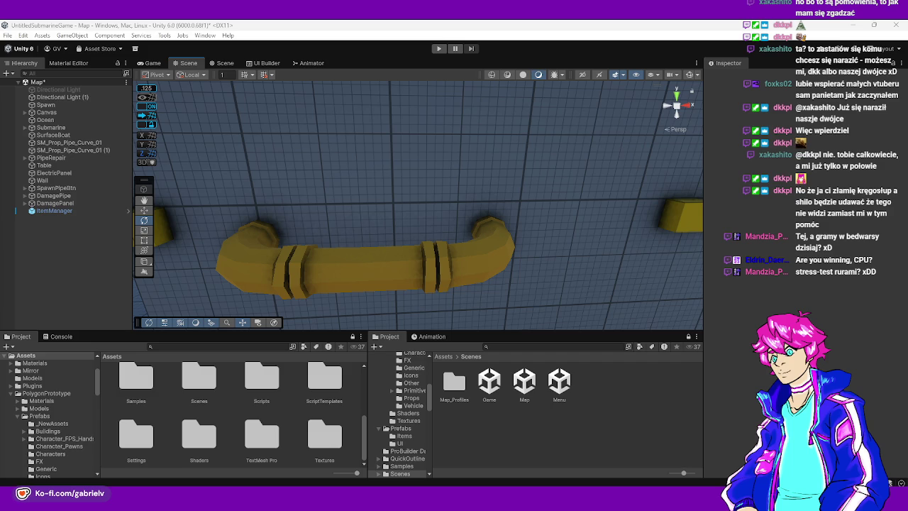
Orbit and fly the Scene view up close to the yellow pipe block and cube on the wall
drag(257, 239, 375, 241)
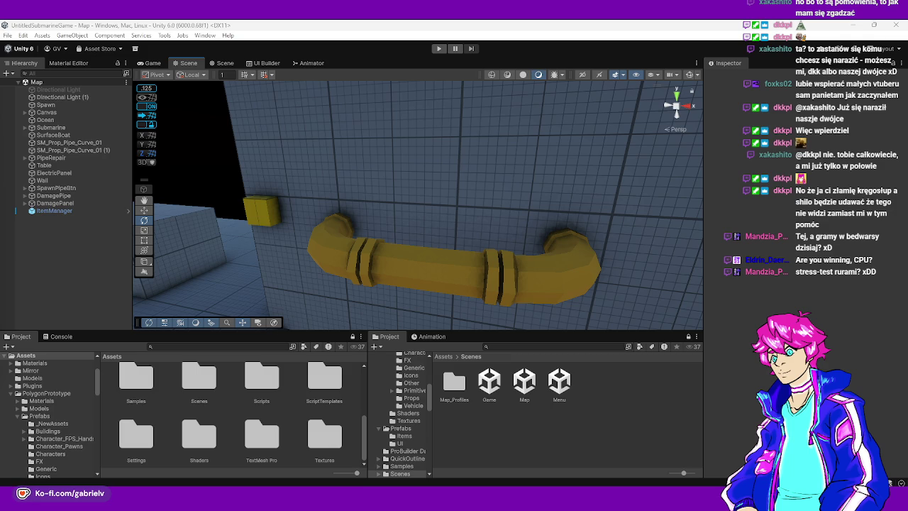
scroll(400, 255, down, 6)
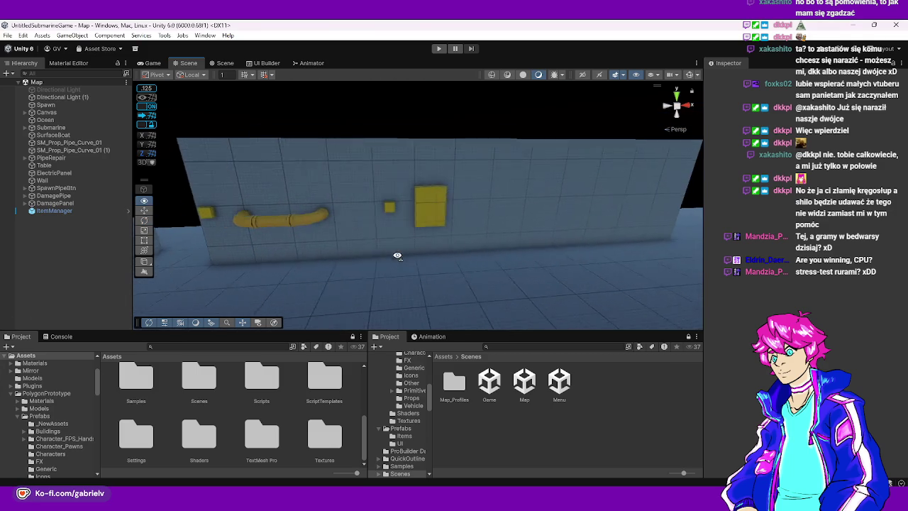
mouse_move(442, 273)
mouse_down()
mouse_move(422, 258)
mouse_move(369, 259)
mouse_move(395, 260)
mouse_move(389, 249)
mouse_move(581, 312)
mouse_move(607, 295)
mouse_move(592, 300)
mouse_up()
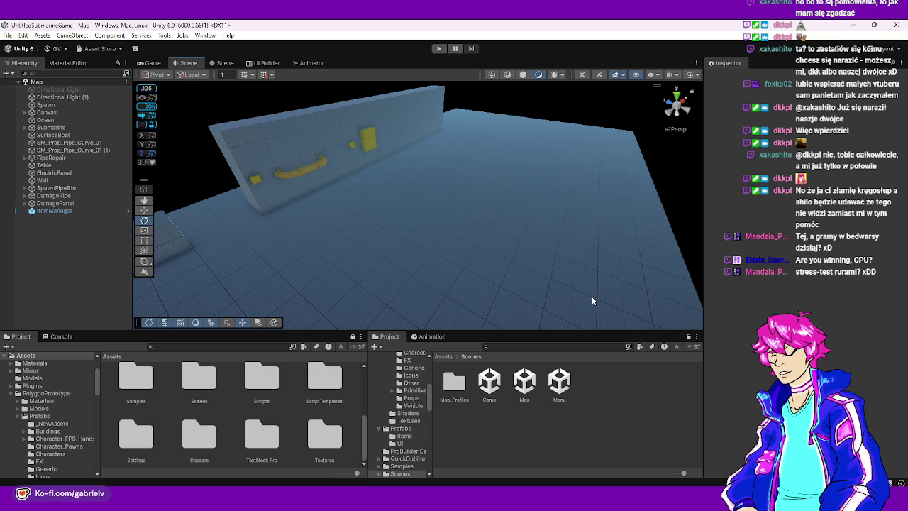
mouse_move(592, 296)
mouse_down()
mouse_move(594, 245)
mouse_move(551, 251)
mouse_move(455, 226)
mouse_up()
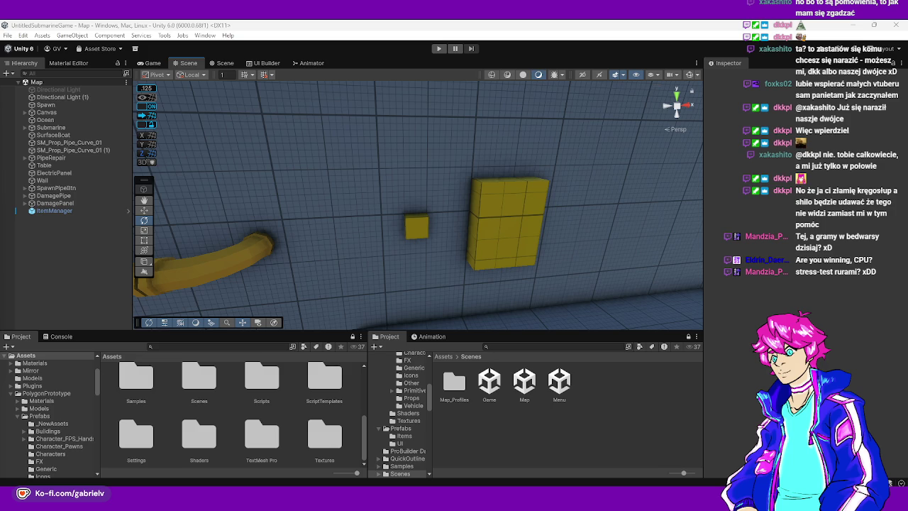
drag(345, 182, 379, 175)
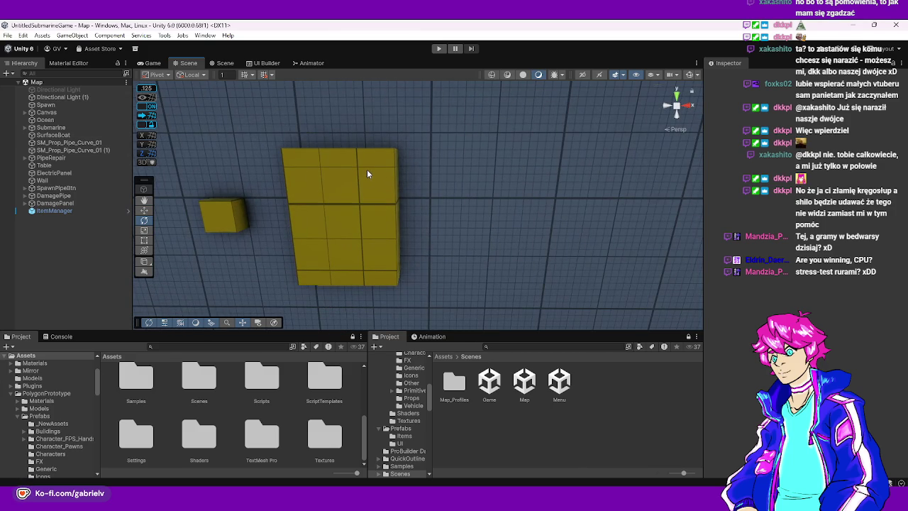